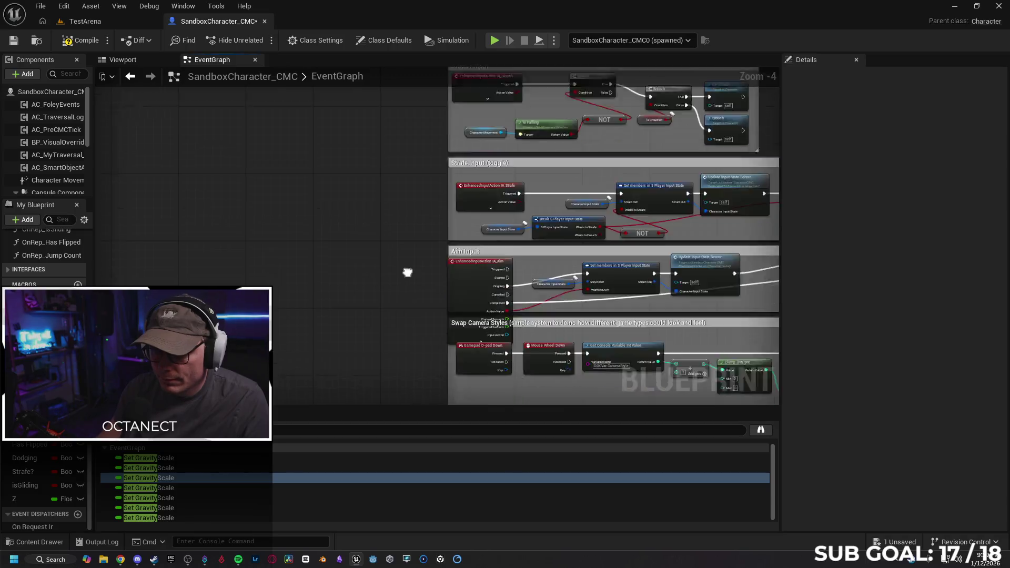
# Step: Drag the IA_Aim EnhancedInputAction node out of the Aim Input comment into free space on its left
pyautogui.moveTo(420, 215); pyautogui.dragTo(220, 202)
pyautogui.press('Escape')
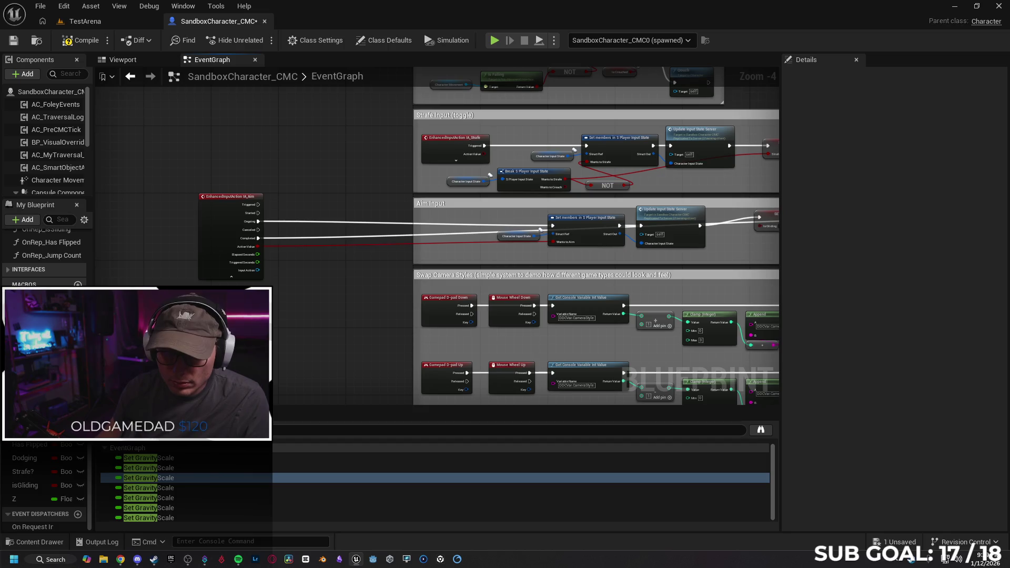
pyautogui.moveTo(323, 314); pyautogui.dragTo(268, 291)
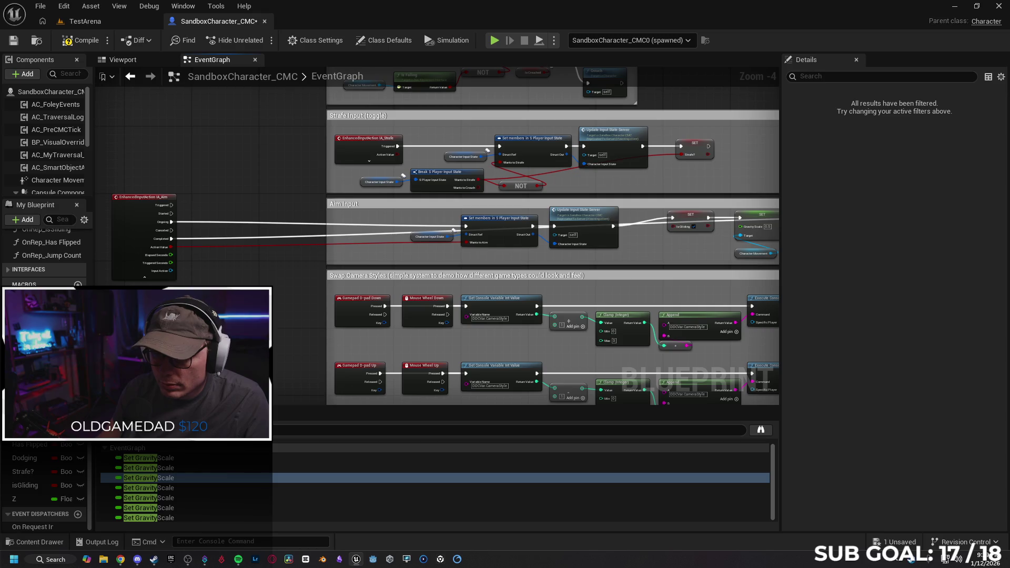
pyautogui.scroll(3, 523, 254)
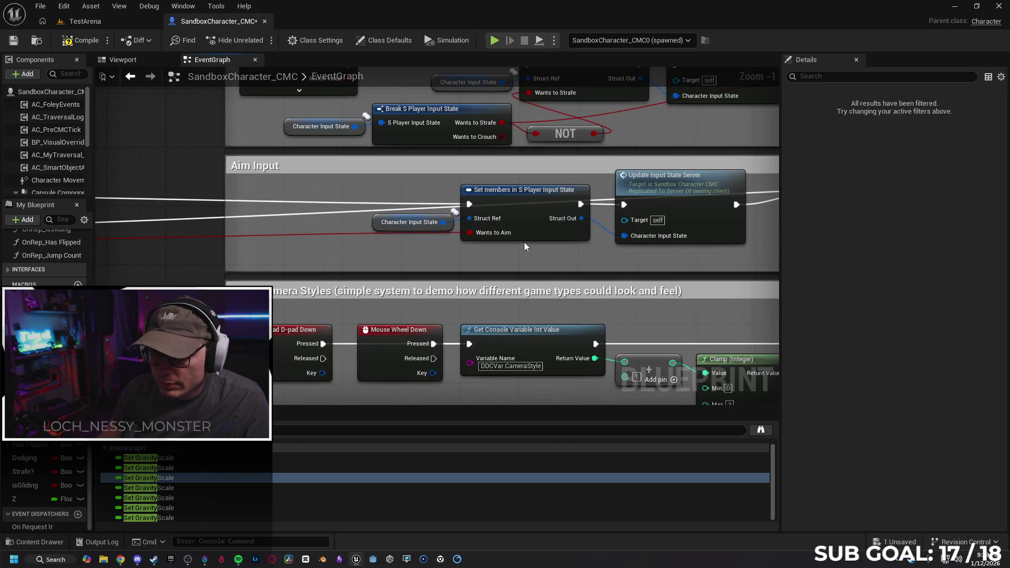
pyautogui.scroll(-3, 524, 243)
pyautogui.moveTo(330, 285)
pyautogui.mouseDown()
pyautogui.moveTo(318, 273)
pyautogui.moveTo(380, 262)
pyautogui.mouseUp()
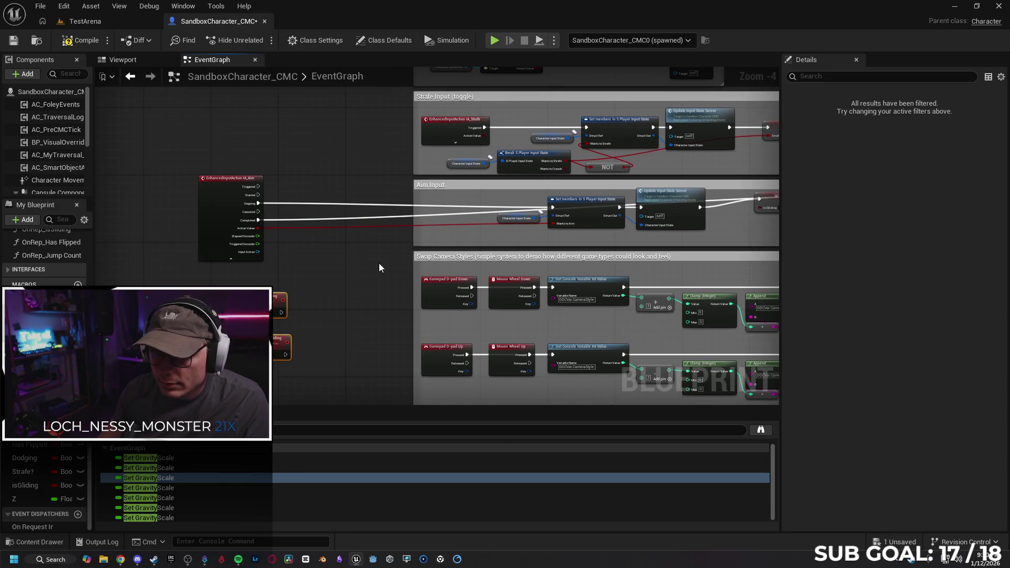
pyautogui.click(279, 302)
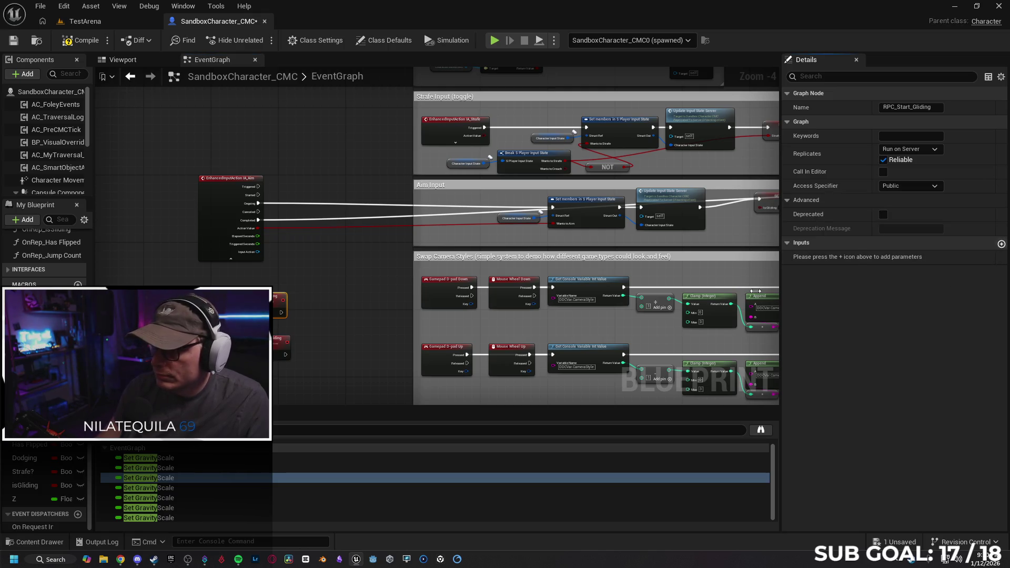
# Step: Add a Boolean input named 'Action Value' to the RPC_Start_Gliding event
pyautogui.click(1001, 244)
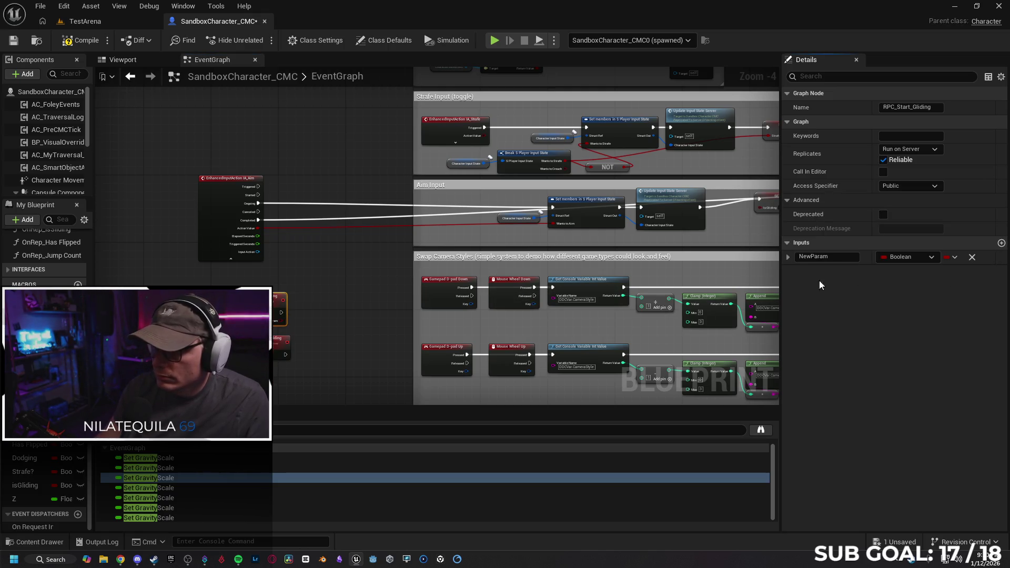
pyautogui.doubleClick(817, 256)
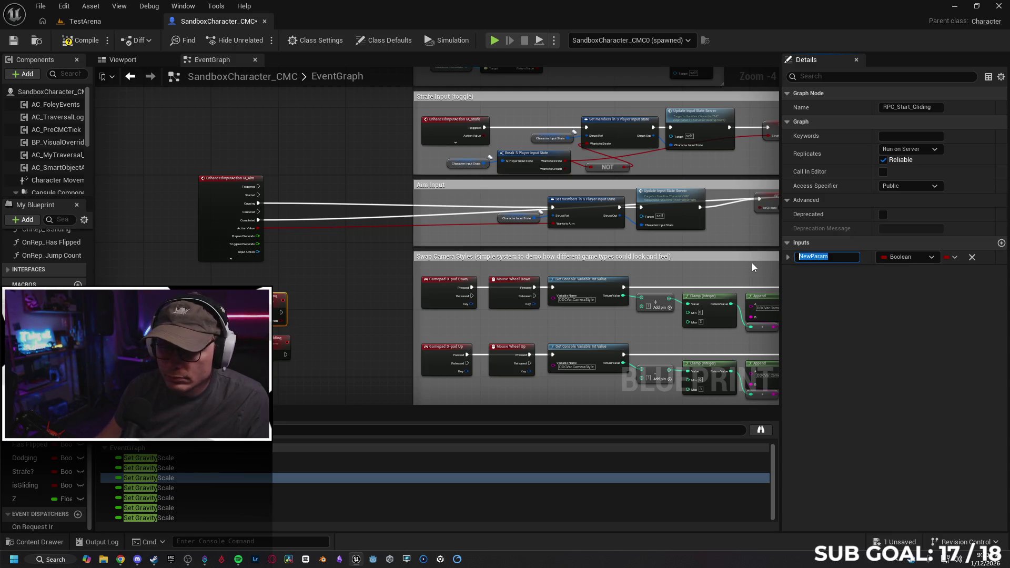
pyautogui.write('Action Value')
pyautogui.press('Return')
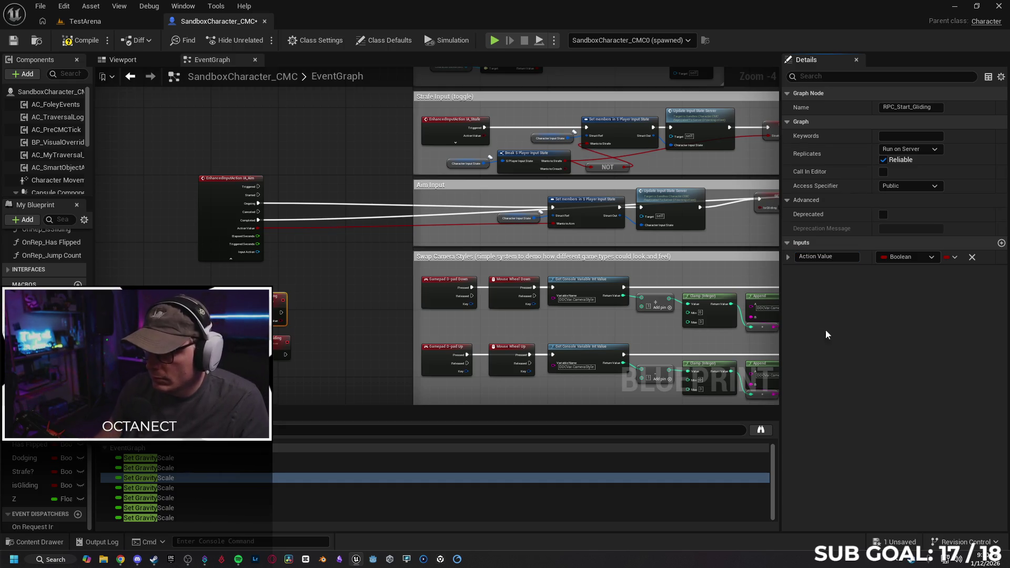
# Step: Break IA_Aim's Ongoing and Completed wires to Set members, then undo the last break
pyautogui.moveTo(242, 284); pyautogui.dragTo(213, 294)
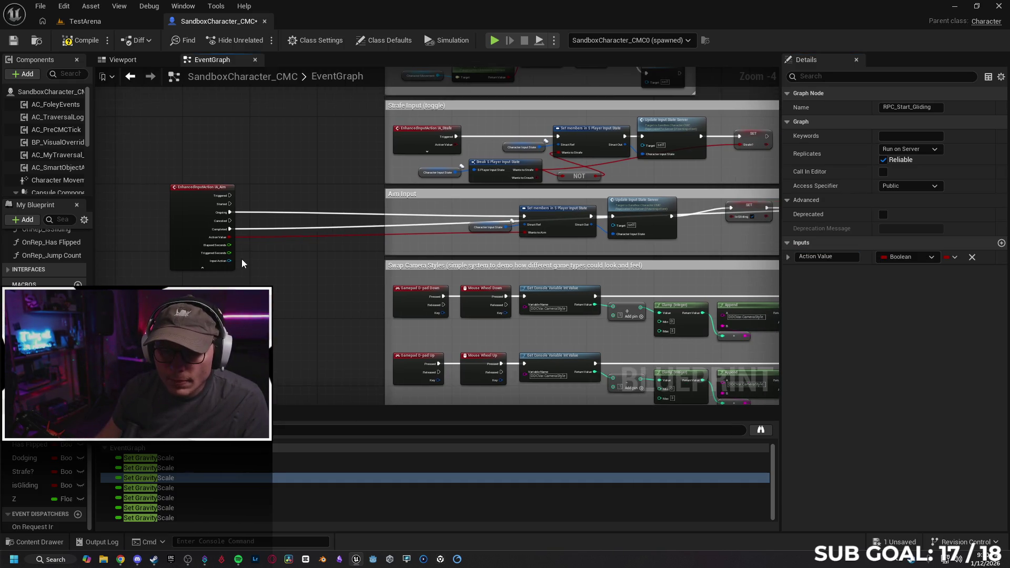
pyautogui.keyDown('alt'); pyautogui.click(258, 213); pyautogui.keyUp('alt')
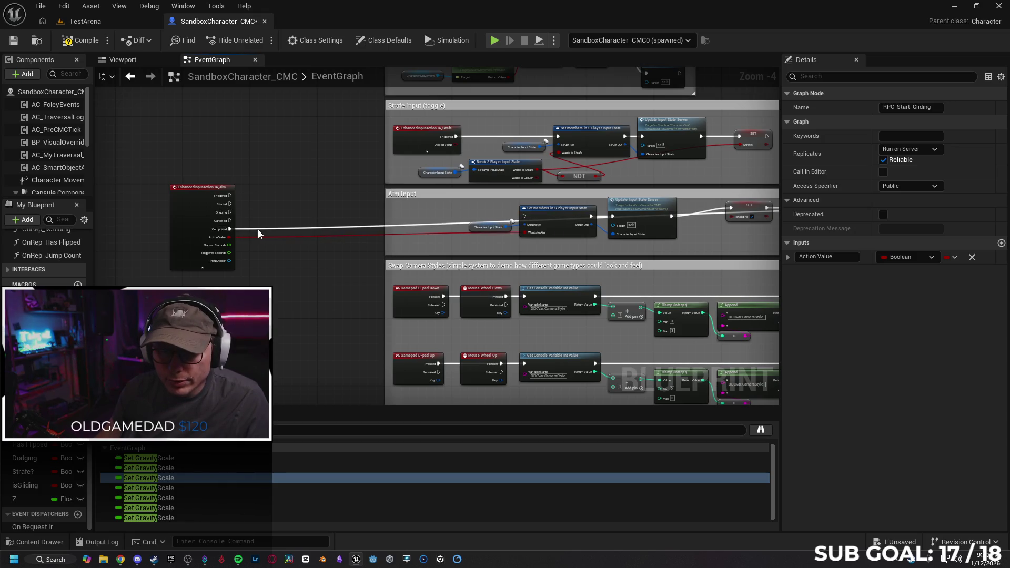
pyautogui.keyDown('alt'); pyautogui.click(260, 229); pyautogui.keyUp('alt')
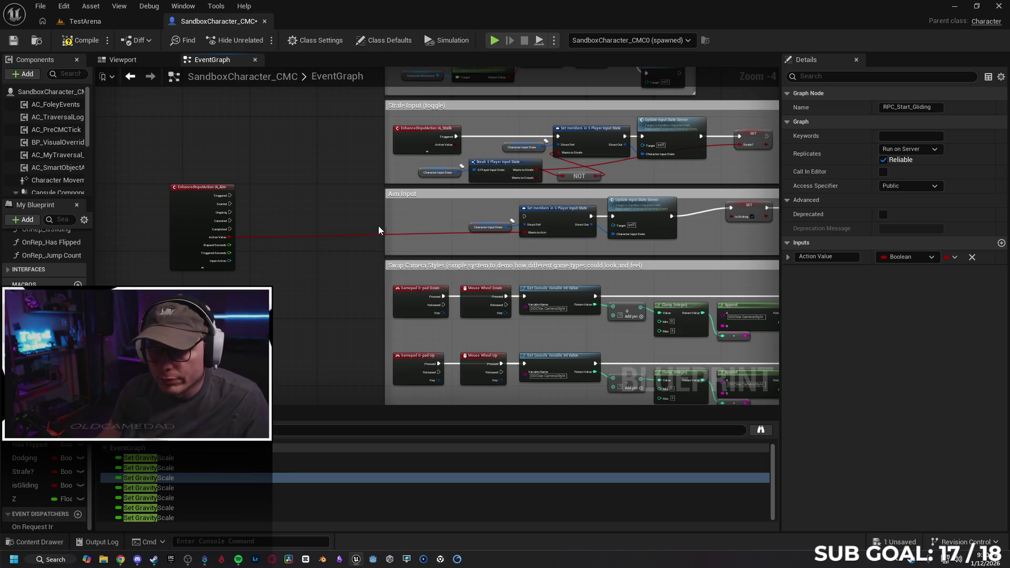
pyautogui.hotkey('ctrl', 'z')
pyautogui.hotkey('ctrl', 'z')
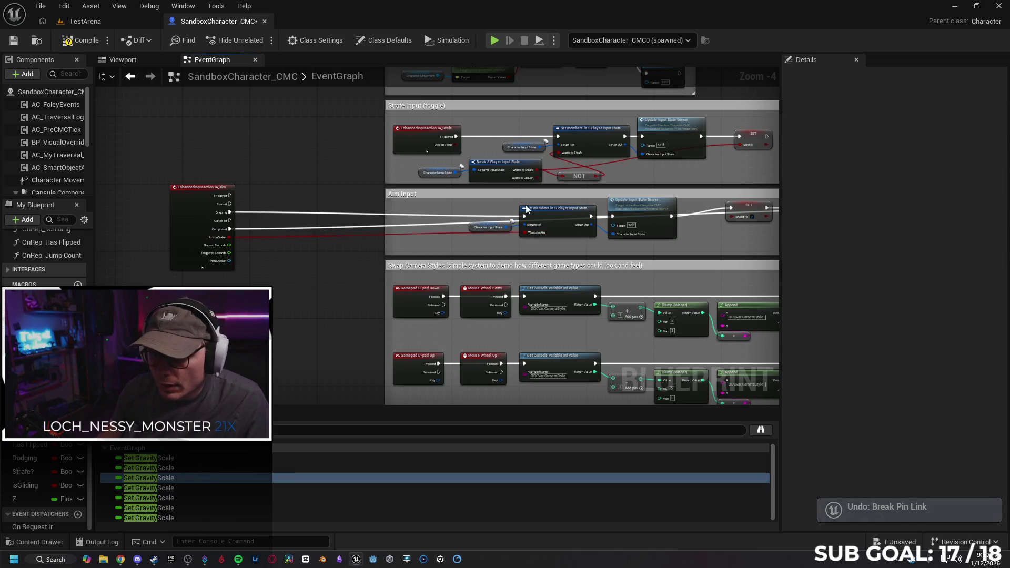
pyautogui.moveTo(632, 225); pyautogui.dragTo(484, 224)
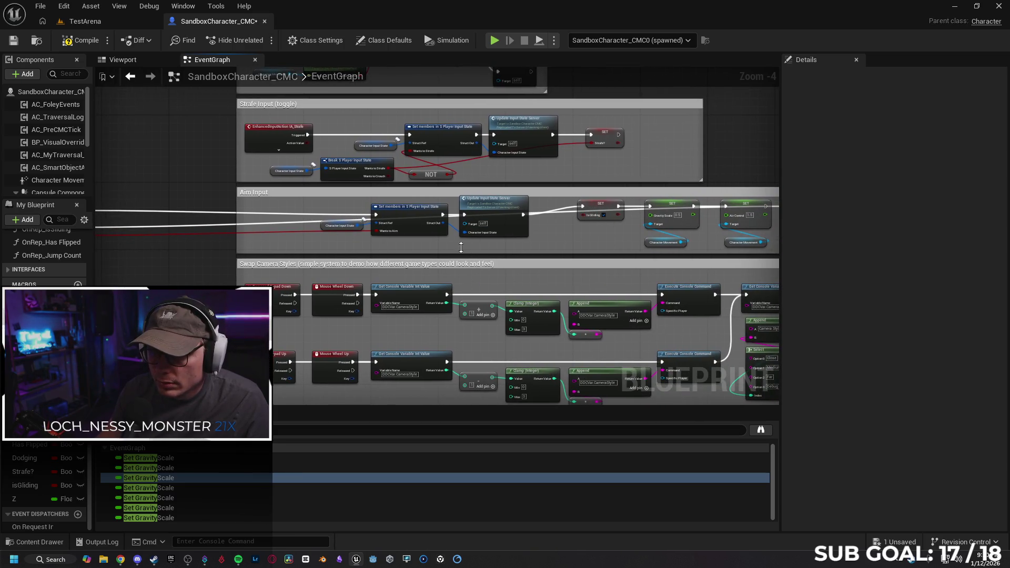
pyautogui.moveTo(538, 238)
pyautogui.mouseDown()
pyautogui.moveTo(275, 244)
pyautogui.moveTo(291, 274)
pyautogui.moveTo(283, 153)
pyautogui.mouseUp()
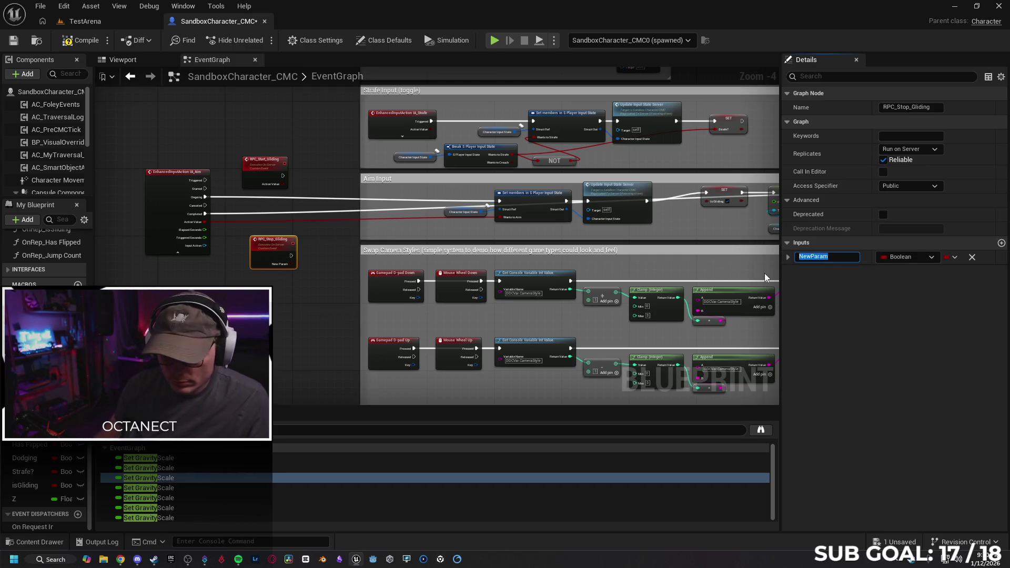
# Step: Name RPC_Stop_Gliding's new input 'Action Value', disconnect IA_Aim's Ongoing wire, and shift IA_Aim left
pyautogui.write('Action ')
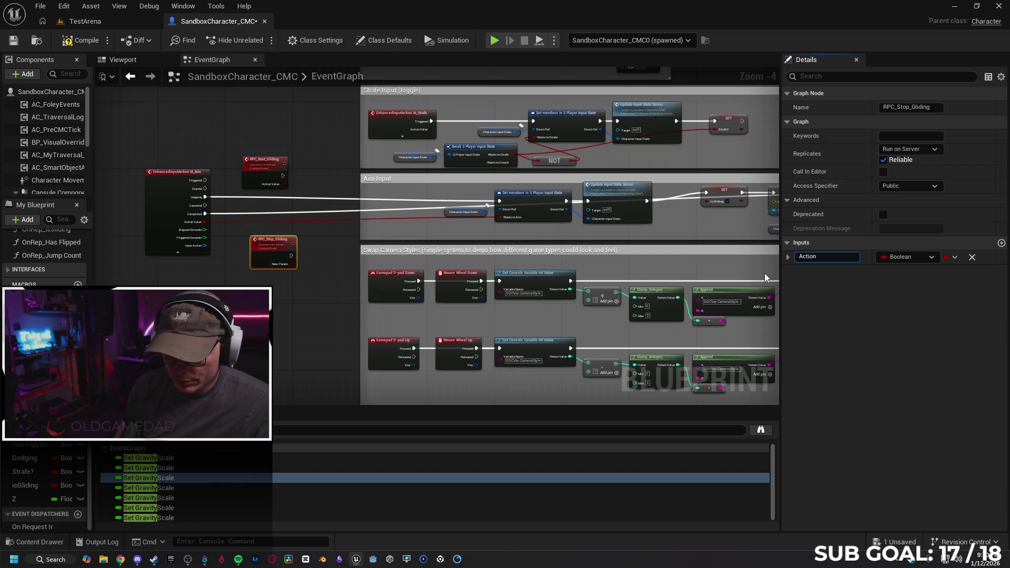
pyautogui.write('Value')
pyautogui.press('Return')
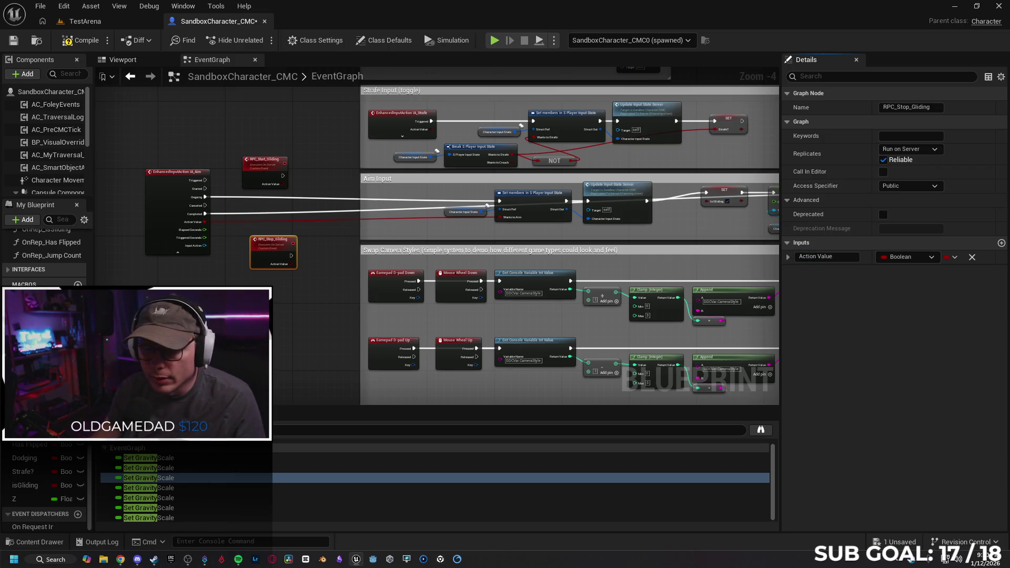
pyautogui.moveTo(228, 282); pyautogui.dragTo(306, 287)
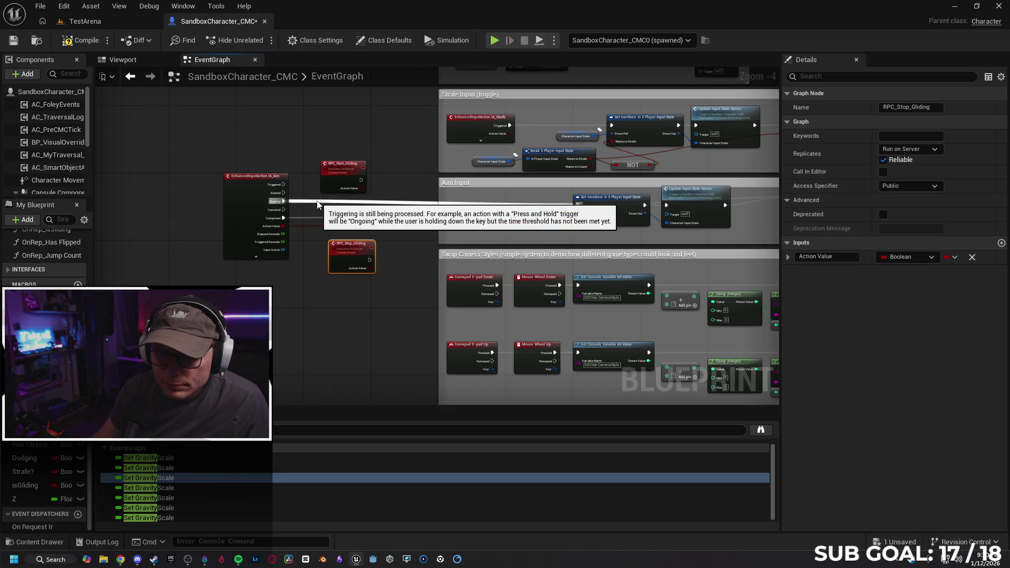
pyautogui.hotkey('ctrl', 'z')
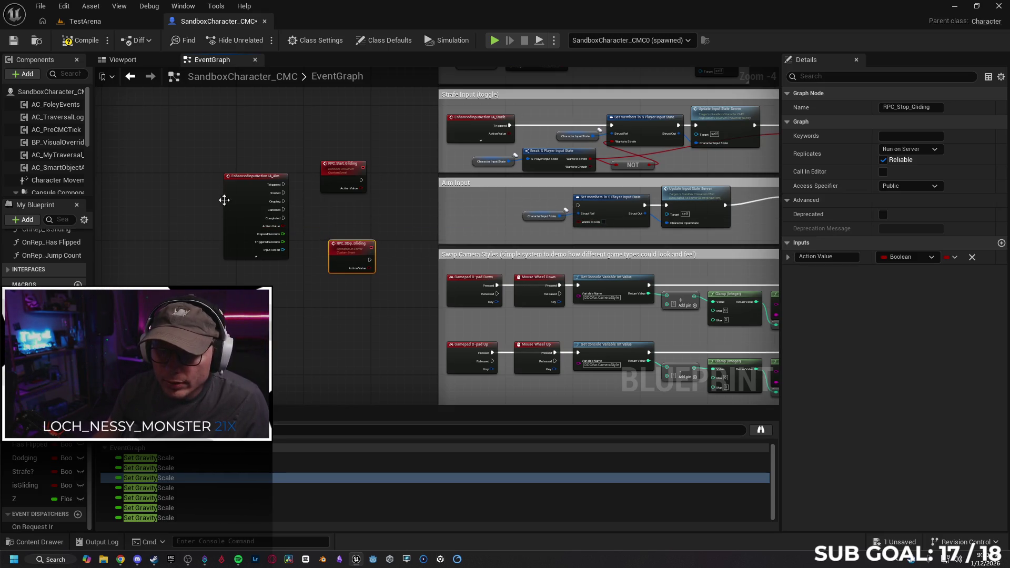
pyautogui.moveTo(243, 179)
pyautogui.mouseDown()
pyautogui.moveTo(129, 182)
pyautogui.moveTo(222, 200)
pyautogui.mouseUp()
# Step: Call RPC Start Gliding from IA_Aim's Ongoing pin, passing IA_Aim's Action Value
pyautogui.write('rpc start')
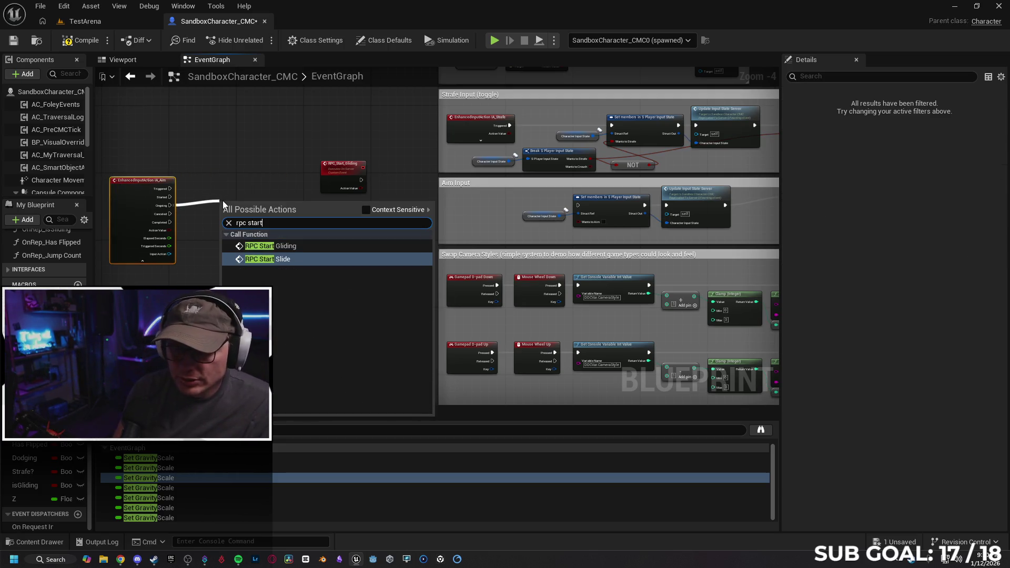
pyautogui.press('Return')
pyautogui.moveTo(241, 204)
pyautogui.mouseDown()
pyautogui.moveTo(231, 183)
pyautogui.moveTo(236, 191)
pyautogui.mouseUp()
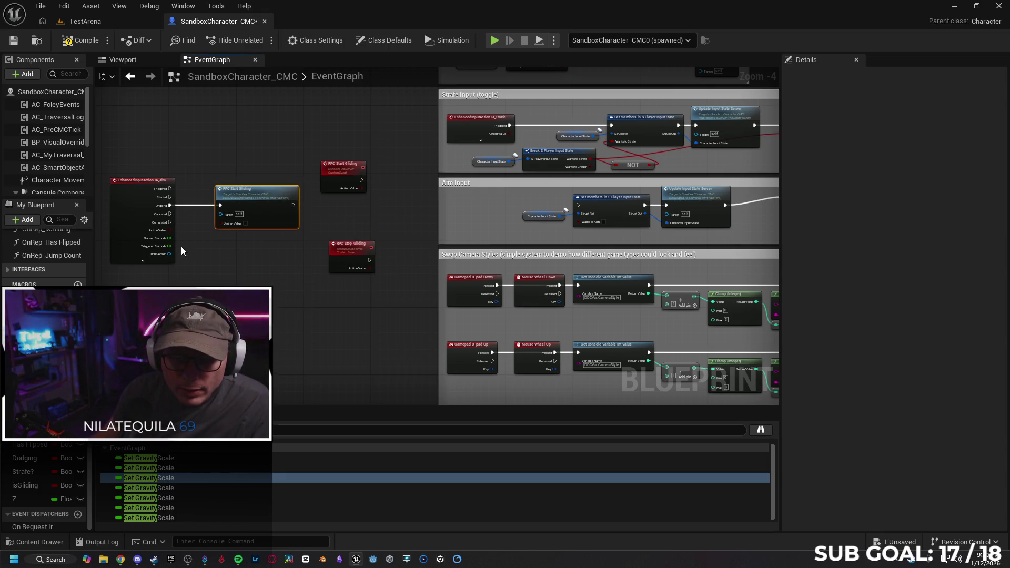
pyautogui.moveTo(170, 230); pyautogui.dragTo(220, 226)
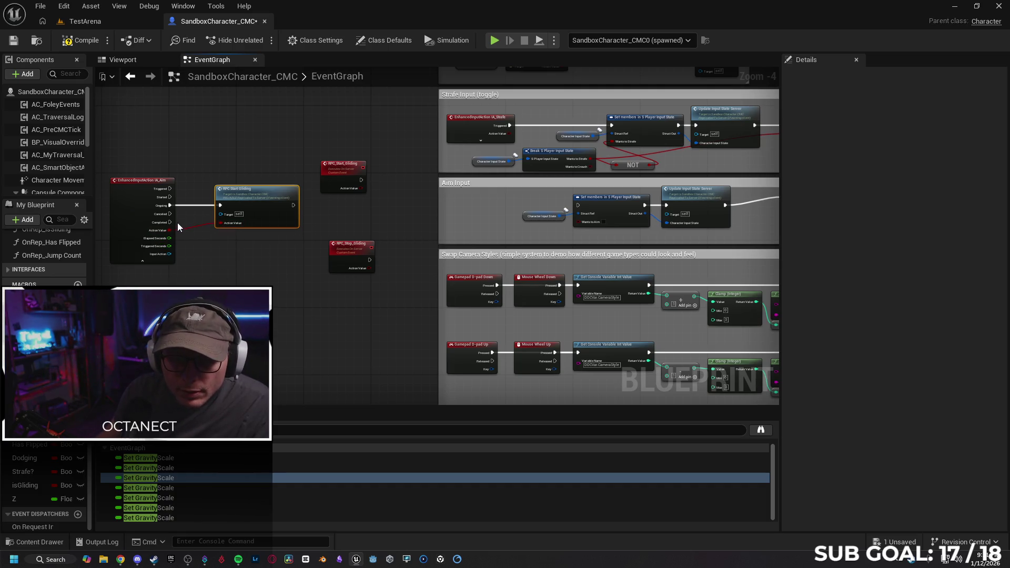
# Step: Add a stop node on IA_Aim's Completed pin, then delete the mistaken RPC Stop Slide node
pyautogui.moveTo(170, 223)
pyautogui.mouseDown()
pyautogui.moveTo(186, 284)
pyautogui.moveTo(201, 297)
pyautogui.mouseUp()
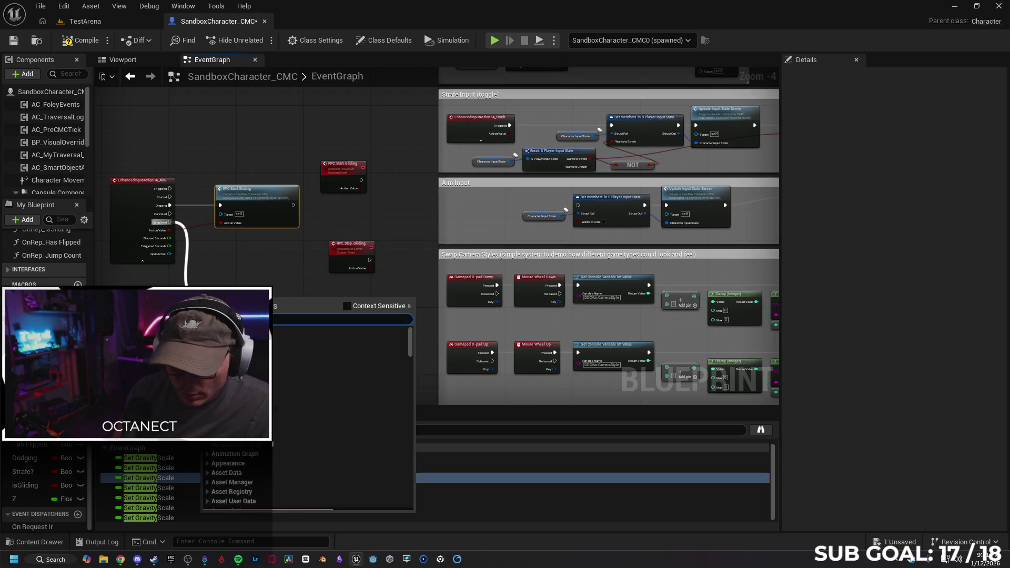
pyautogui.write('stop')
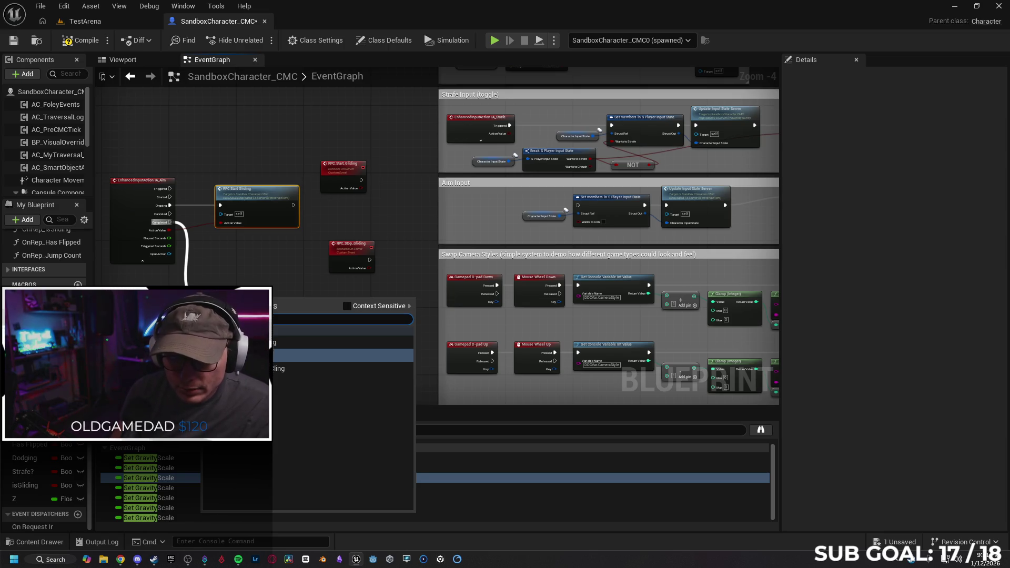
pyautogui.press('Return')
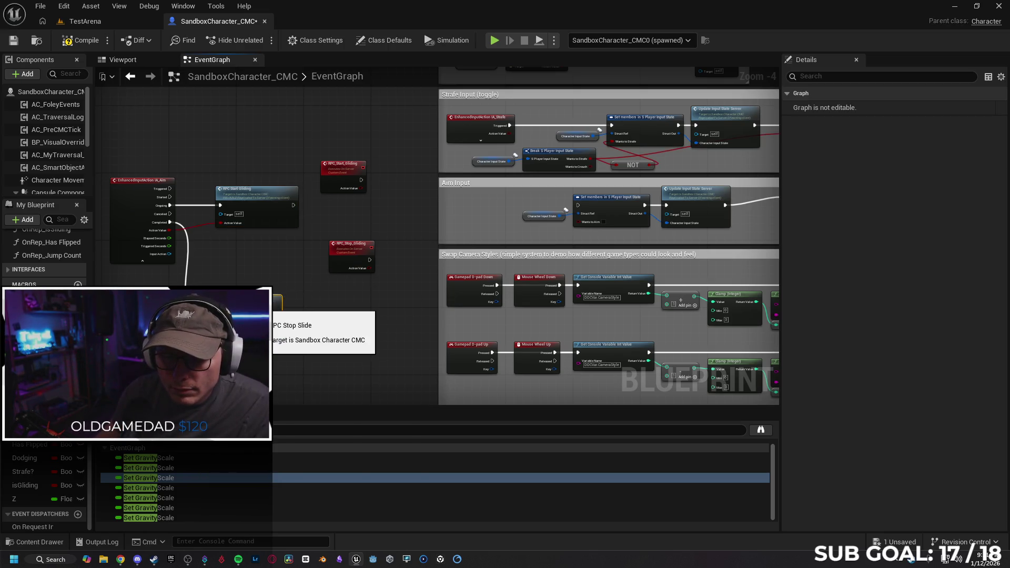
pyautogui.press('Delete')
# Step: Call RPC Stop Gliding from Completed and remove the Action Value input from RPC_Stop_Gliding
pyautogui.moveTo(169, 222); pyautogui.dragTo(223, 258)
pyautogui.write('stop gl')
pyautogui.press('Return')
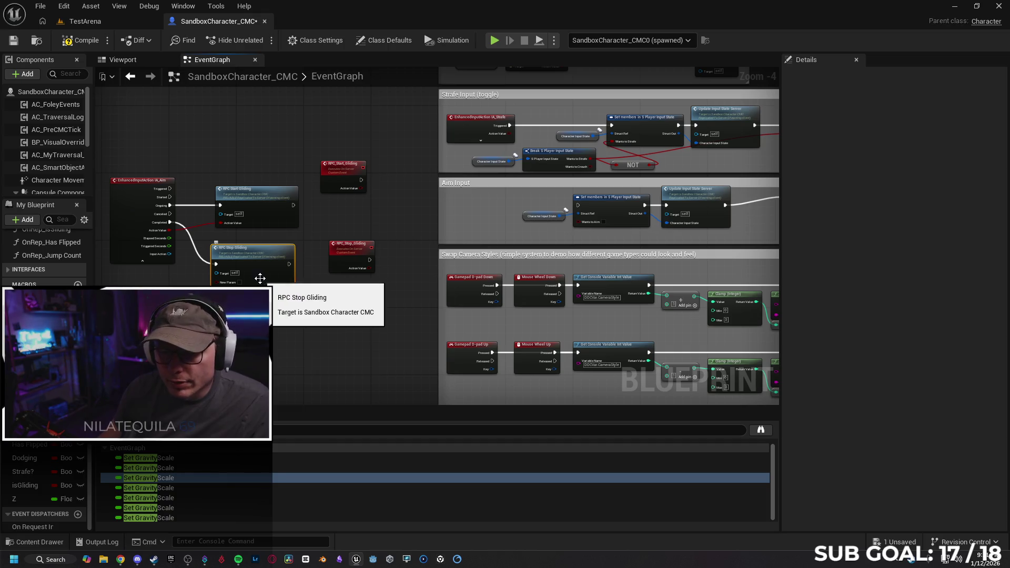
pyautogui.click(352, 257)
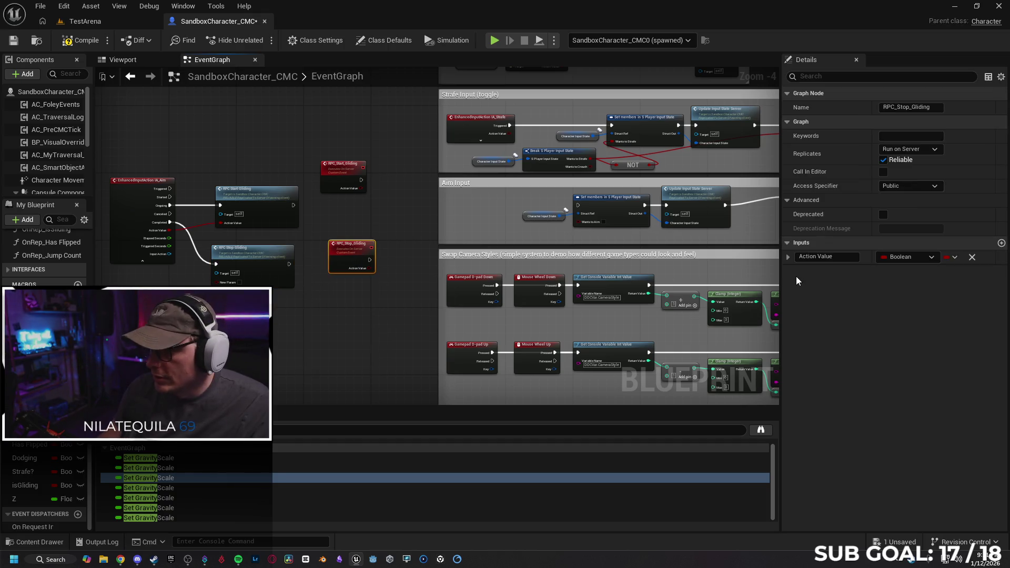
pyautogui.click(972, 257)
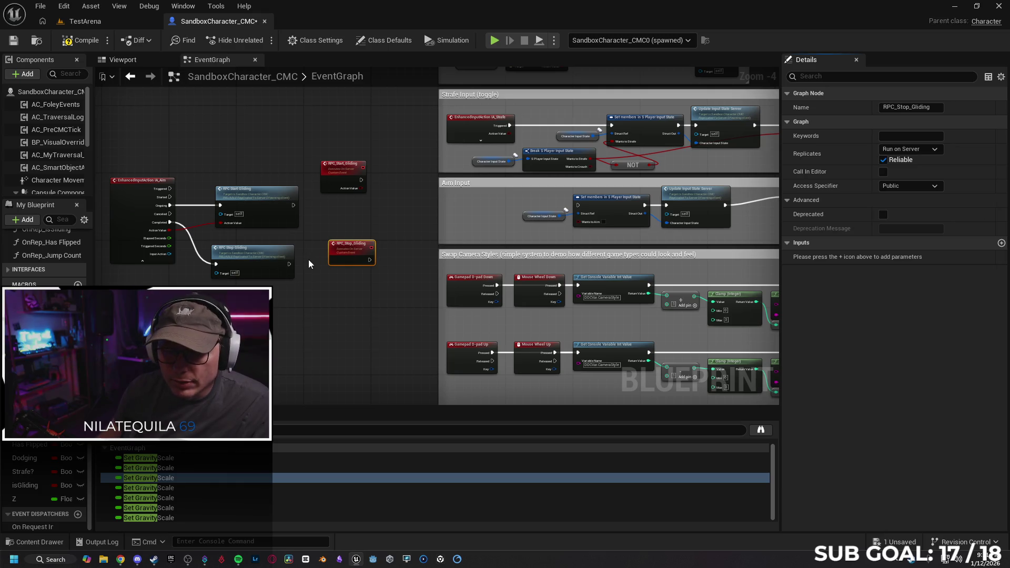
# Step: Make RPC_Start_Gliding run Set members, feeding Action Value into Wants to Aim
pyautogui.moveTo(307, 244)
pyautogui.mouseDown()
pyautogui.moveTo(327, 255)
pyautogui.moveTo(410, 262)
pyautogui.mouseUp()
pyautogui.moveTo(524, 260); pyautogui.dragTo(524, 259)
pyautogui.moveTo(423, 273); pyautogui.dragTo(526, 274)
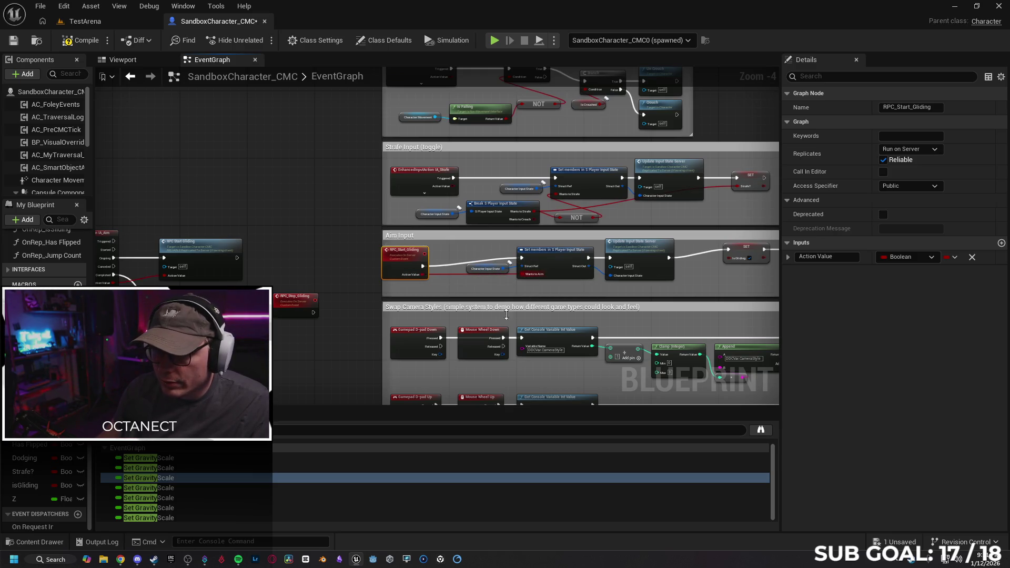
pyautogui.moveTo(397, 256); pyautogui.dragTo(418, 256)
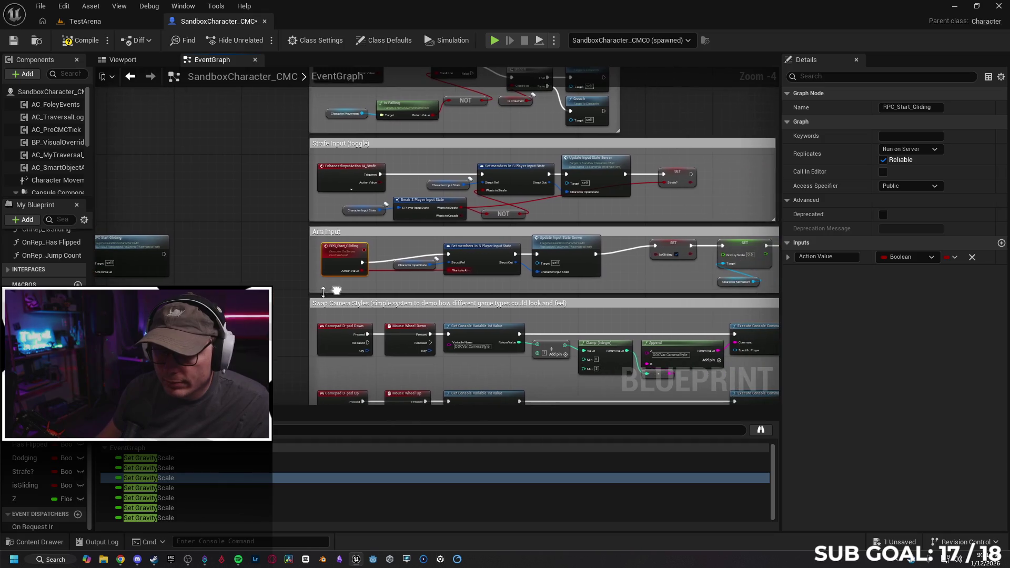
# Step: Move RPC_Stop_Gliding into the Aim Input group and connect it to the Gravity Scale SET node
pyautogui.moveTo(224, 295); pyautogui.dragTo(634, 263)
pyautogui.moveTo(689, 280)
pyautogui.mouseDown()
pyautogui.moveTo(302, 285)
pyautogui.moveTo(340, 291)
pyautogui.moveTo(519, 253)
pyautogui.mouseUp()
pyautogui.moveTo(289, 276)
pyautogui.mouseDown()
pyautogui.moveTo(399, 253)
pyautogui.moveTo(466, 205)
pyautogui.mouseUp()
pyautogui.moveTo(360, 280)
pyautogui.mouseDown()
pyautogui.moveTo(316, 281)
pyautogui.moveTo(420, 282)
pyautogui.mouseUp()
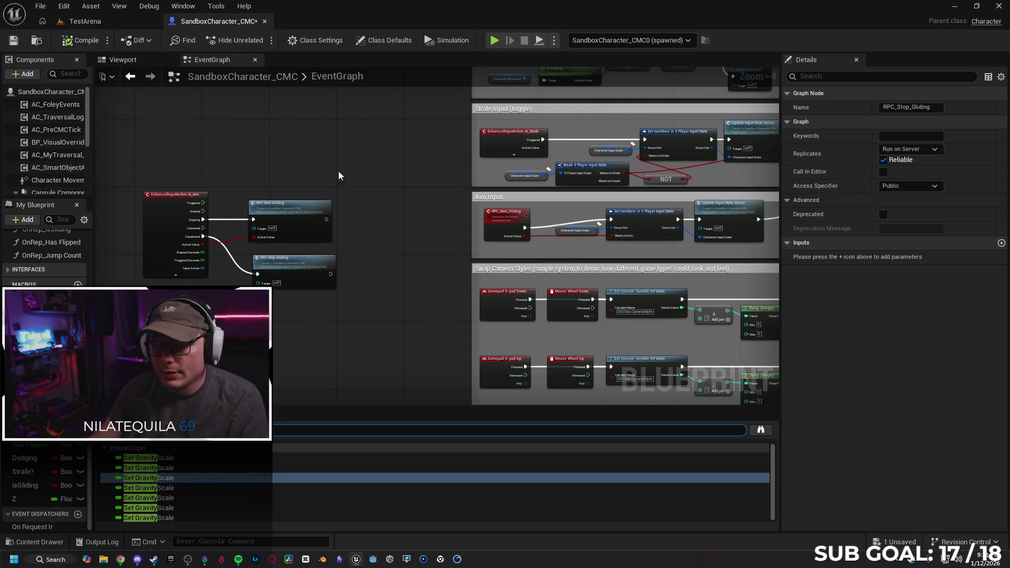
# Step: Shift IA_Aim and both gliding RPC nodes to the right, zoom out, and save the blueprint
pyautogui.moveTo(406, 243); pyautogui.dragTo(385, 241)
pyautogui.moveTo(126, 168); pyautogui.dragTo(318, 290)
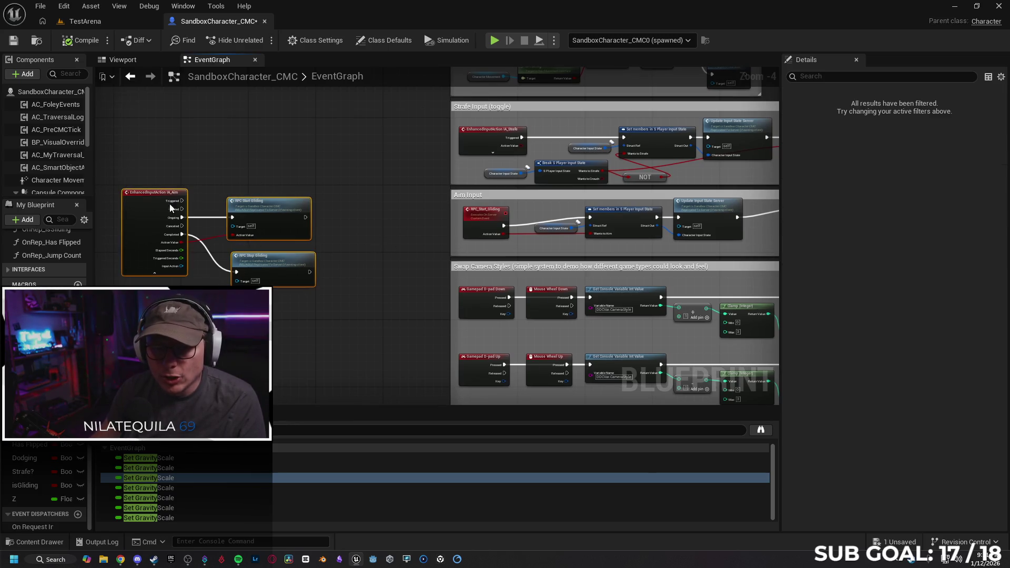
pyautogui.moveTo(146, 203); pyautogui.dragTo(232, 185)
pyautogui.moveTo(600, 299); pyautogui.dragTo(322, 280)
pyautogui.scroll(-1, 455, 235)
pyautogui.moveTo(437, 235); pyautogui.dragTo(498, 235)
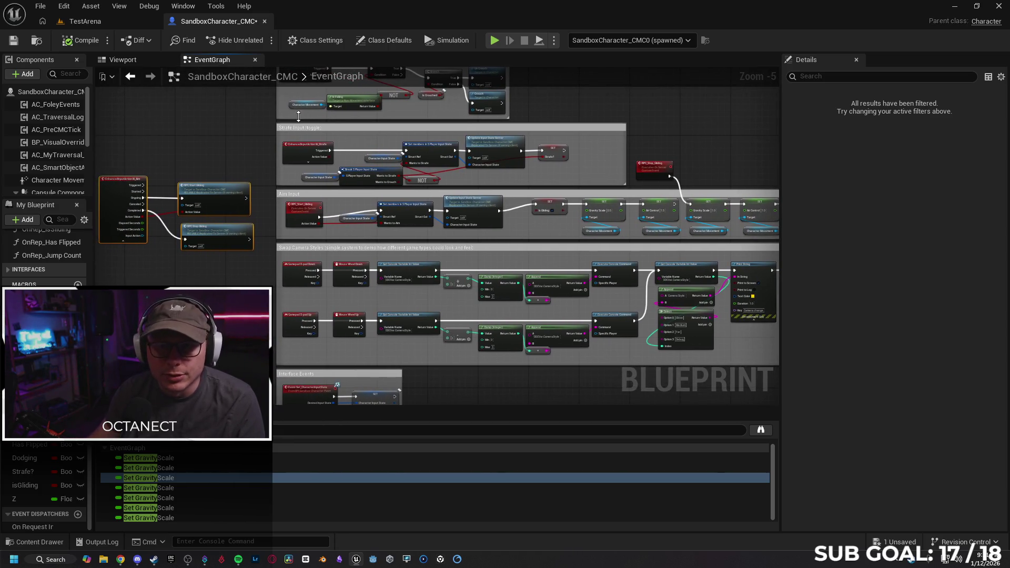
pyautogui.hotkey('ctrl', 's')
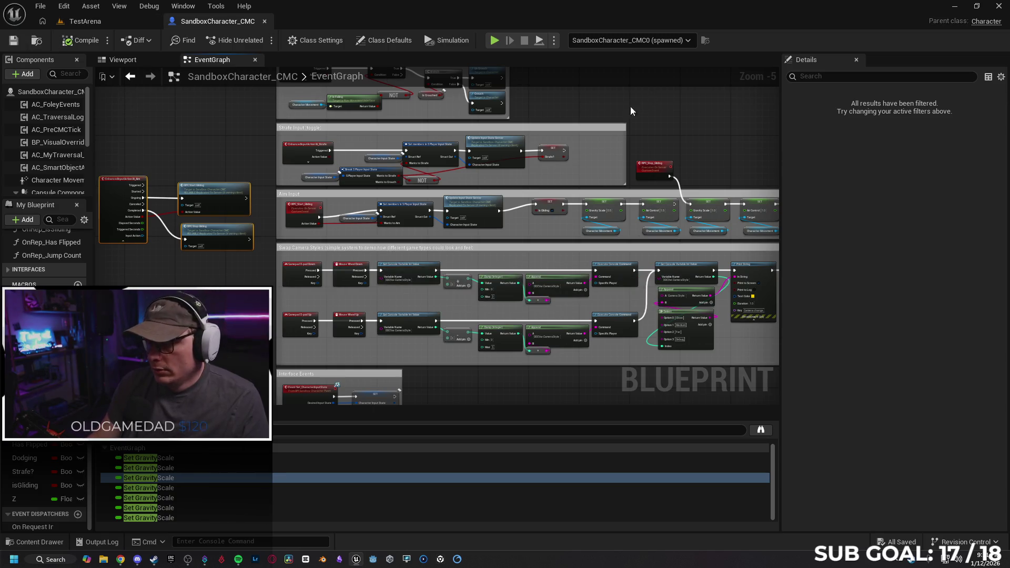
# Step: Set the play options to a multiplayer client-and-server net mode and start Play in Editor
pyautogui.click(614, 40)
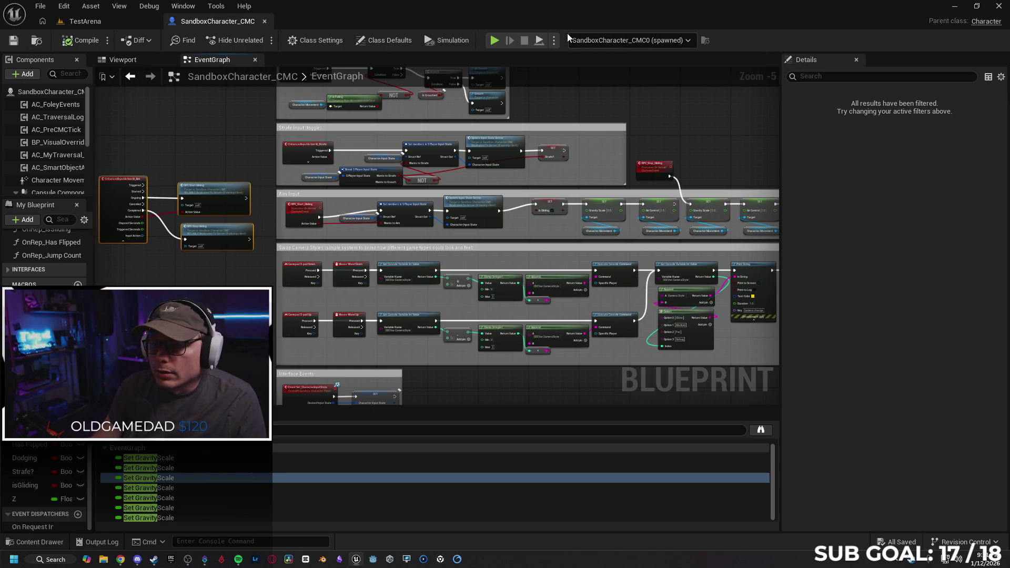
pyautogui.click(556, 41)
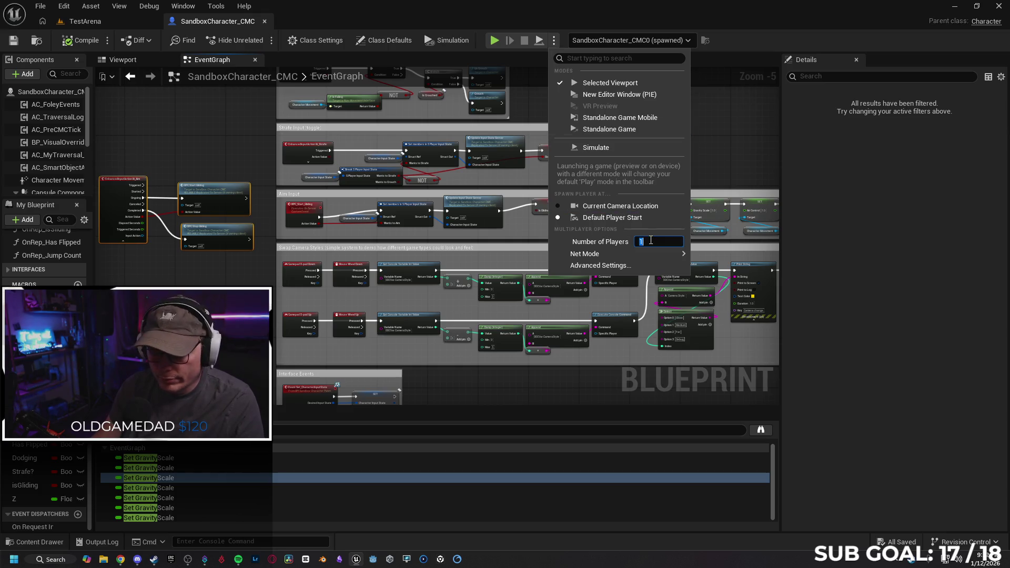
pyautogui.moveTo(647, 254)
pyautogui.click(732, 268)
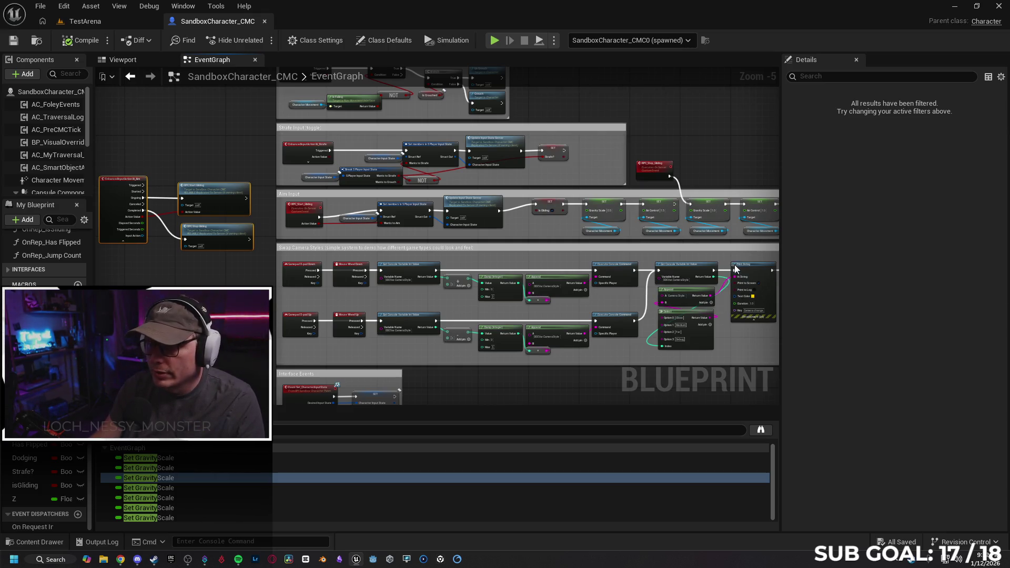
pyautogui.click(494, 41)
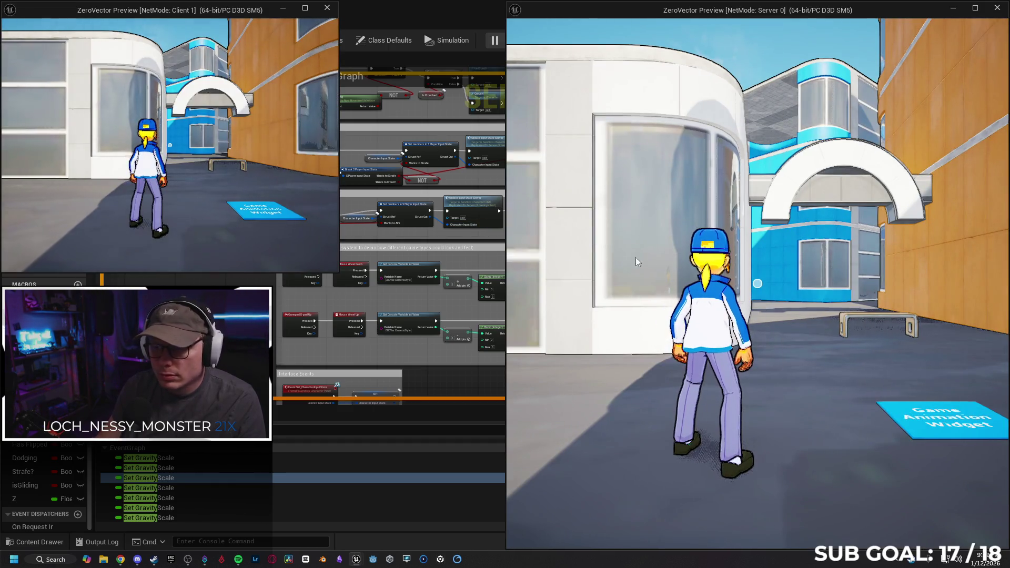
# Step: Run the server character forward, crouch by the vase, and stand back up
pyautogui.press('w')
pyautogui.press('c')
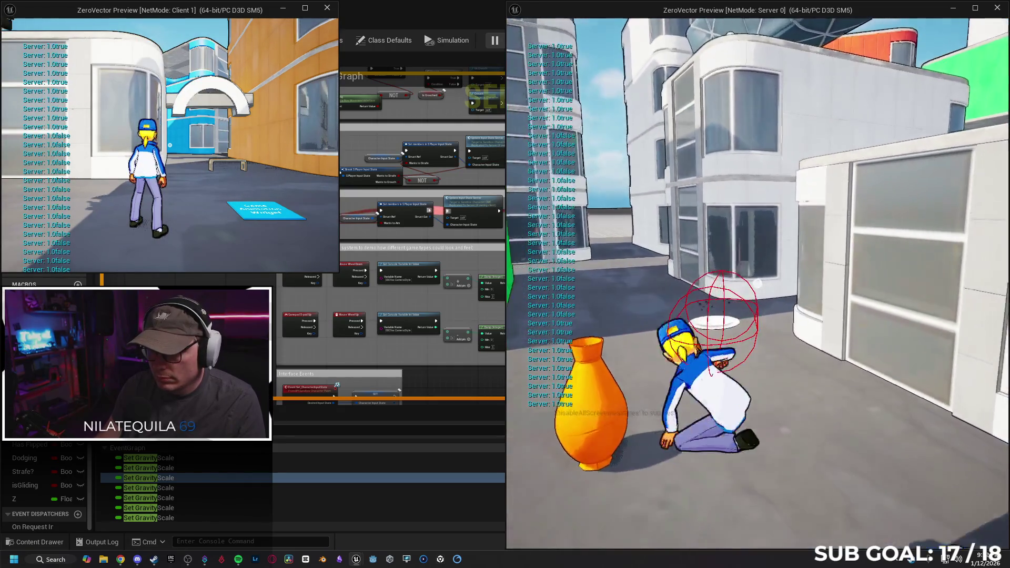
pyautogui.press('c')
pyautogui.press('super')
pyautogui.press('super')
# Step: Run, crouch and jump the client character across the plaza toward the buildings
pyautogui.press('w')
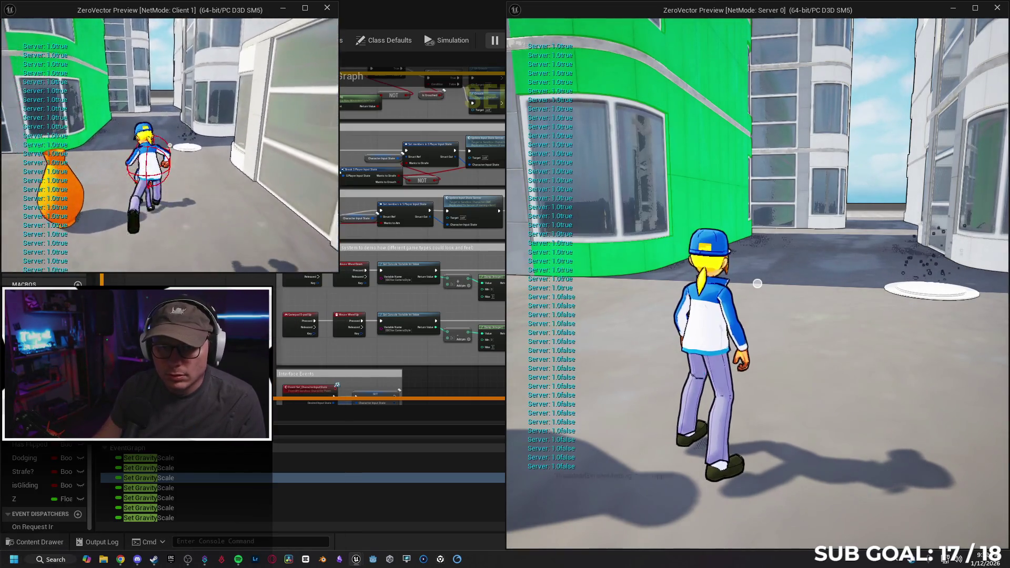
pyautogui.press('c')
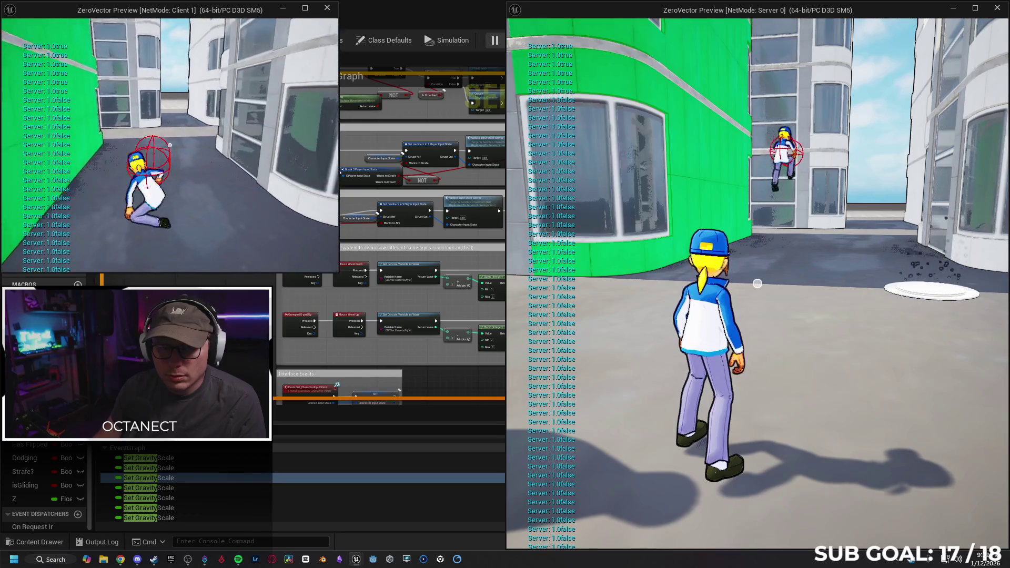
pyautogui.press('c')
pyautogui.press('w')
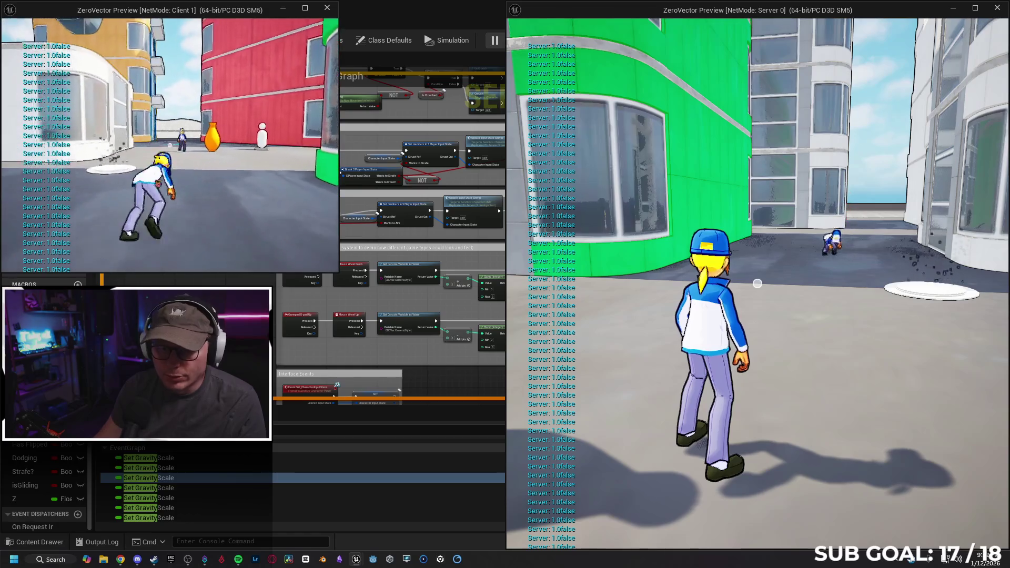
pyautogui.press('space')
pyautogui.press('a')
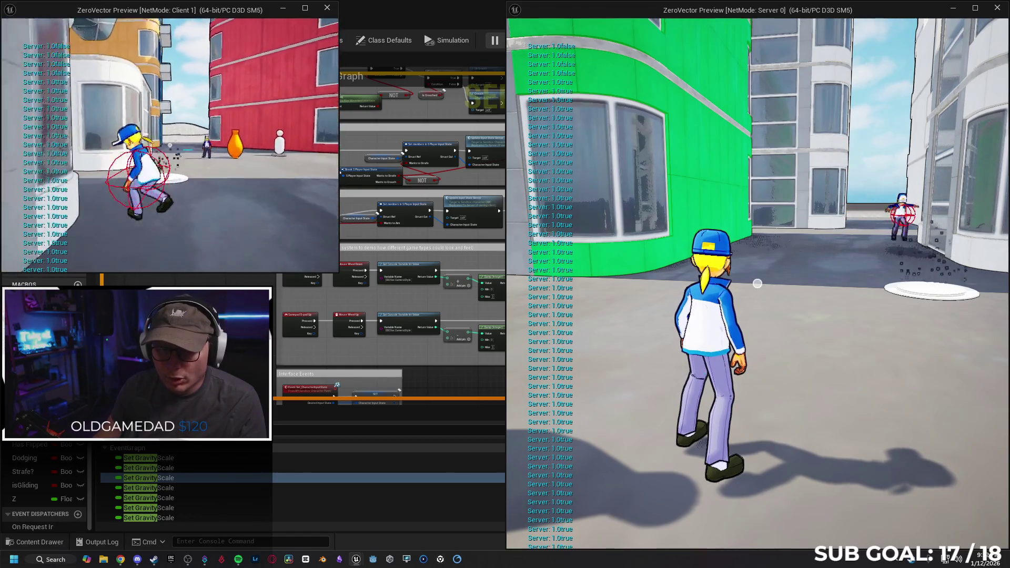
pyautogui.press('space')
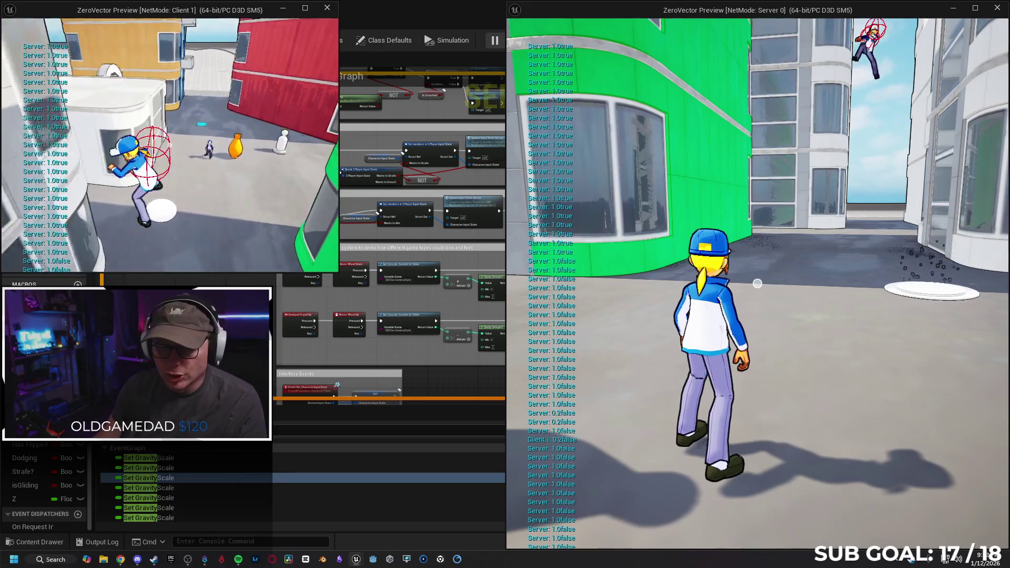
pyautogui.press('w')
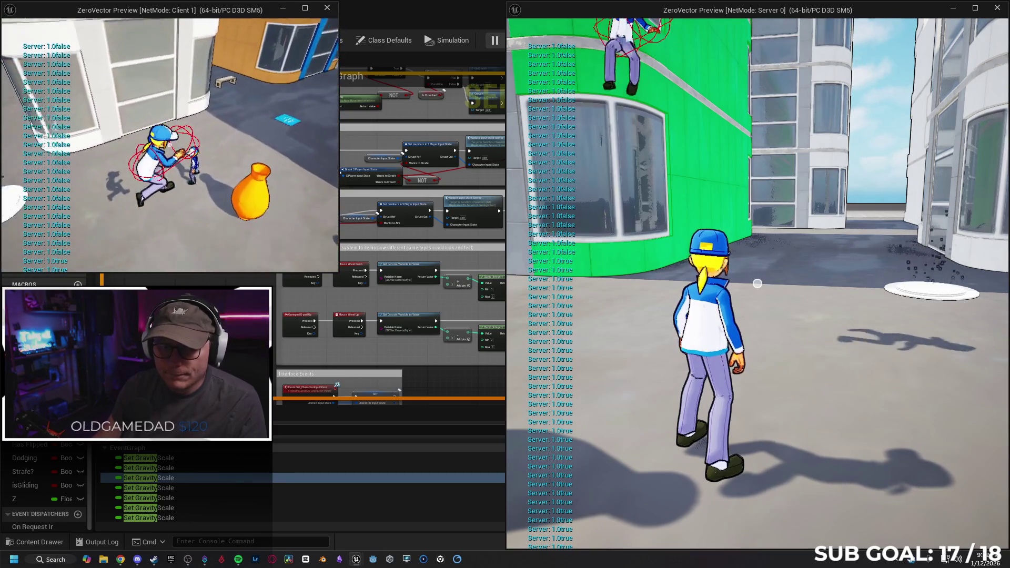
pyautogui.press('space')
# Step: Have the client character climb a wall ledge, drop down, slide and jump, then stop the session
pyautogui.press('d')
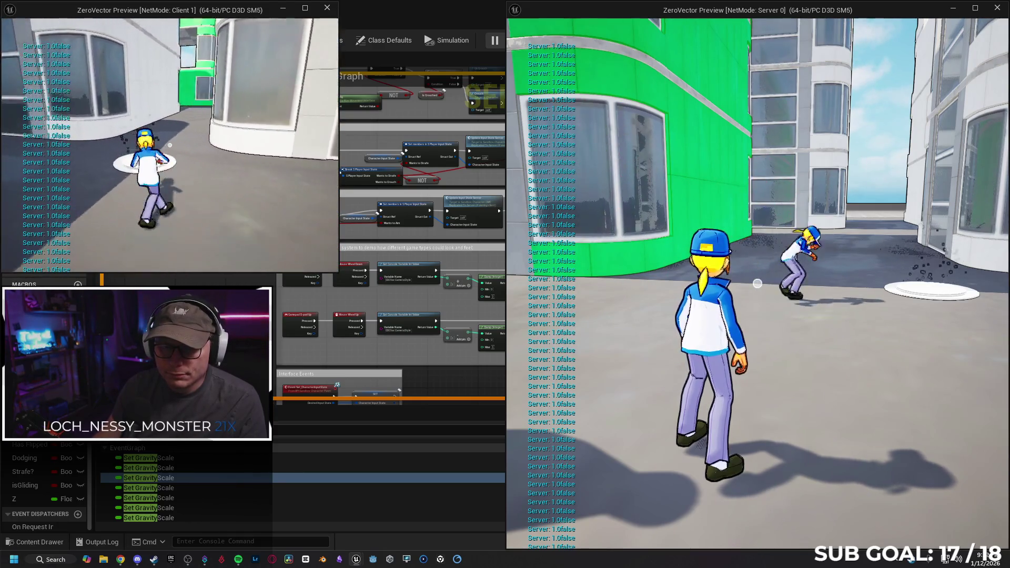
pyautogui.press('space')
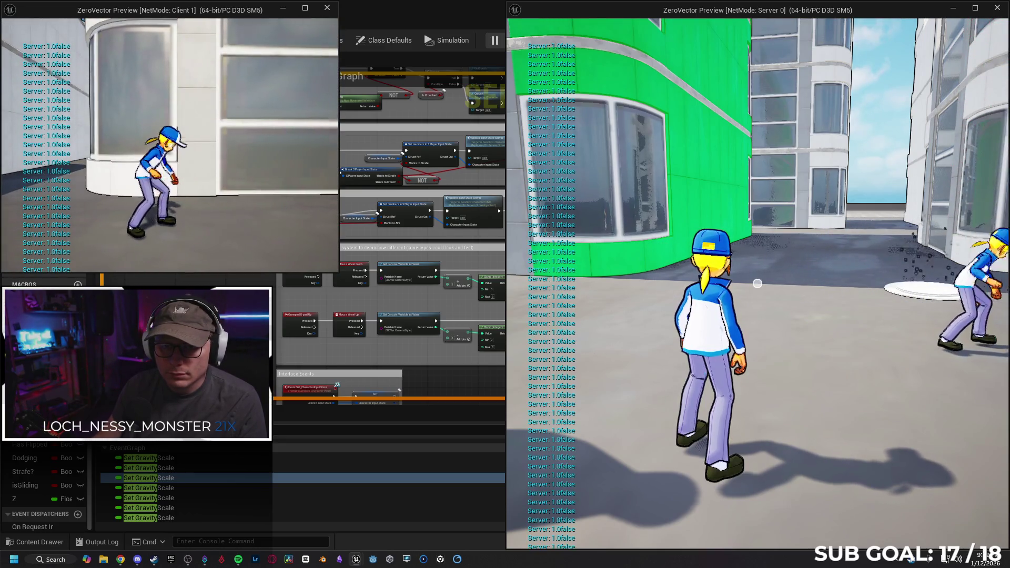
pyautogui.press('space')
pyautogui.press('c')
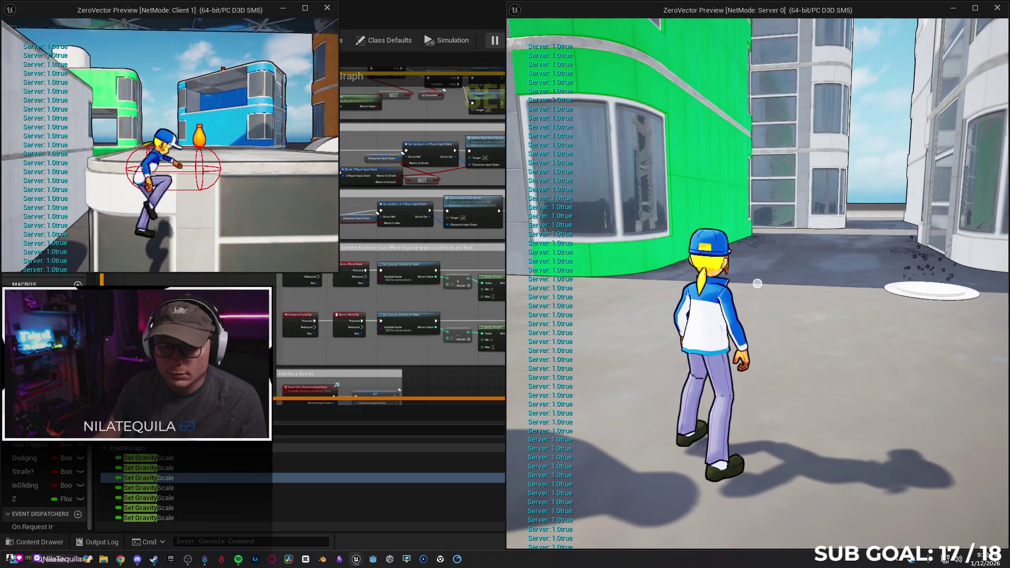
pyautogui.press('w')
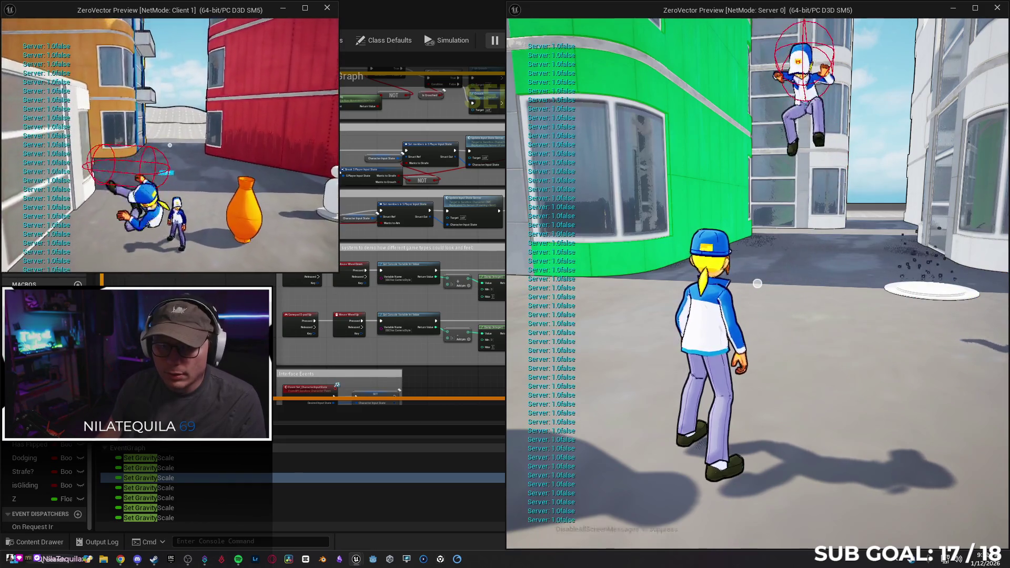
pyautogui.press('c')
pyautogui.press('w')
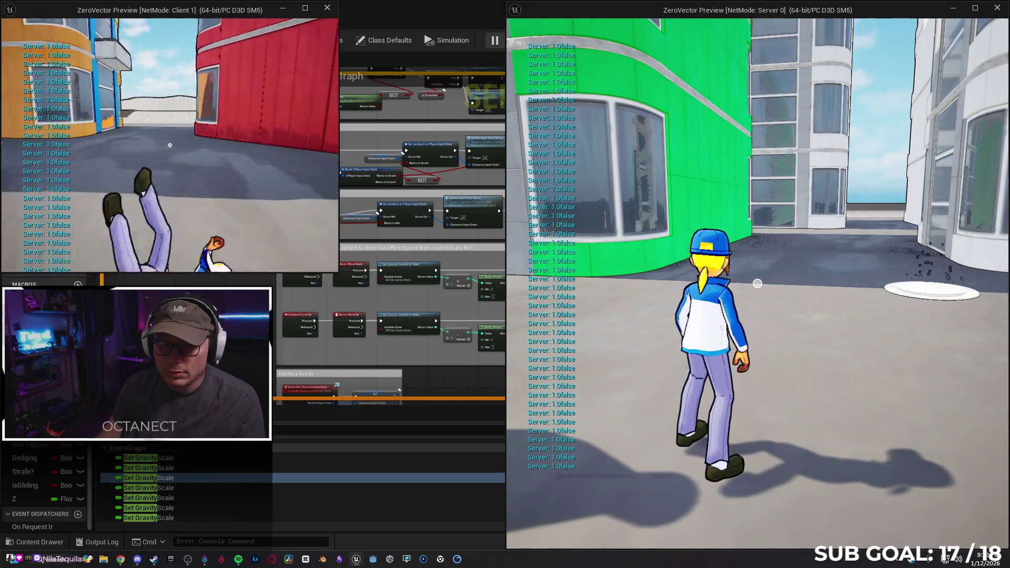
pyautogui.press('c')
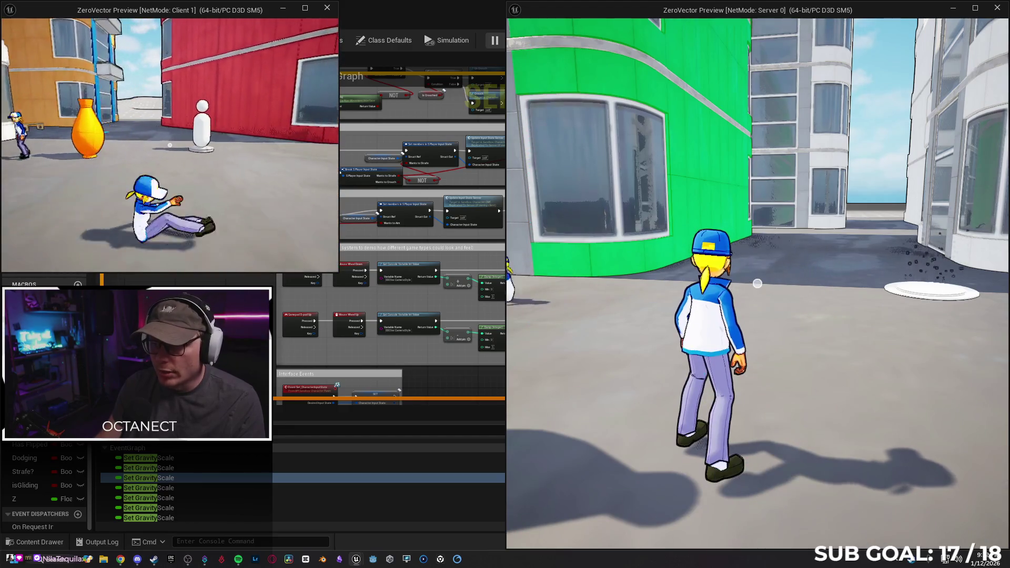
pyautogui.press('space')
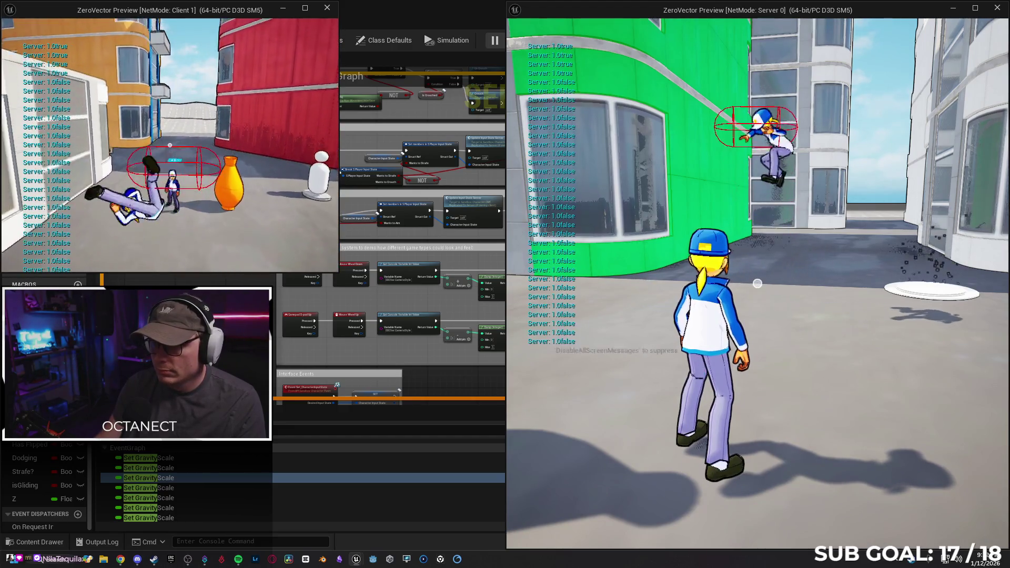
pyautogui.press('Escape')
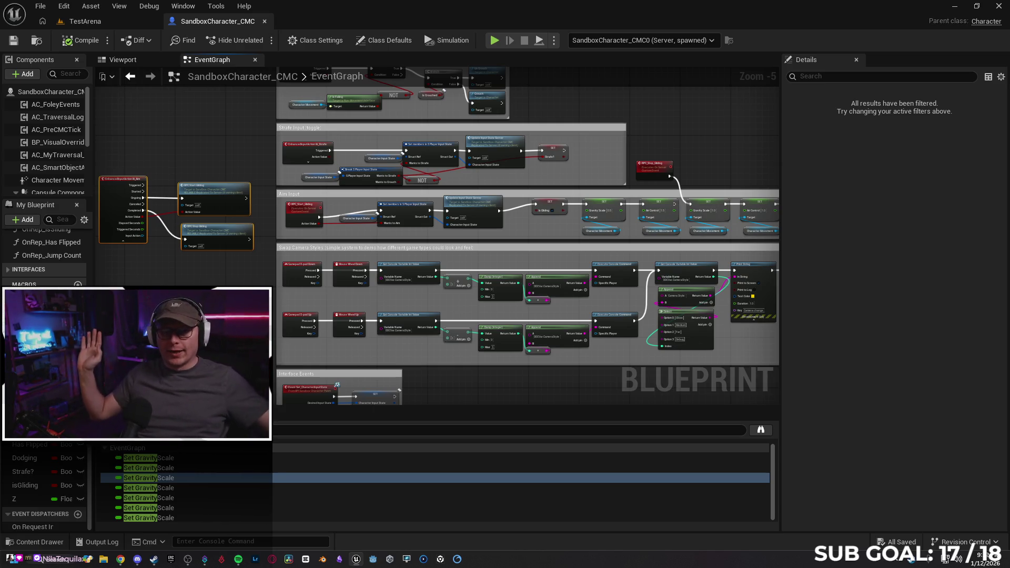
# Step: Tuck RPC Stop Gliding neatly under RPC Start Gliding
pyautogui.scroll(1, 209, 263)
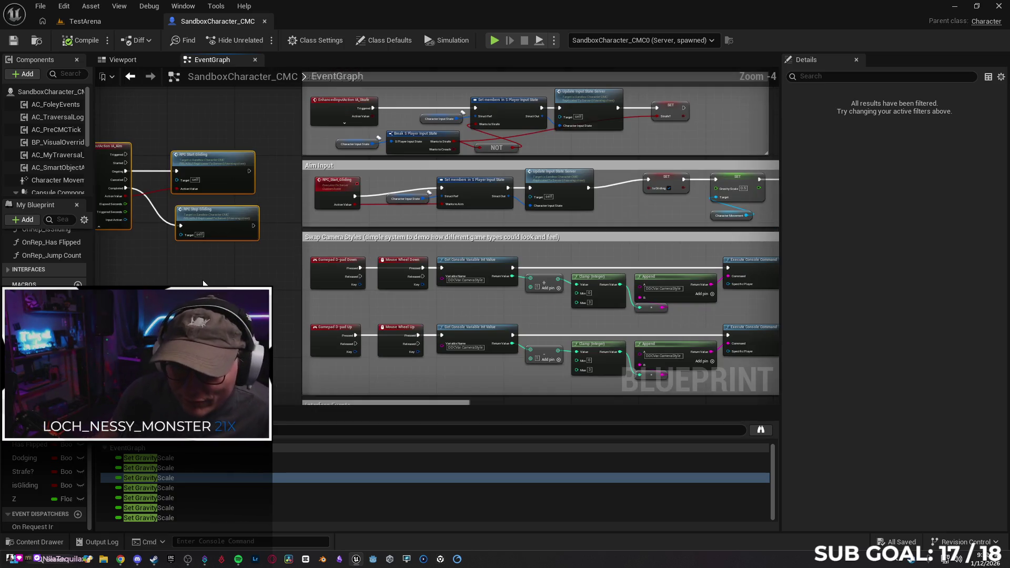
pyautogui.moveTo(241, 214); pyautogui.dragTo(229, 216)
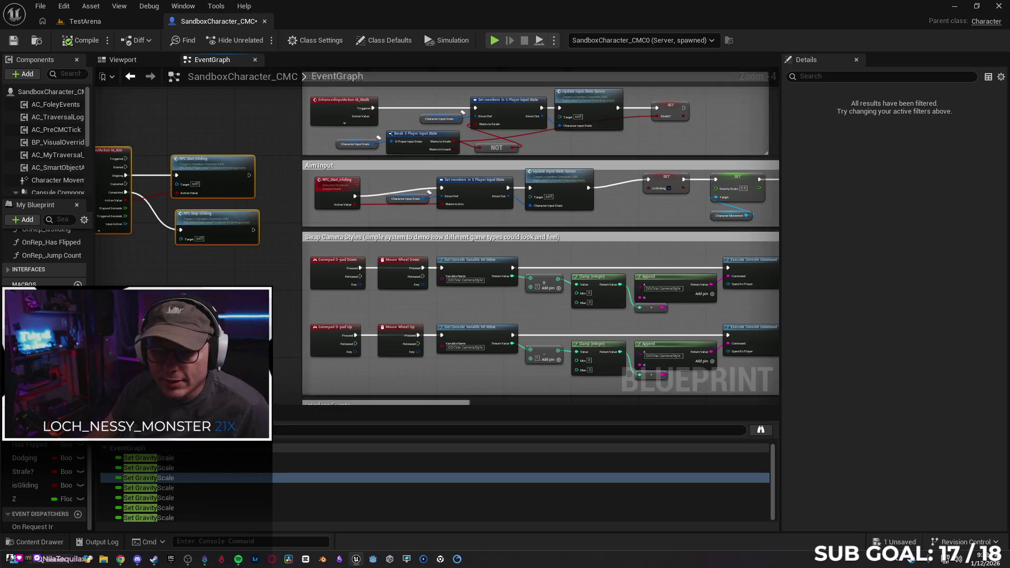
pyautogui.click(215, 227)
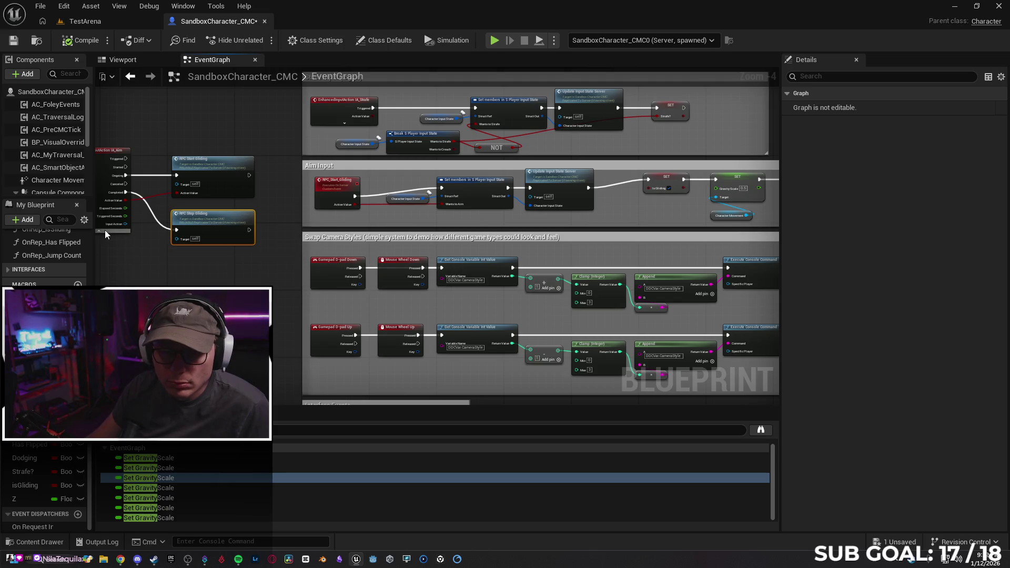
pyautogui.moveTo(205, 183); pyautogui.dragTo(213, 214)
pyautogui.moveTo(235, 256); pyautogui.dragTo(235, 257)
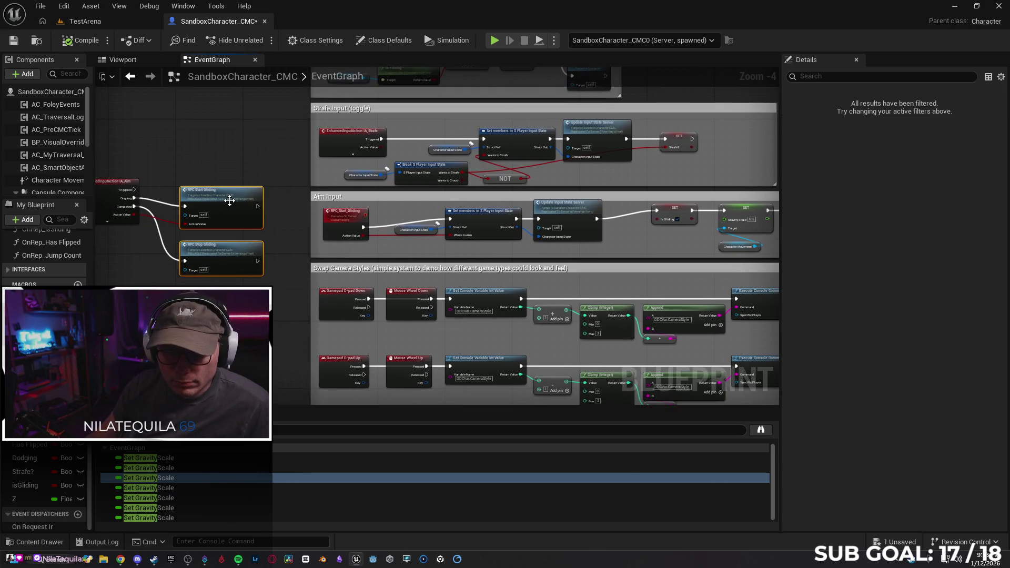
pyautogui.moveTo(230, 195); pyautogui.dragTo(226, 186)
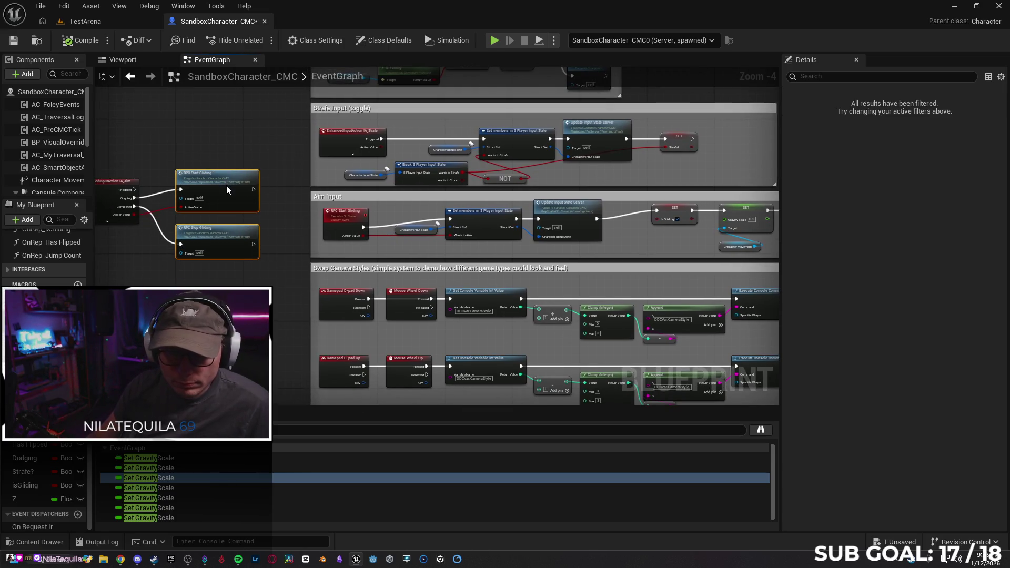
pyautogui.click(218, 237)
pyautogui.moveTo(219, 239); pyautogui.dragTo(220, 230)
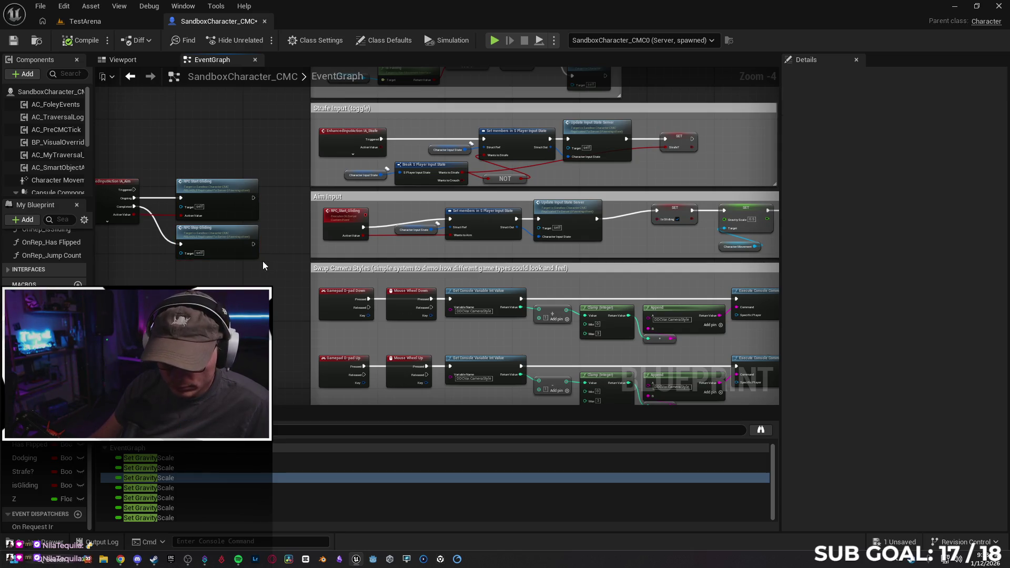
pyautogui.click(262, 257)
pyautogui.moveTo(242, 308); pyautogui.dragTo(293, 311)
# Step: Widen the Aim Input comment and move IA_Aim and the gliding nodes right inside it
pyautogui.moveTo(362, 254); pyautogui.dragTo(104, 249)
pyautogui.moveTo(151, 213); pyautogui.dragTo(158, 225)
pyautogui.moveTo(284, 209)
pyautogui.mouseDown()
pyautogui.moveTo(225, 201)
pyautogui.moveTo(264, 223)
pyautogui.mouseUp()
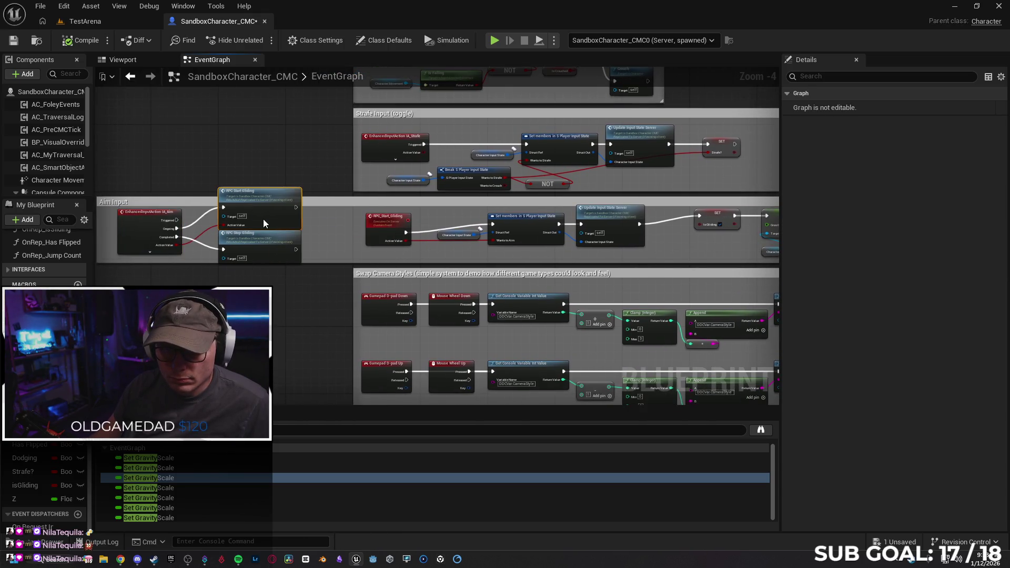
pyautogui.click(311, 311)
pyautogui.moveTo(310, 312)
pyautogui.mouseDown()
pyautogui.moveTo(309, 323)
pyautogui.moveTo(278, 322)
pyautogui.mouseUp()
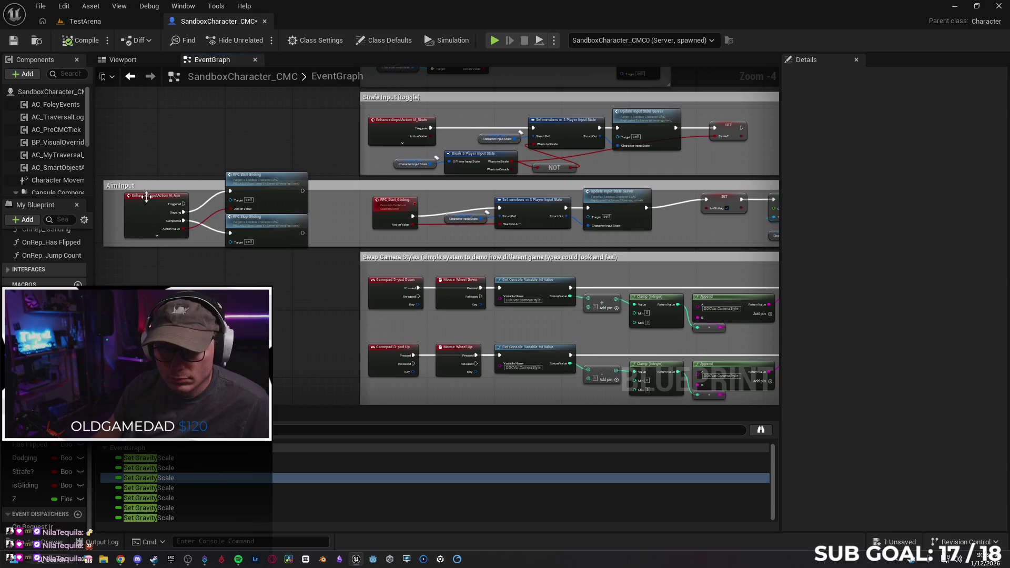
pyautogui.moveTo(158, 160)
pyautogui.mouseDown()
pyautogui.moveTo(304, 243)
pyautogui.moveTo(207, 168)
pyautogui.mouseUp()
pyautogui.moveTo(109, 214)
pyautogui.mouseDown()
pyautogui.moveTo(247, 226)
pyautogui.moveTo(317, 198)
pyautogui.mouseUp()
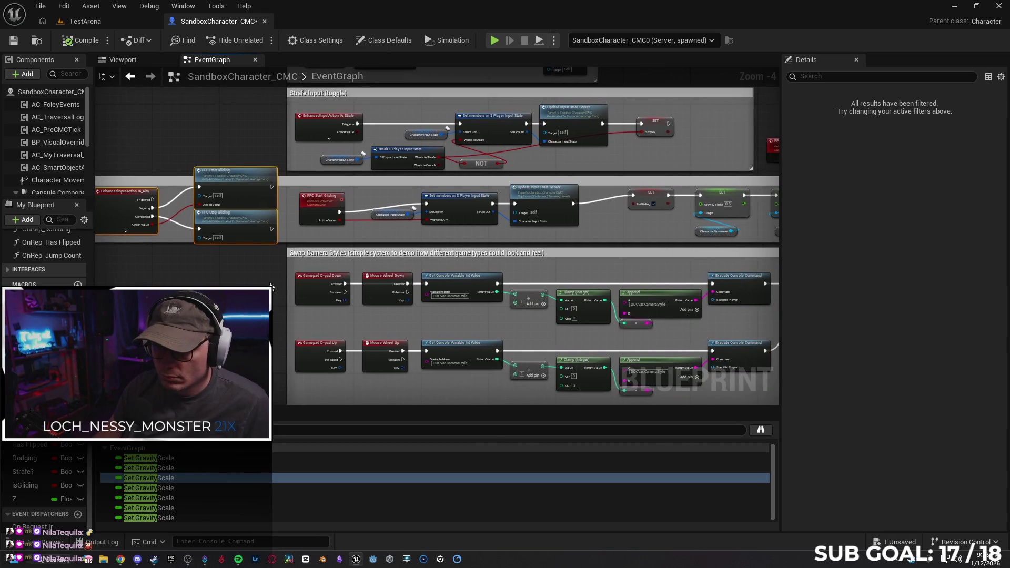
# Step: Narrow the Aim Input comment from the left, compile the blueprint, and switch to the Gemini chat
pyautogui.scroll(-1, 292, 392)
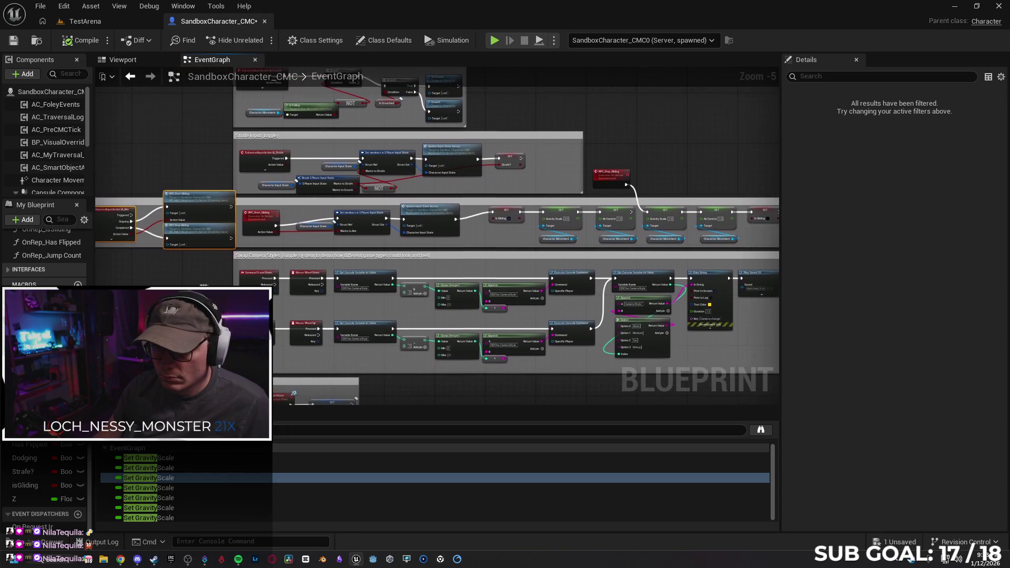
pyautogui.click(162, 237)
pyautogui.moveTo(121, 210); pyautogui.dragTo(158, 212)
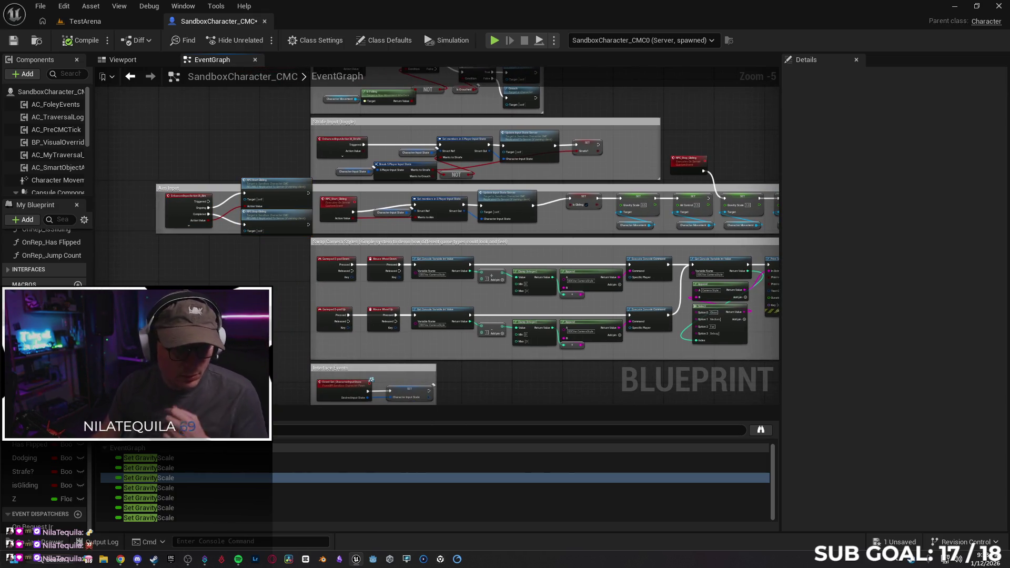
pyautogui.moveTo(169, 256)
pyautogui.mouseDown()
pyautogui.moveTo(56, 240)
pyautogui.moveTo(72, 242)
pyautogui.mouseUp()
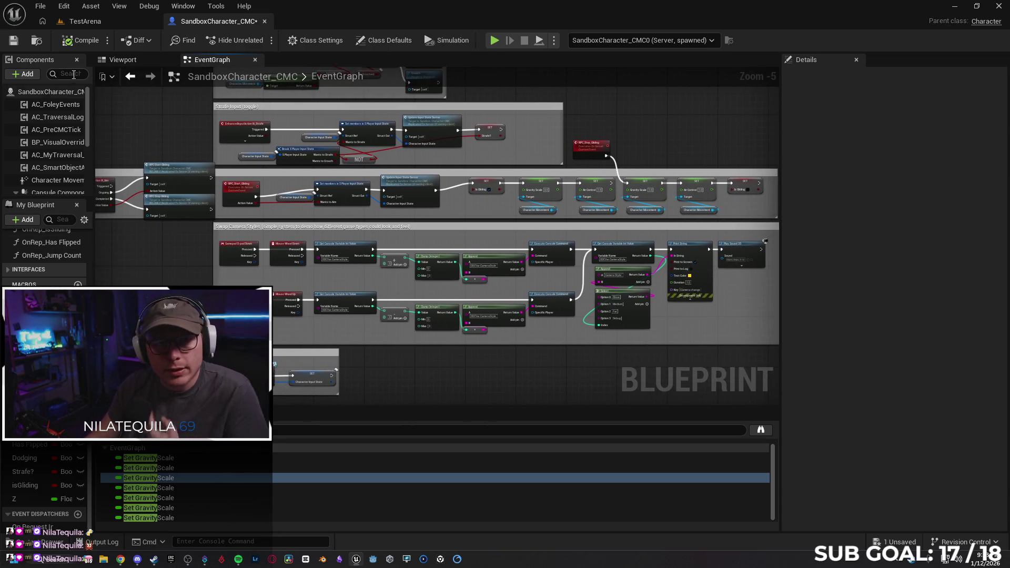
pyautogui.click(79, 40)
pyautogui.click(120, 560)
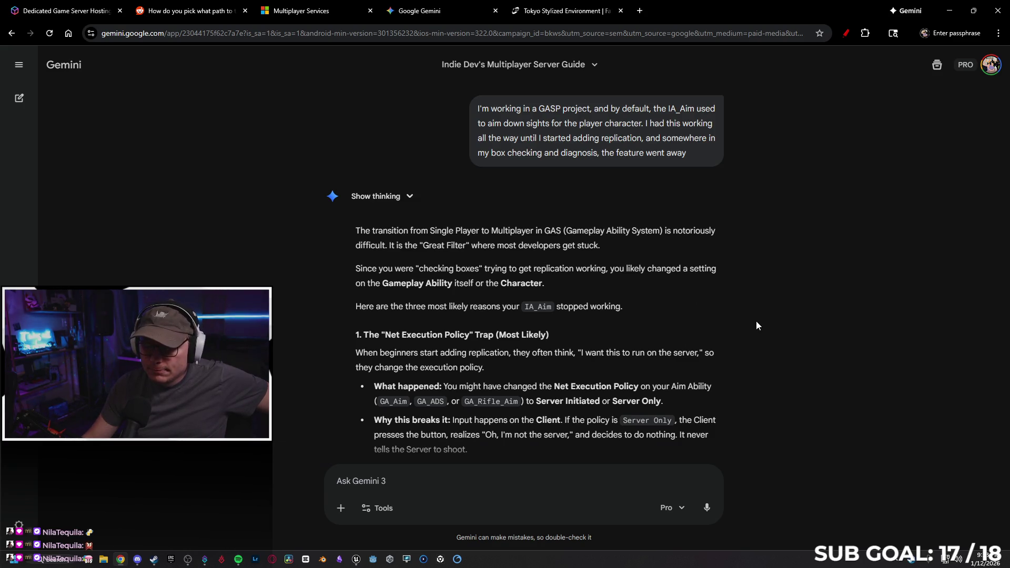
# Step: Send Gemini the correction "I'm not in GAS, I'm in GASP project" and scroll its reply
pyautogui.click(528, 478)
pyautogui.write("I'm not")
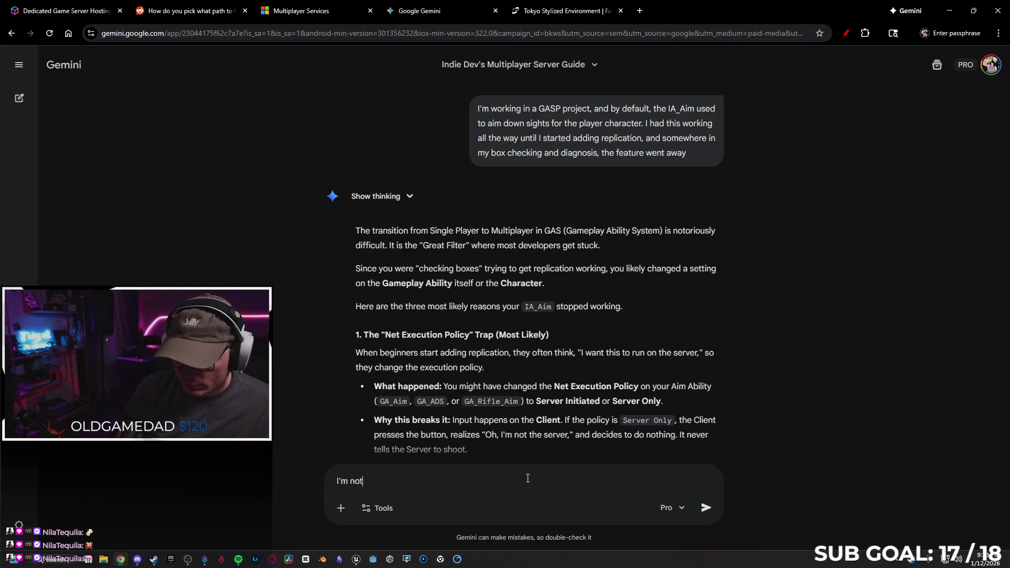
pyautogui.write(' in GA')
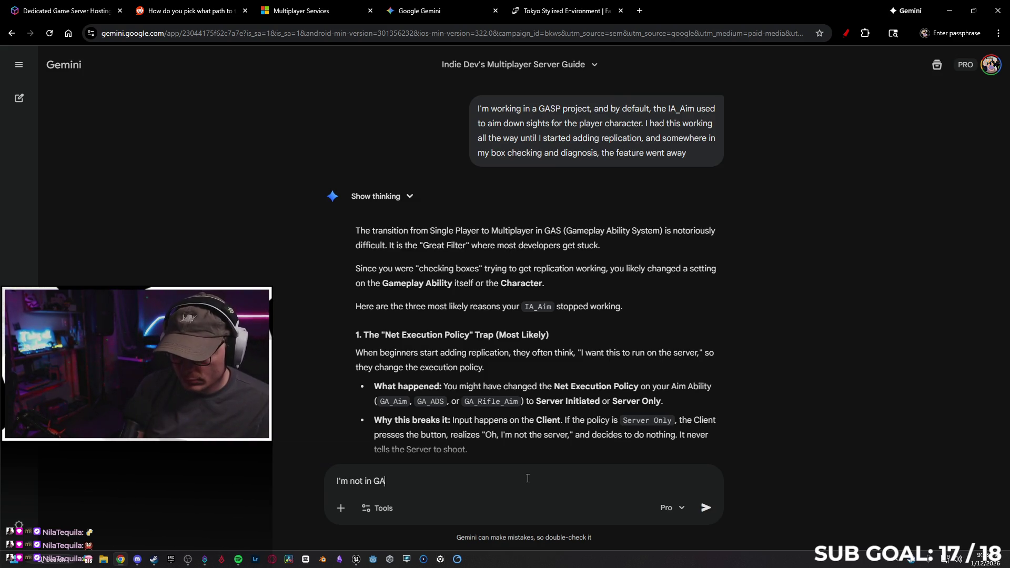
pyautogui.write("S, I'm in")
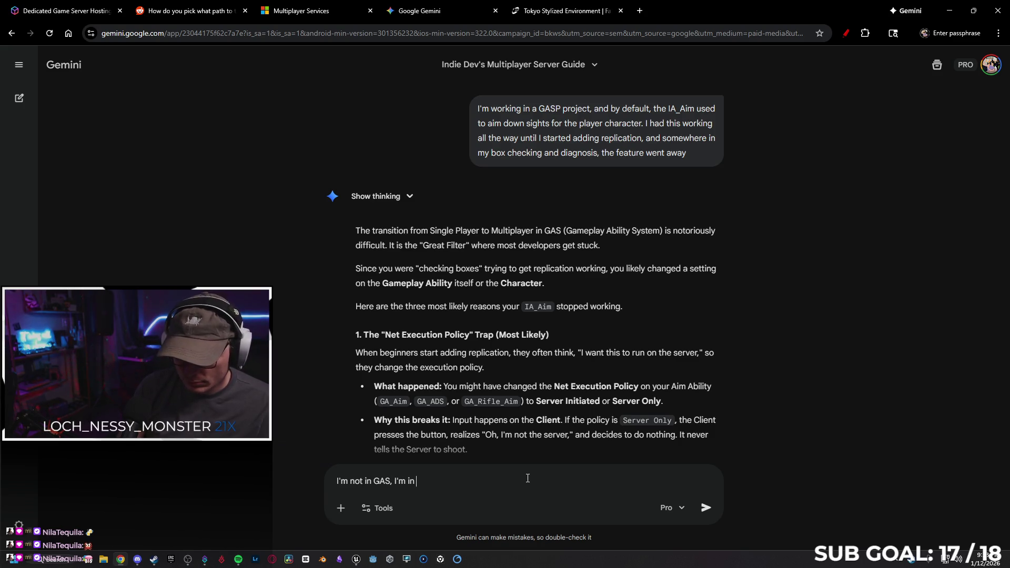
pyautogui.write(' GASP framework (gameplay animation sample p')
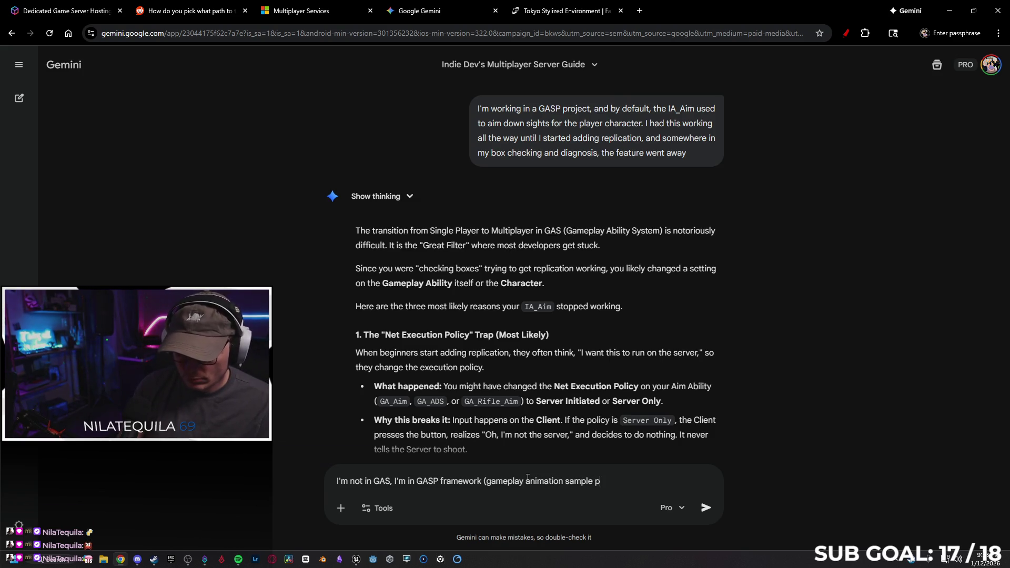
pyautogui.write('roject')
pyautogui.press('Return')
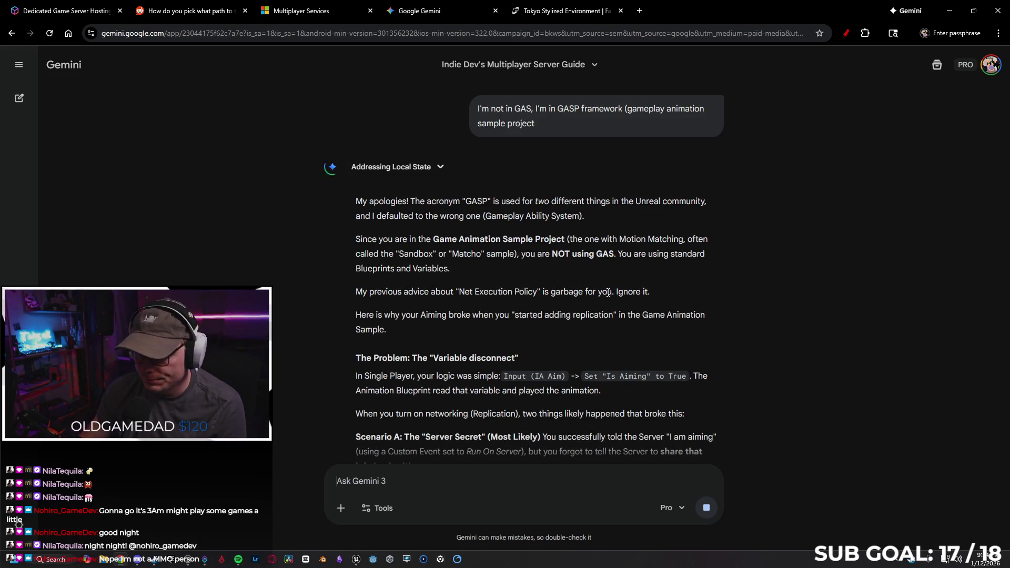
pyautogui.scroll(-1, 626, 251)
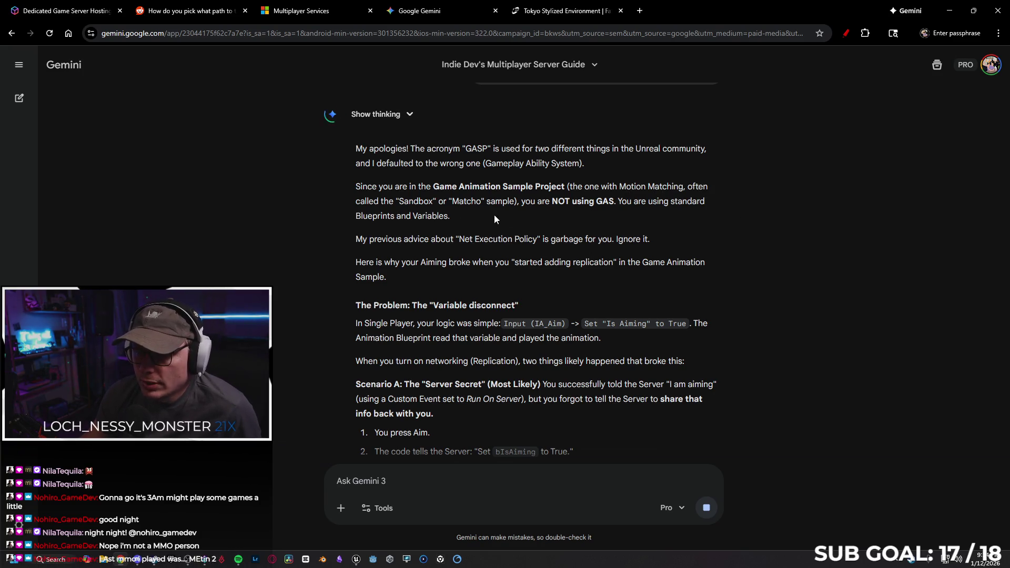
# Step: Read Gemini's answer and reply that the character blueprint has no aim logic and standalone aiming also fails
pyautogui.scroll(-1, 487, 217)
pyautogui.scroll(-2, 445, 201)
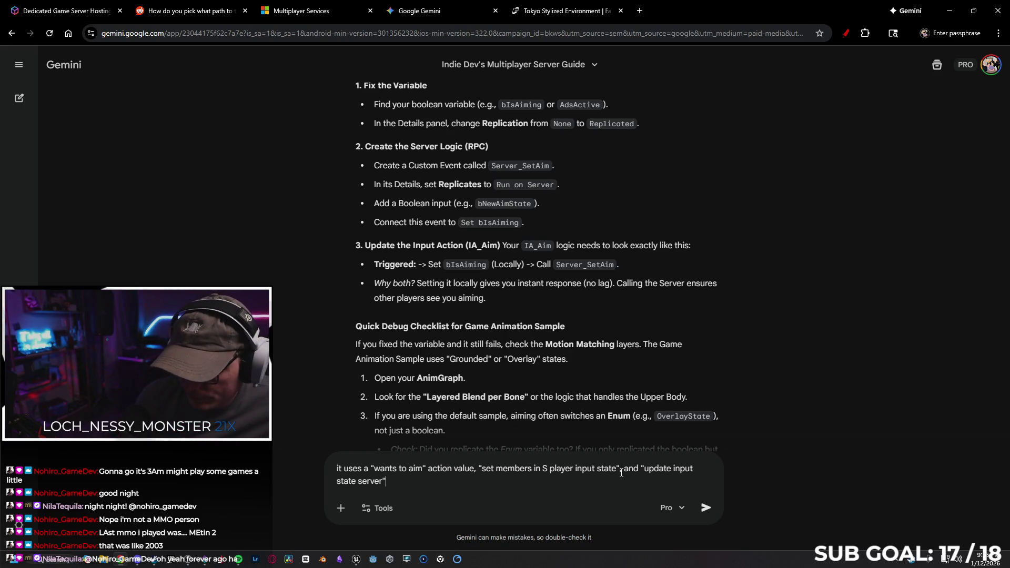
pyautogui.write(' if that')
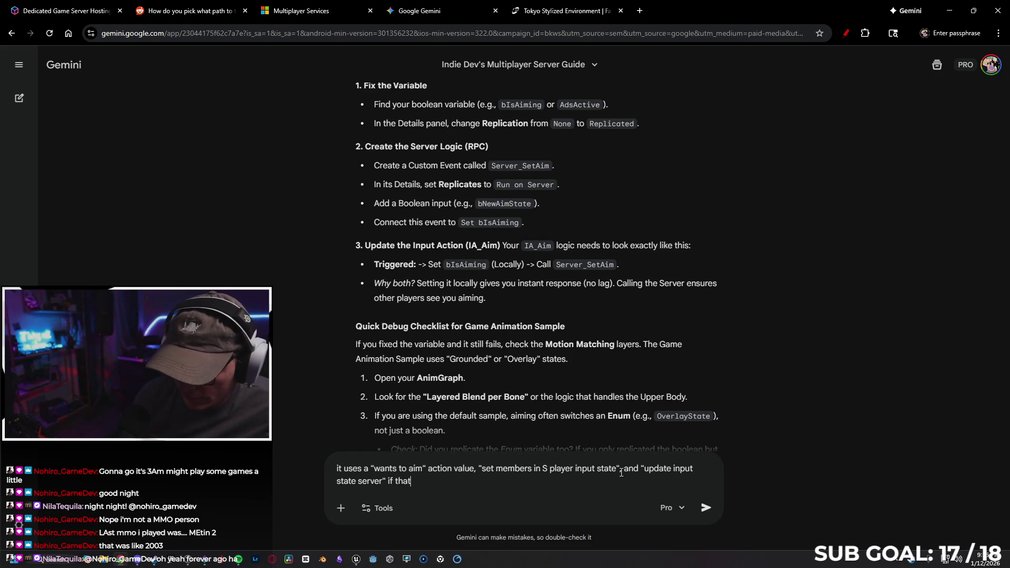
pyautogui.write(' helps you diagnose. There is no aim logic in the character')
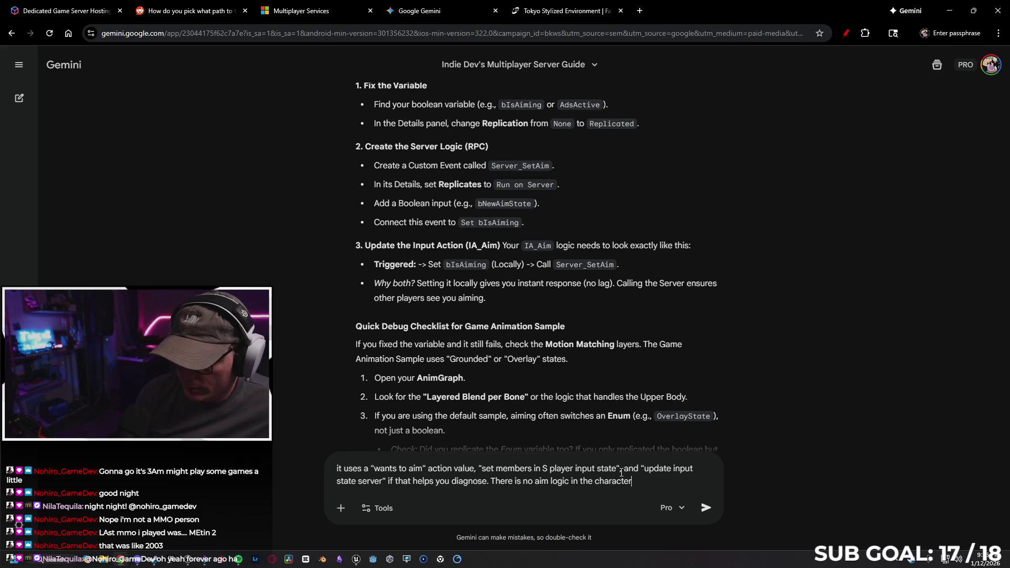
pyautogui.write(' blueprint that')
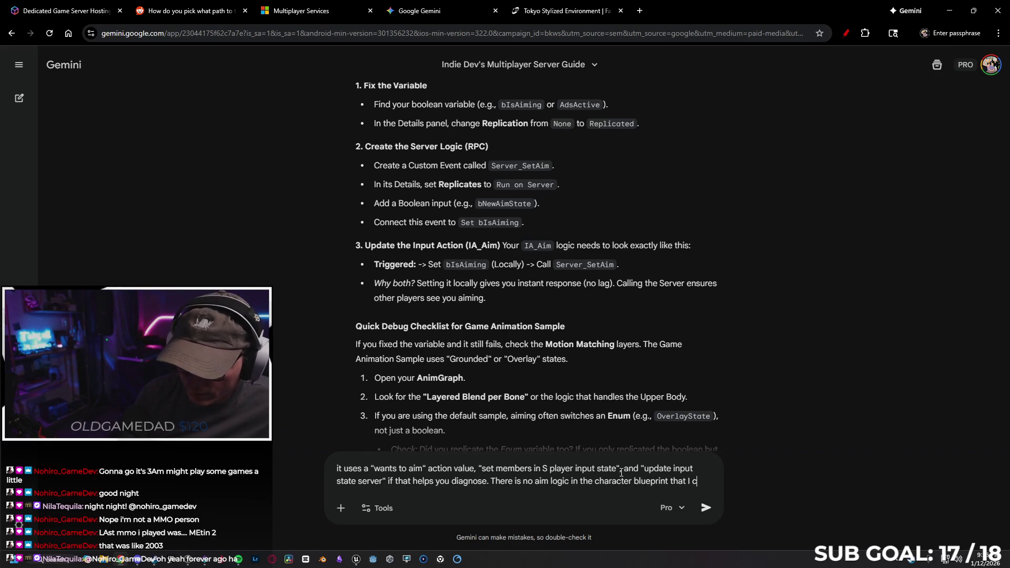
pyautogui.write('I can s')
pyautogui.write(' and it also doesnt work in standal')
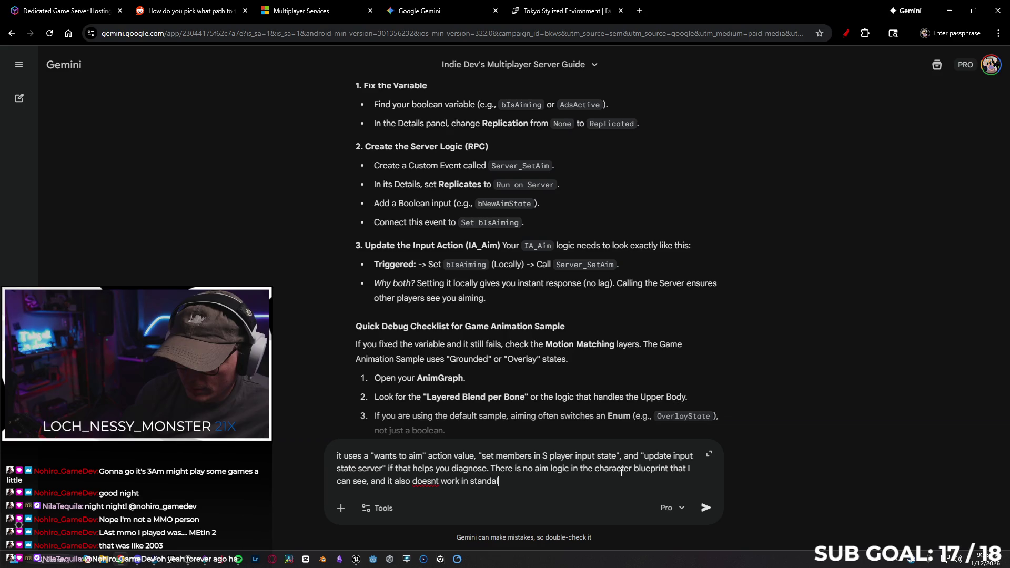
pyautogui.write('one mode')
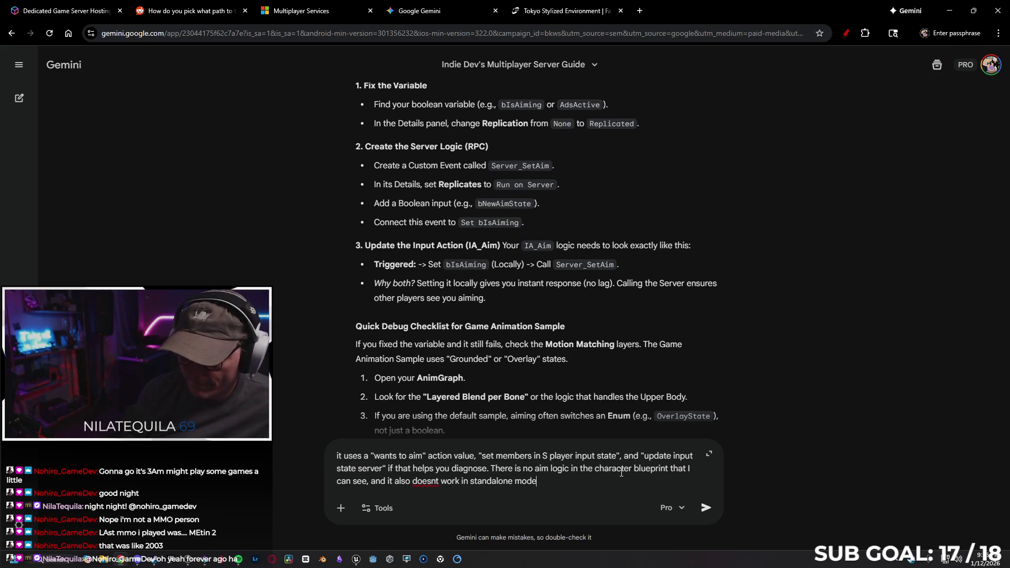
pyautogui.press('Return')
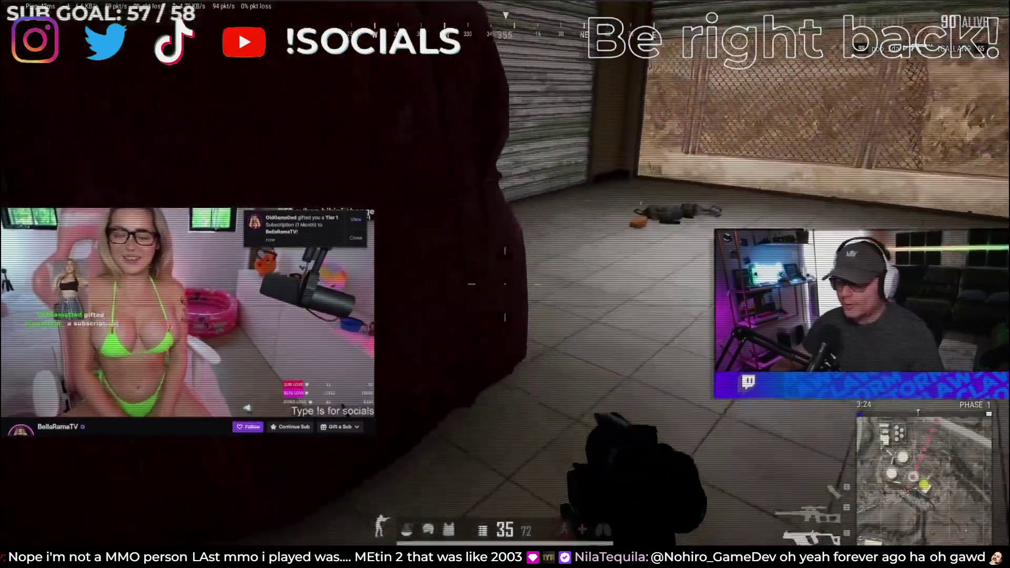
# Step: Return from the Be right back scene to Gemini's reply about broken local aim logic
pyautogui.press('Tab')
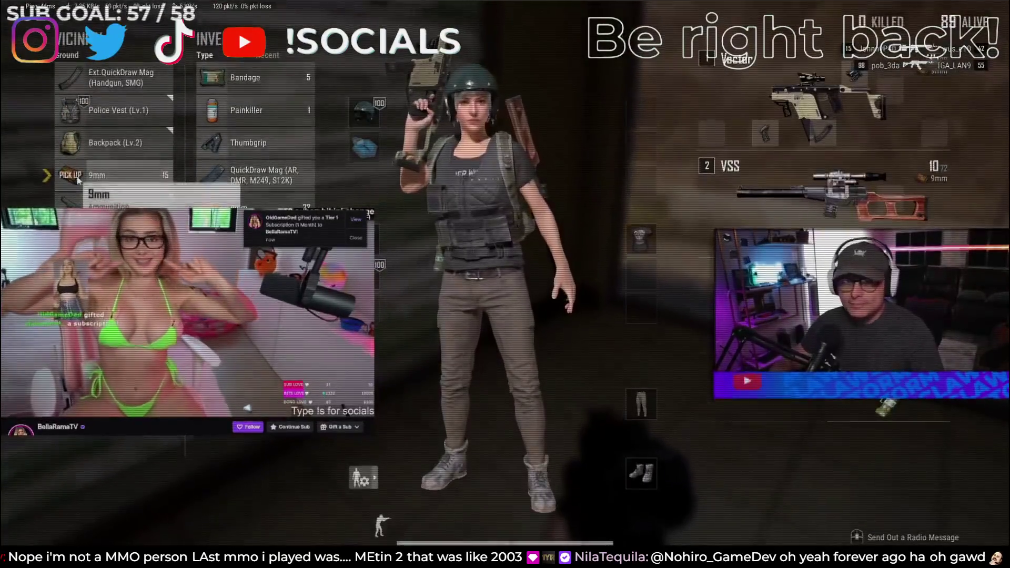
pyautogui.press('Tab')
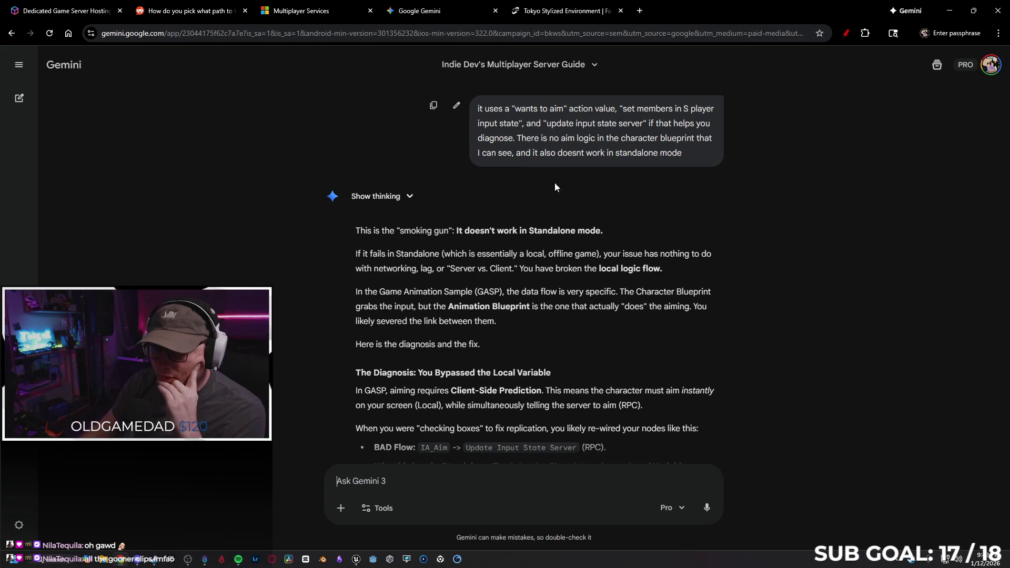
# Step: Read through Gemini's Standalone aiming-bug diagnosis and fix checklist, then return to the Unreal blueprint editor
pyautogui.scroll(-1, 796, 303)
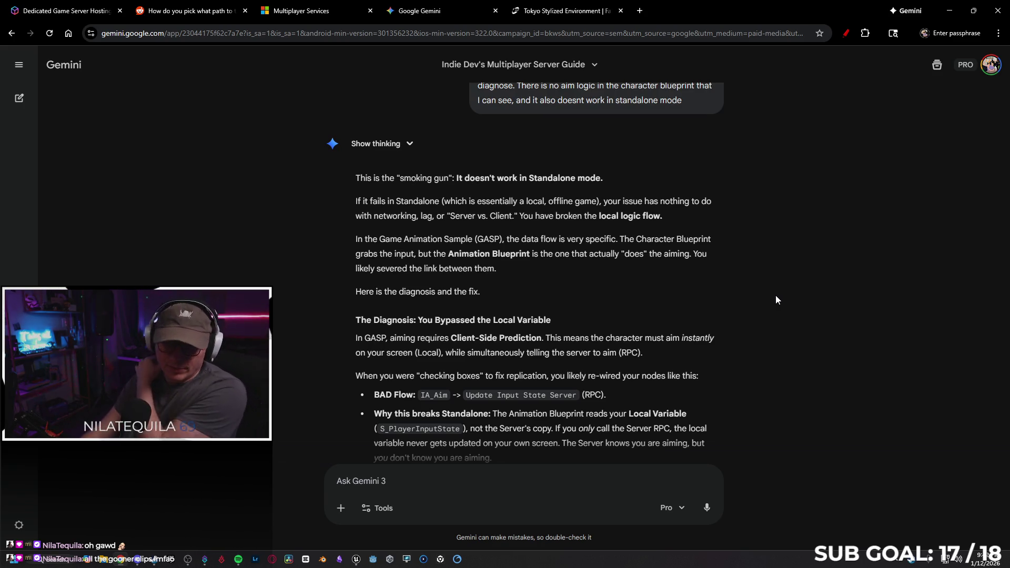
pyautogui.scroll(-3, 775, 295)
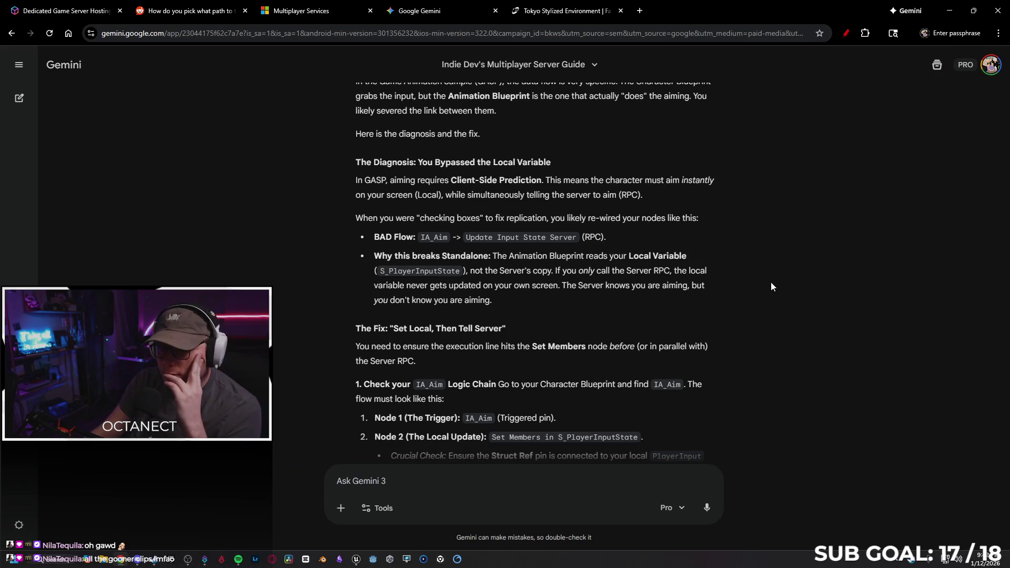
pyautogui.scroll(-3, 771, 282)
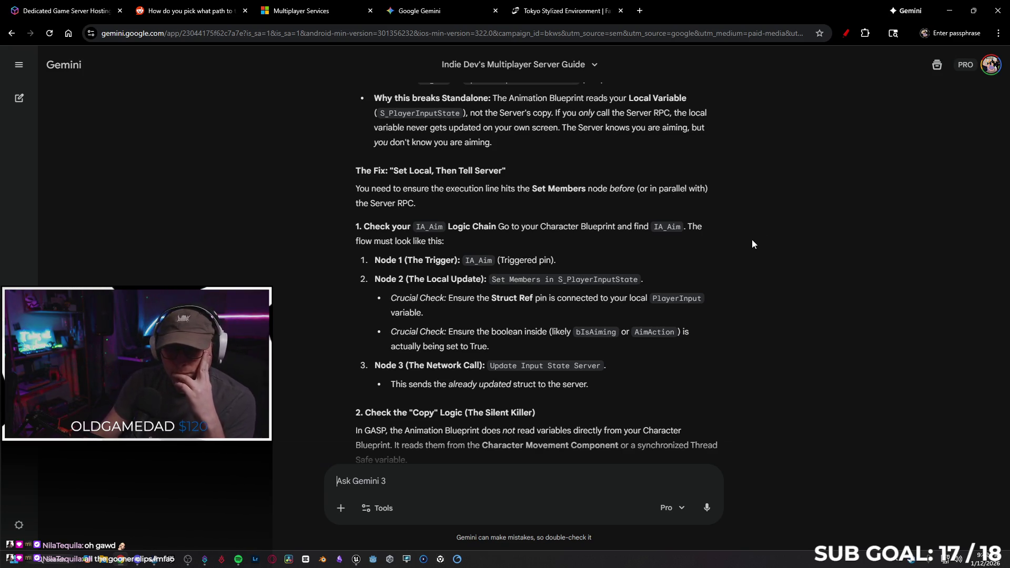
pyautogui.scroll(-1, 760, 252)
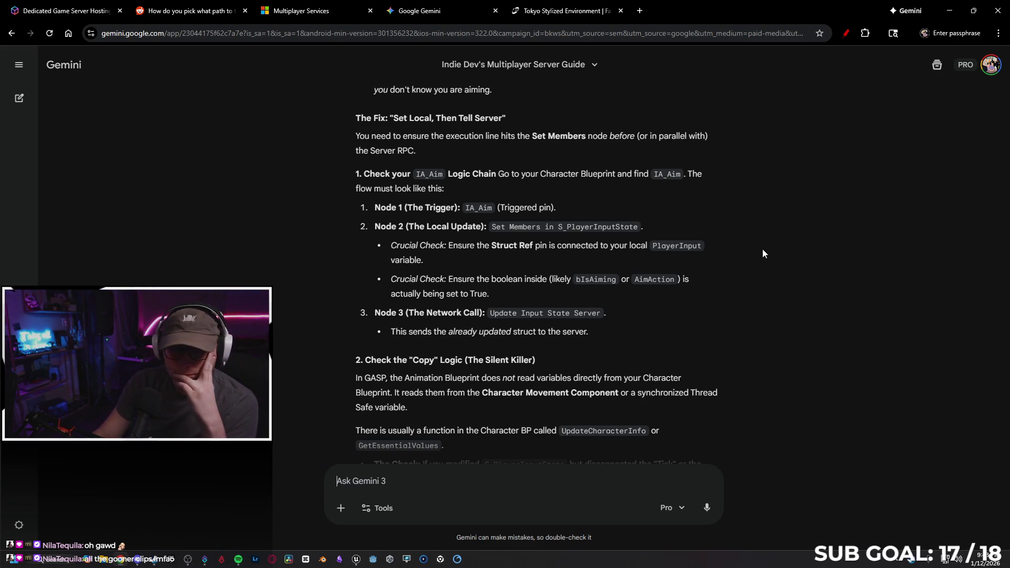
pyautogui.scroll(-4, 765, 250)
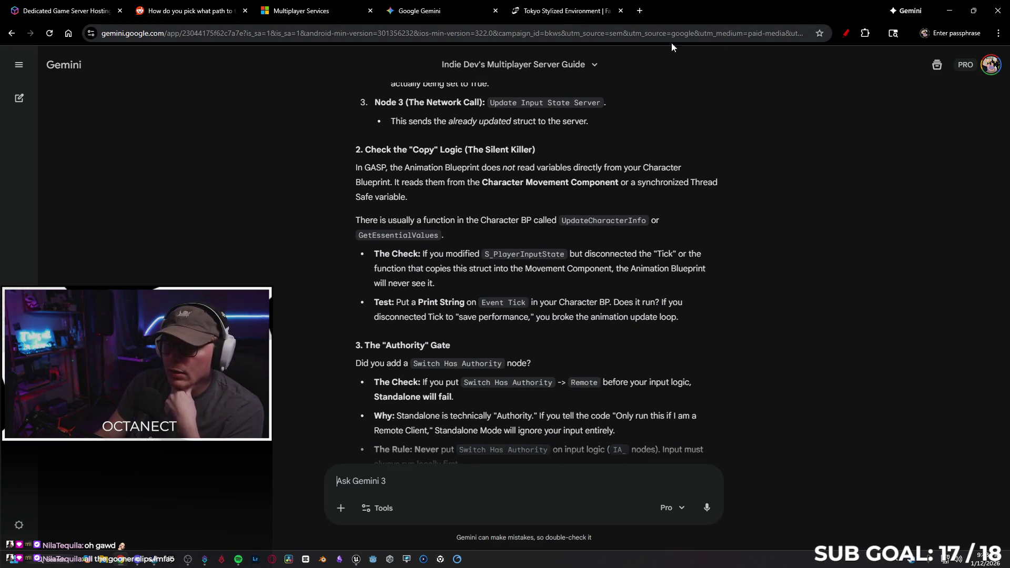
pyautogui.hotkey('alt', 'Tab')
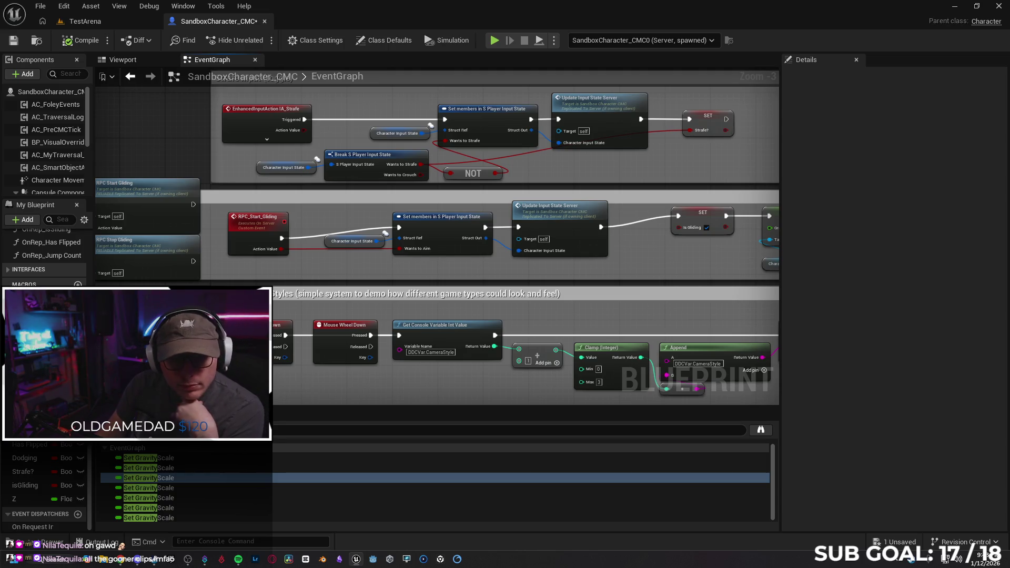
# Step: Check CameraStyle and MovementStickMode, widen the side panels, then view CharacterInputState's Replicated/Skip Owner settings
pyautogui.scroll(1, 45, 484)
pyautogui.click(31, 432)
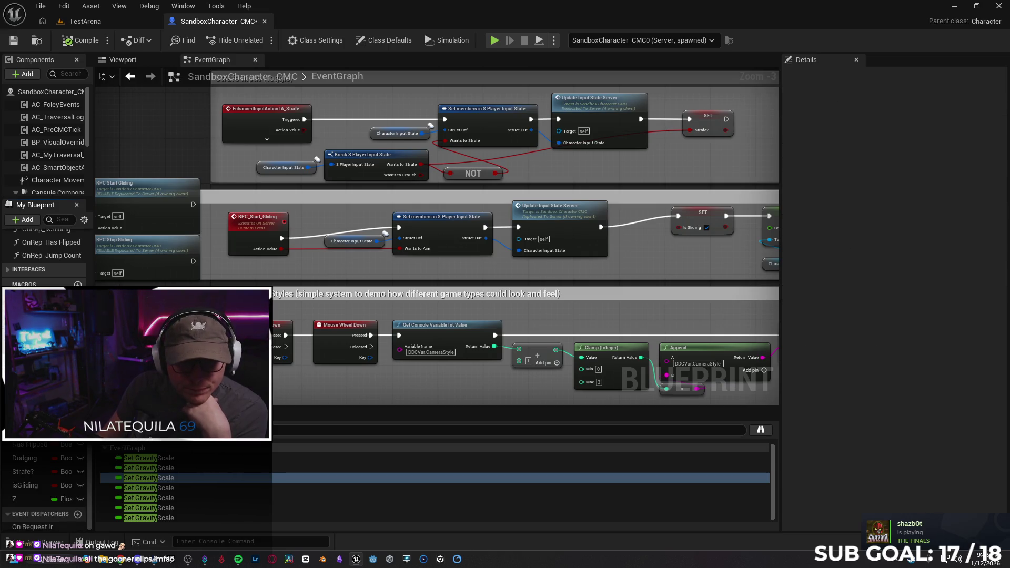
pyautogui.scroll(1, 44, 484)
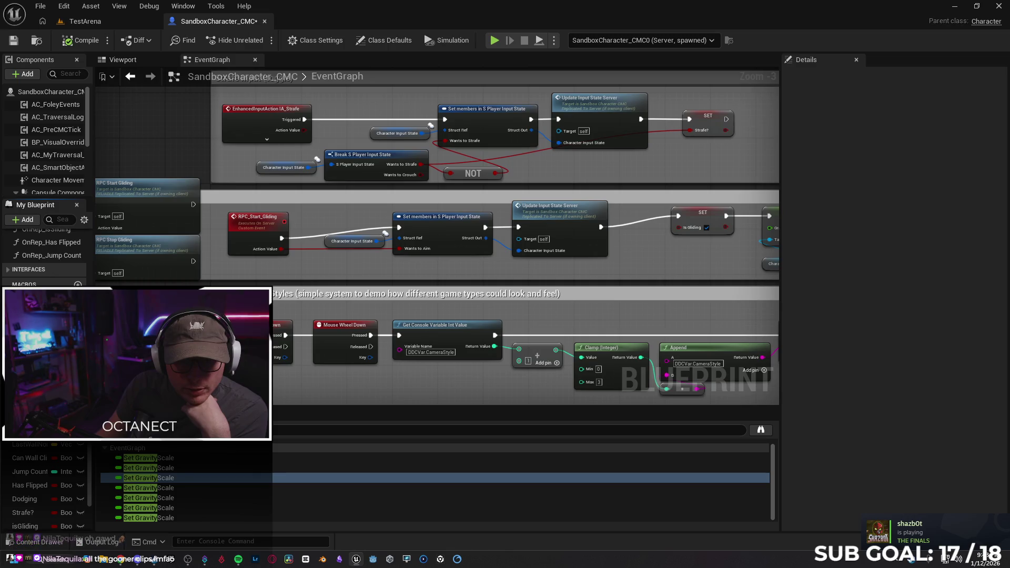
pyautogui.click(37, 430)
pyautogui.moveTo(93, 158); pyautogui.dragTo(162, 158)
pyautogui.click(55, 344)
pyautogui.click(32, 345)
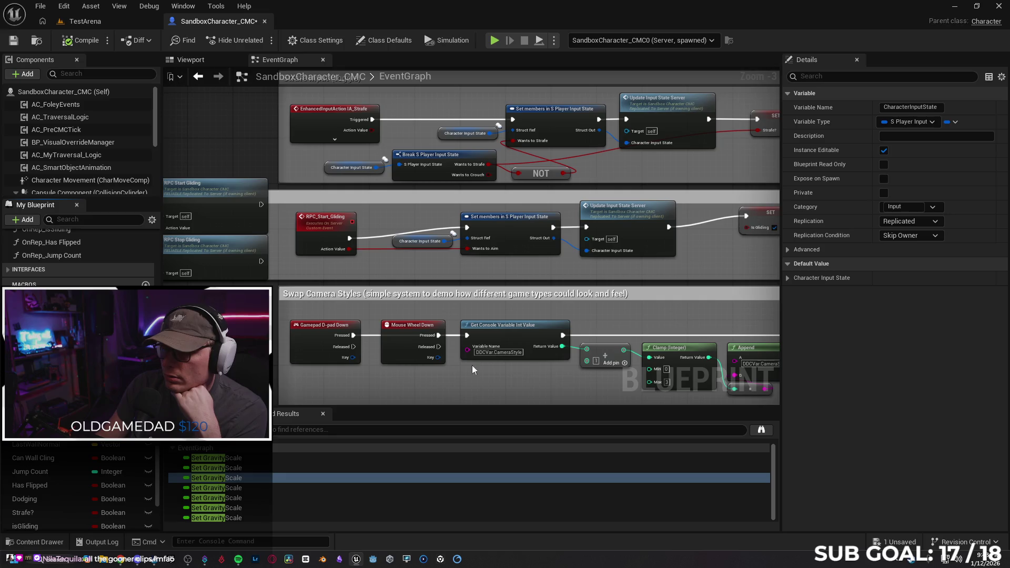
# Step: Check the player input state setter's pin options, then bring up the SpringArm variable's component
pyautogui.click(788, 279)
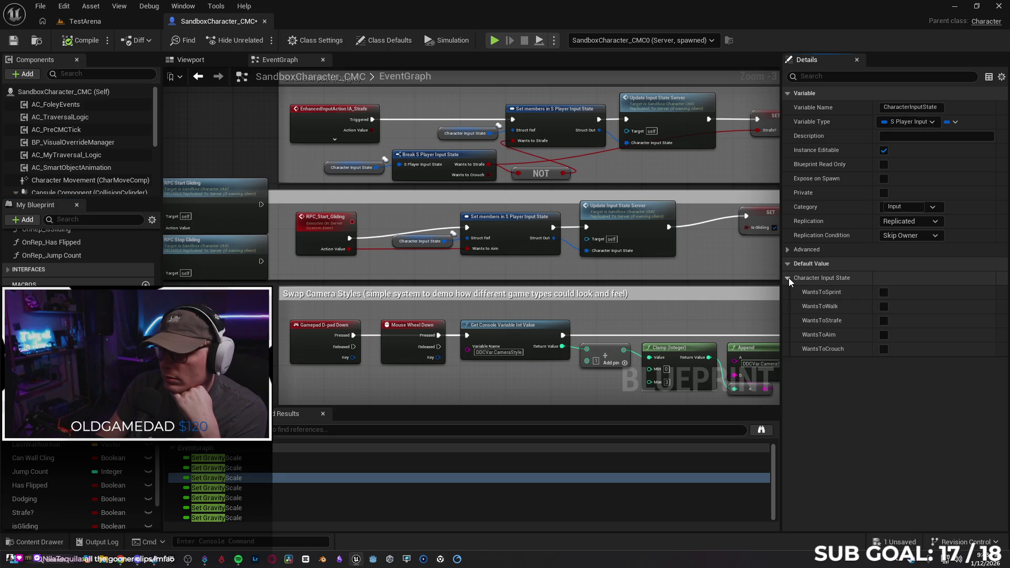
pyautogui.click(506, 228)
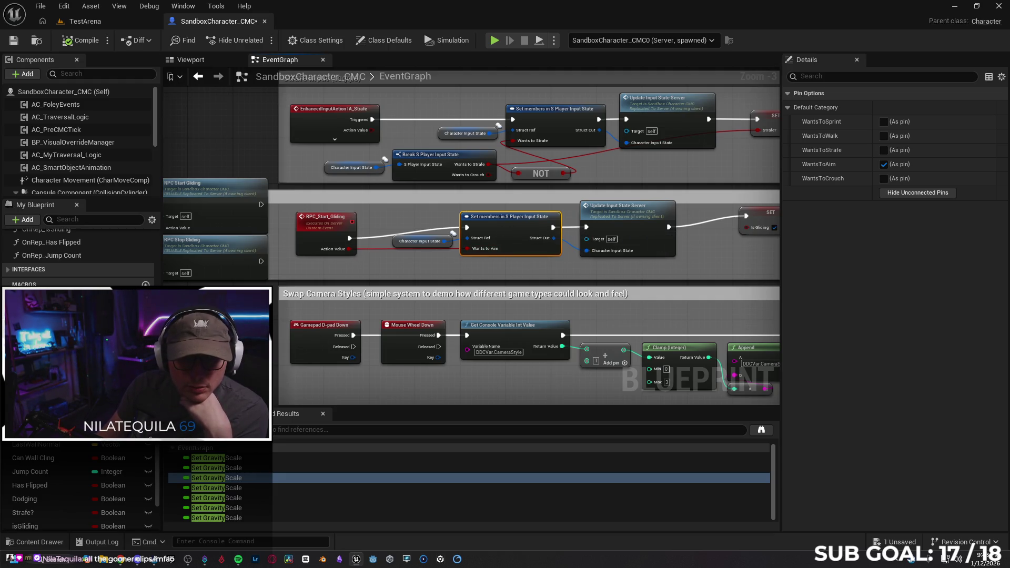
pyautogui.scroll(-2, 79, 484)
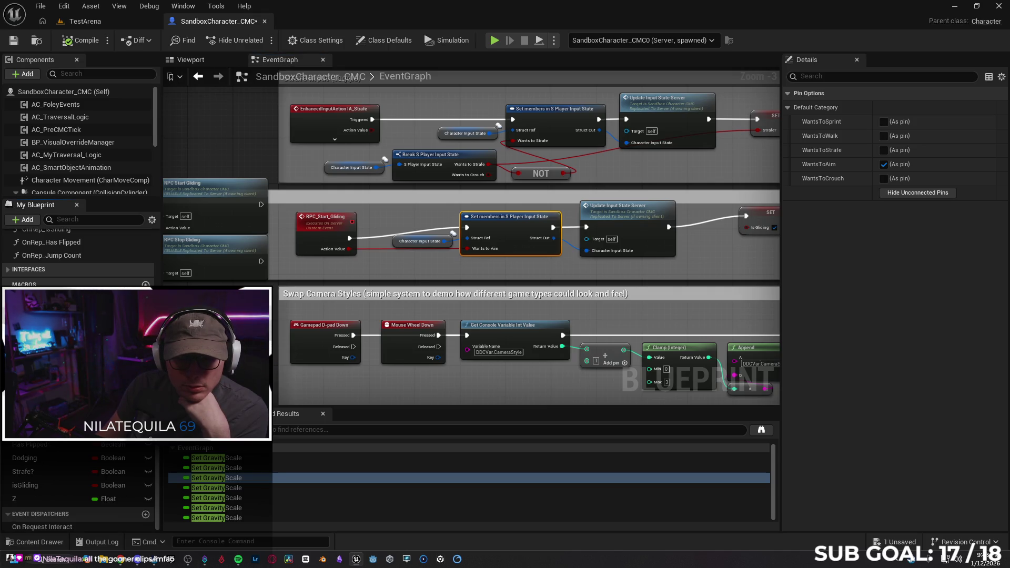
pyautogui.scroll(5, 79, 489)
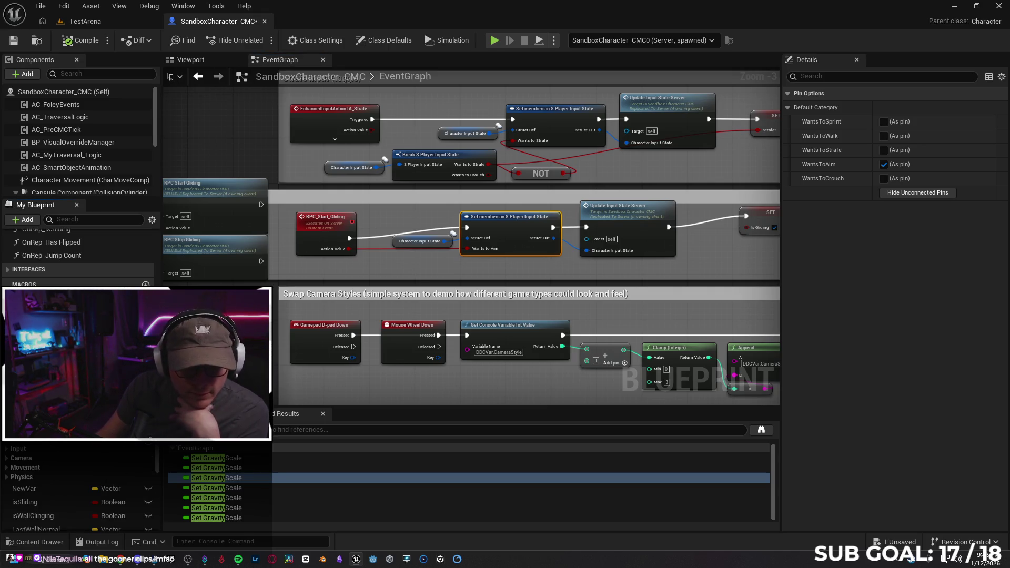
pyautogui.click(58, 407)
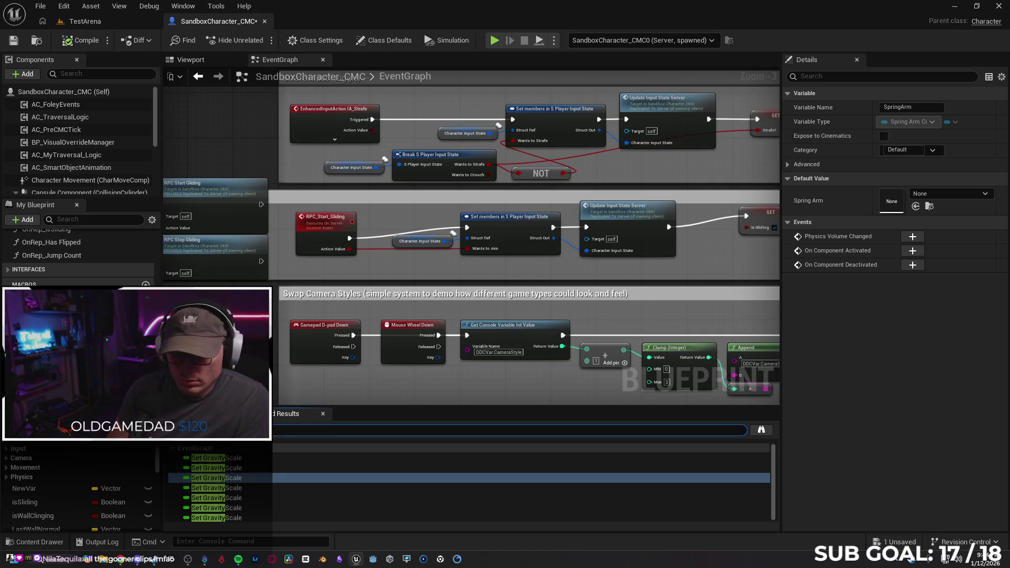
pyautogui.doubleClick(263, 459)
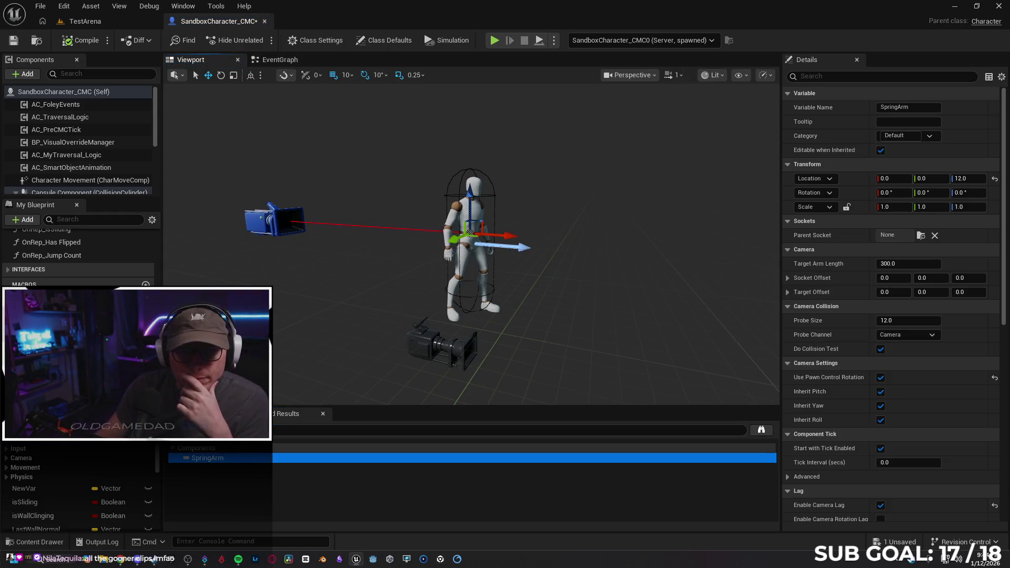
# Step: Inspect the BP_VisualOverrideManager component's properties, briefly expanding its replication settings
pyautogui.click(102, 143)
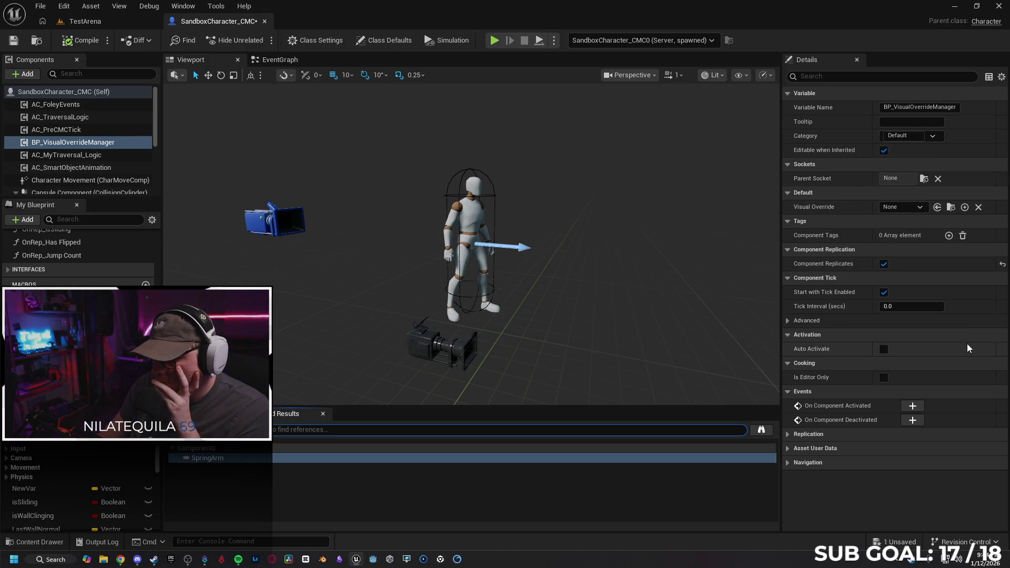
pyautogui.click(788, 436)
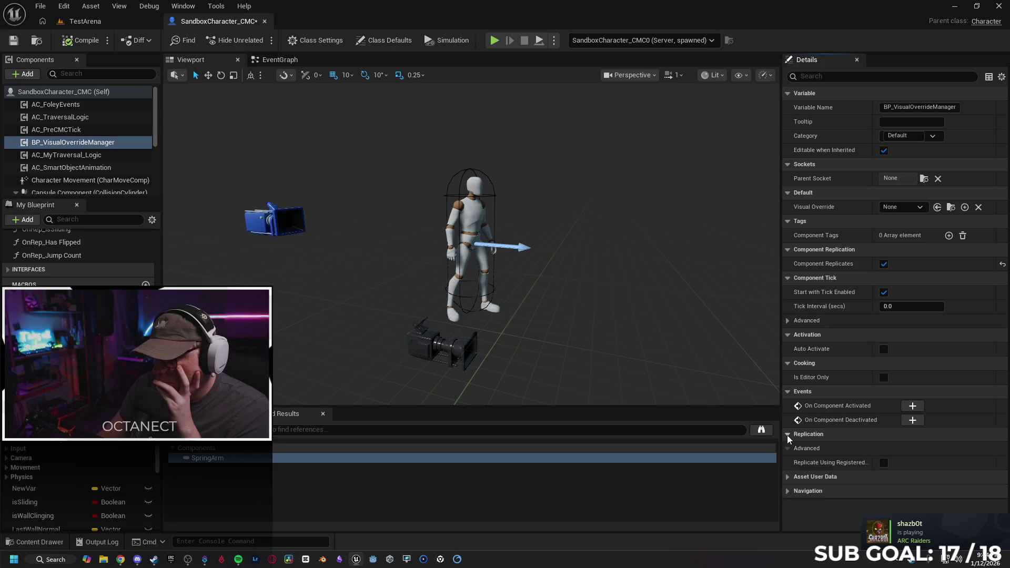
pyautogui.click(787, 435)
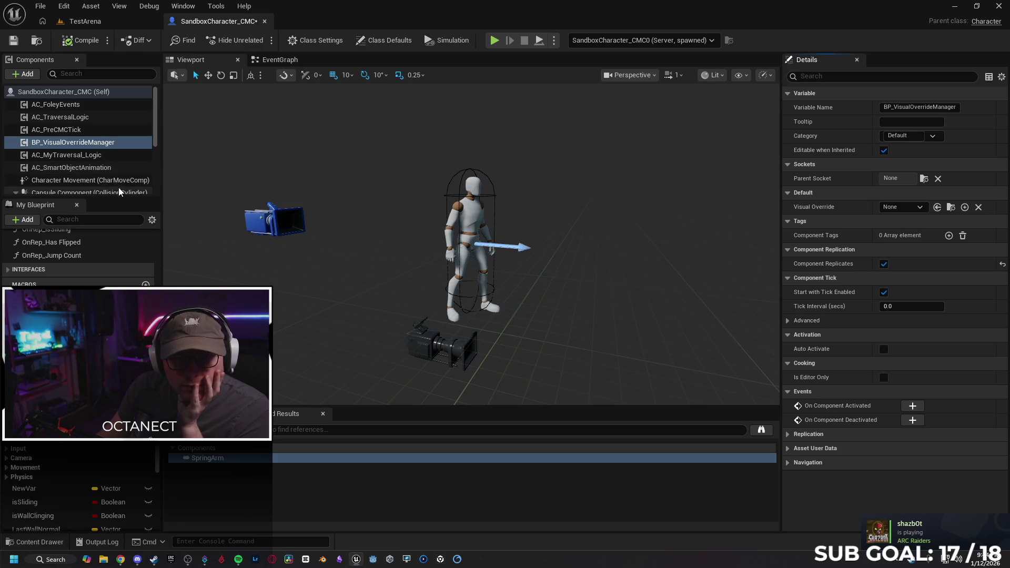
pyautogui.scroll(-1, 98, 186)
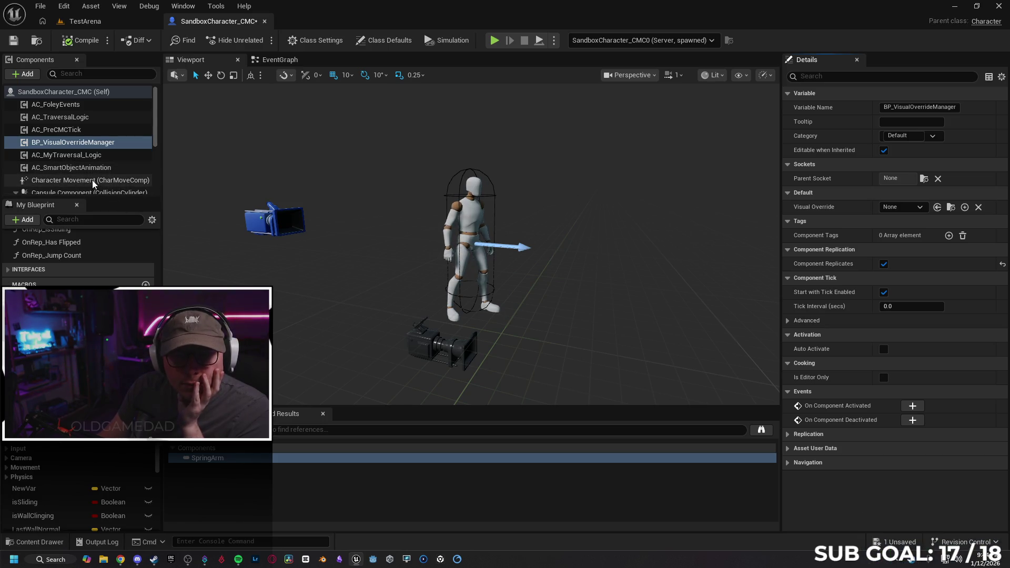
pyautogui.scroll(-5, 101, 174)
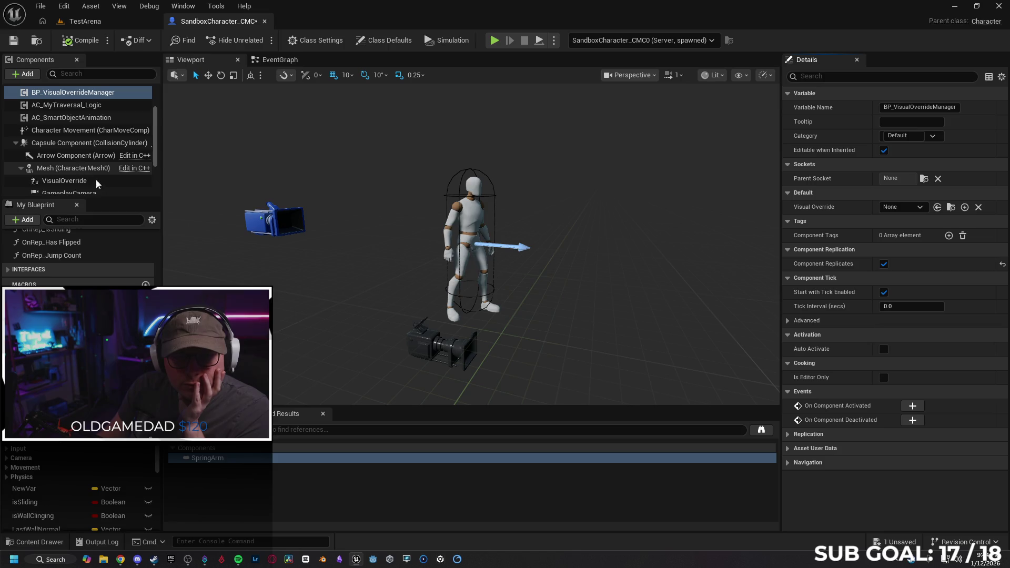
# Step: Review the VisualOverride, Camera and SpringArm components' camera, collision and lag settings
pyautogui.click(97, 149)
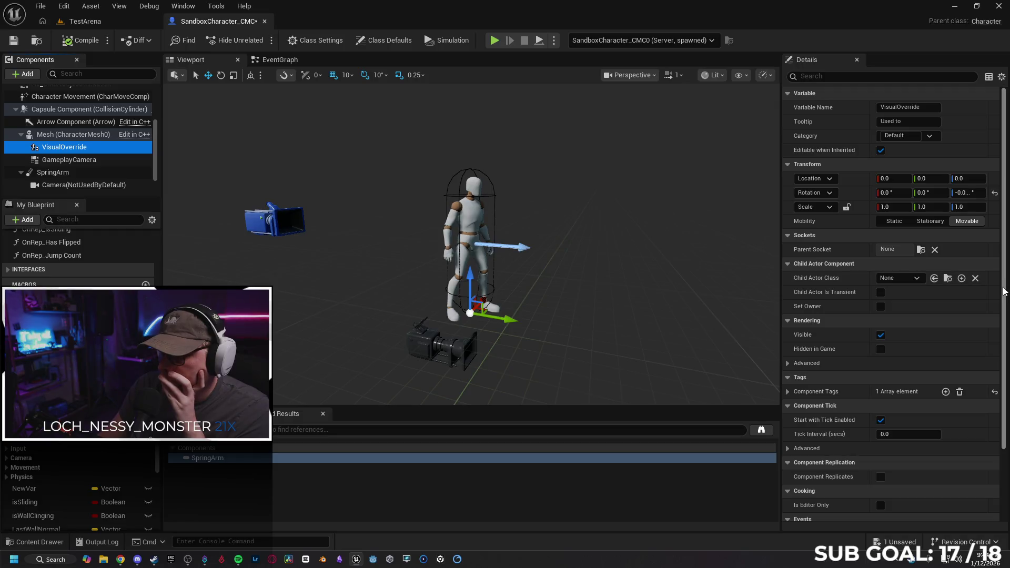
pyautogui.scroll(-2, 1007, 338)
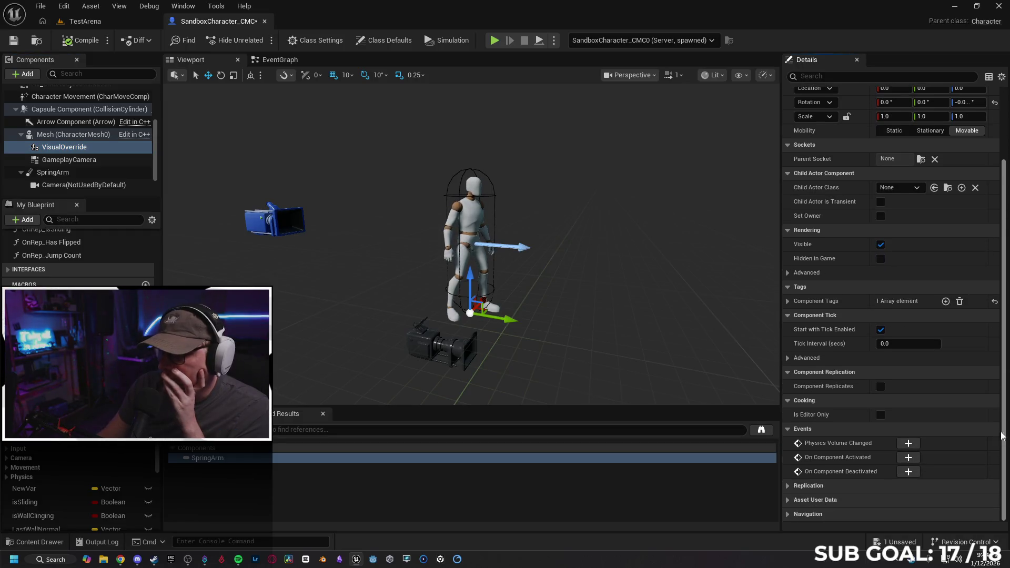
pyautogui.click(47, 186)
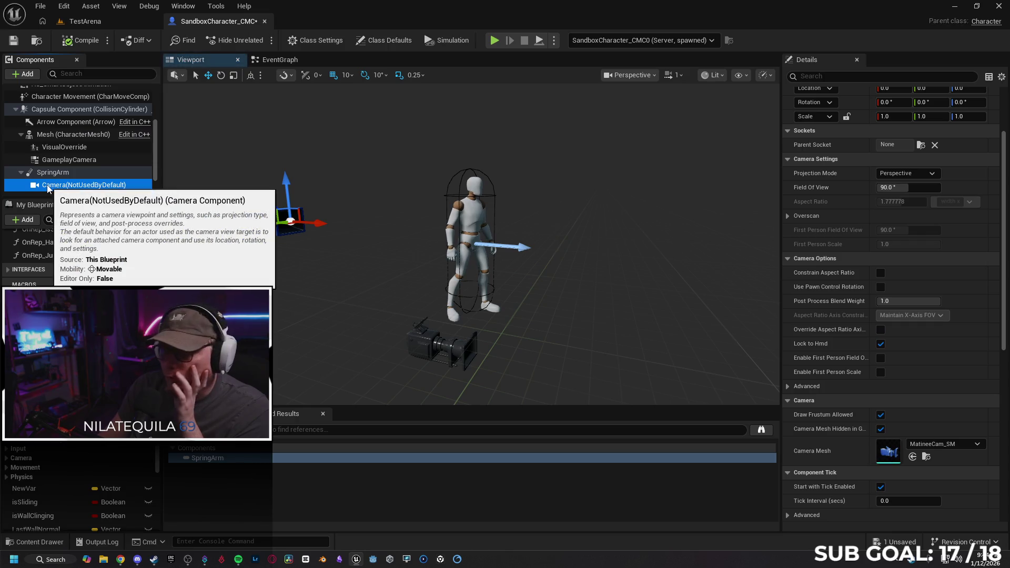
pyautogui.click(47, 174)
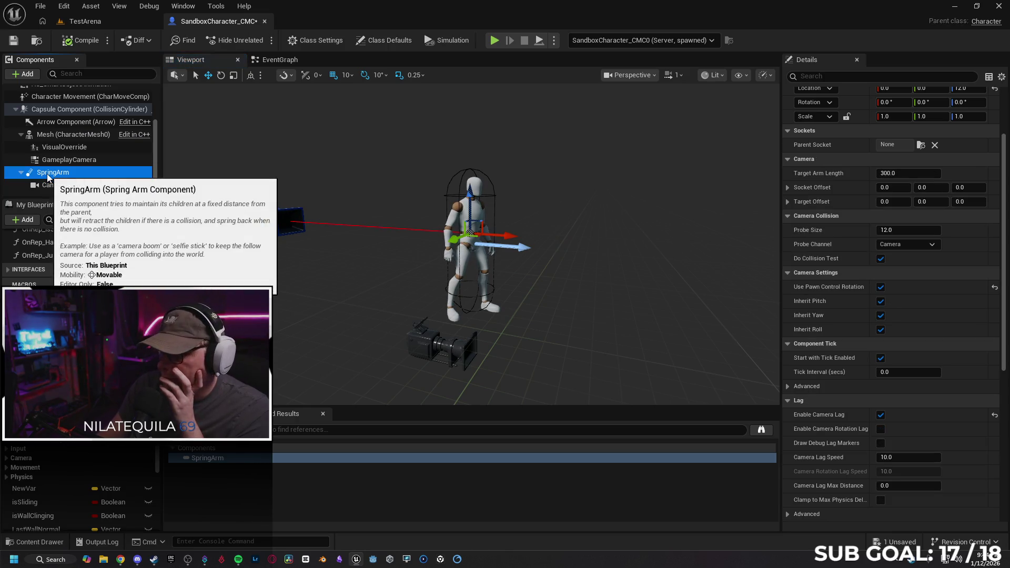
pyautogui.scroll(15, 81, 271)
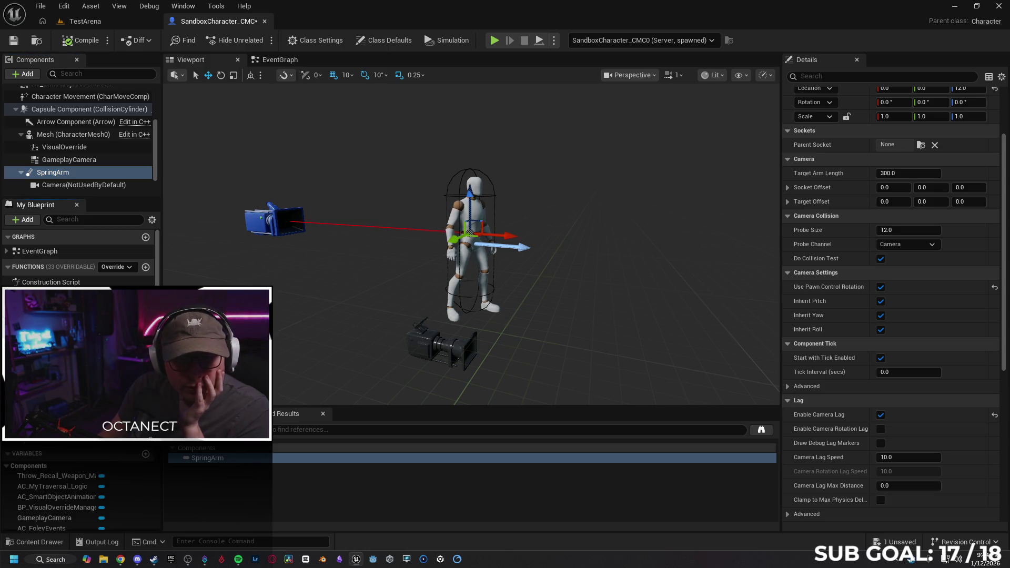
pyautogui.scroll(-1, 52, 495)
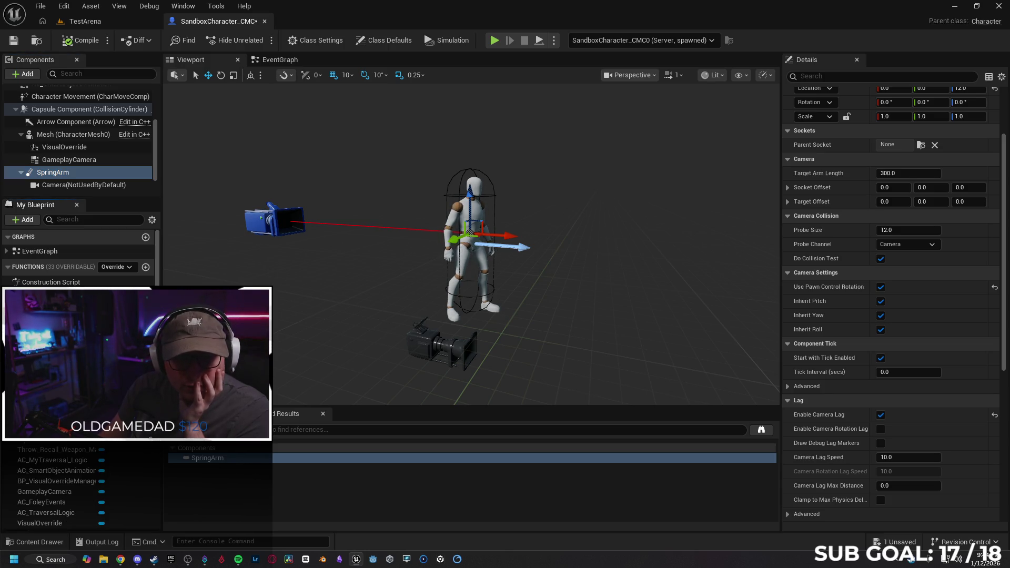
pyautogui.scroll(1, 52, 489)
pyautogui.doubleClick(47, 295)
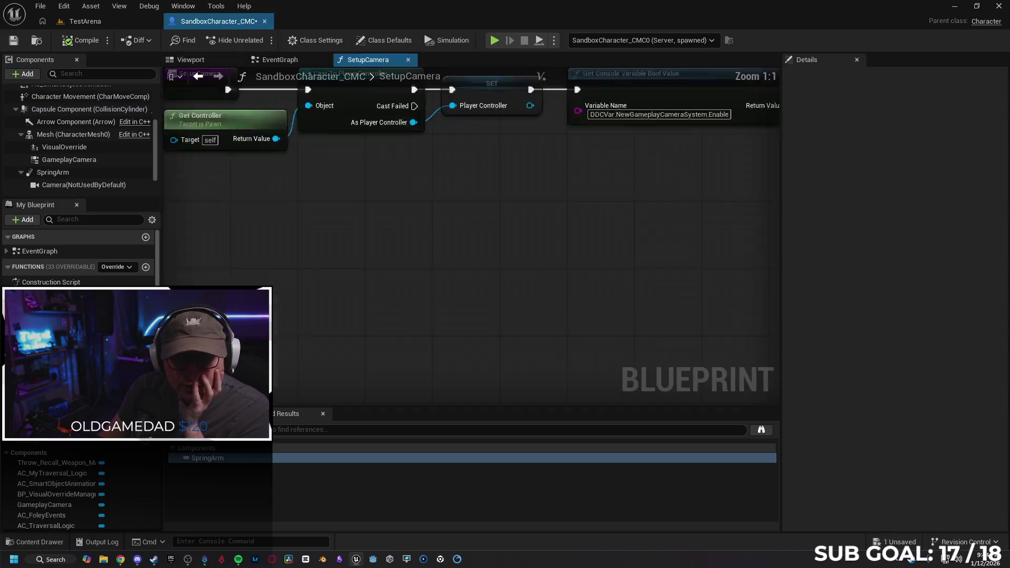
# Step: Pan through SetupCamera's camera activation and Set View Target with Blend nodes
pyautogui.scroll(3, 435, 316)
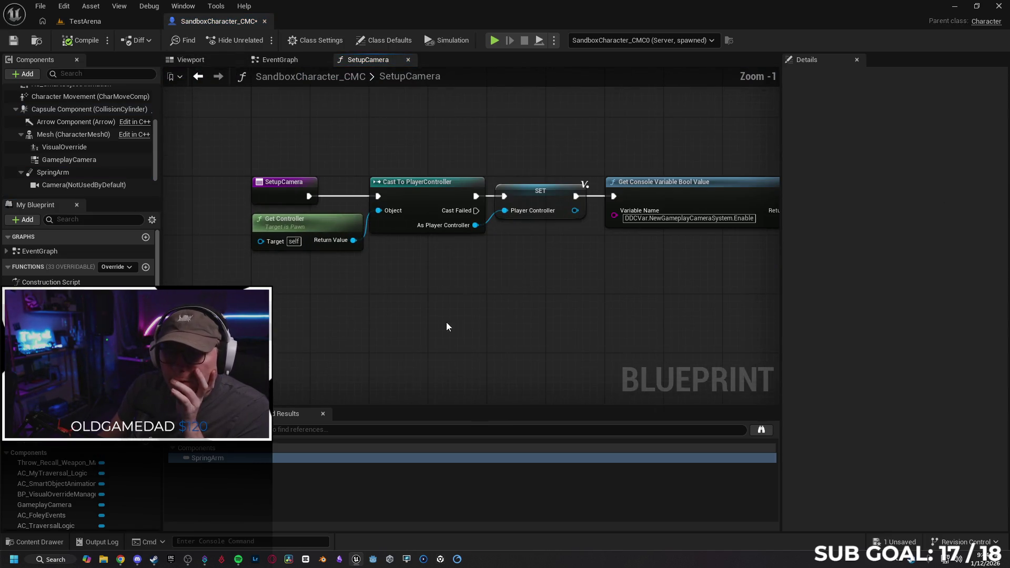
pyautogui.moveTo(371, 289)
pyautogui.mouseDown()
pyautogui.moveTo(435, 288)
pyautogui.moveTo(402, 300)
pyautogui.moveTo(458, 310)
pyautogui.moveTo(430, 304)
pyautogui.moveTo(343, 318)
pyautogui.mouseUp()
pyautogui.moveTo(402, 338); pyautogui.dragTo(346, 357)
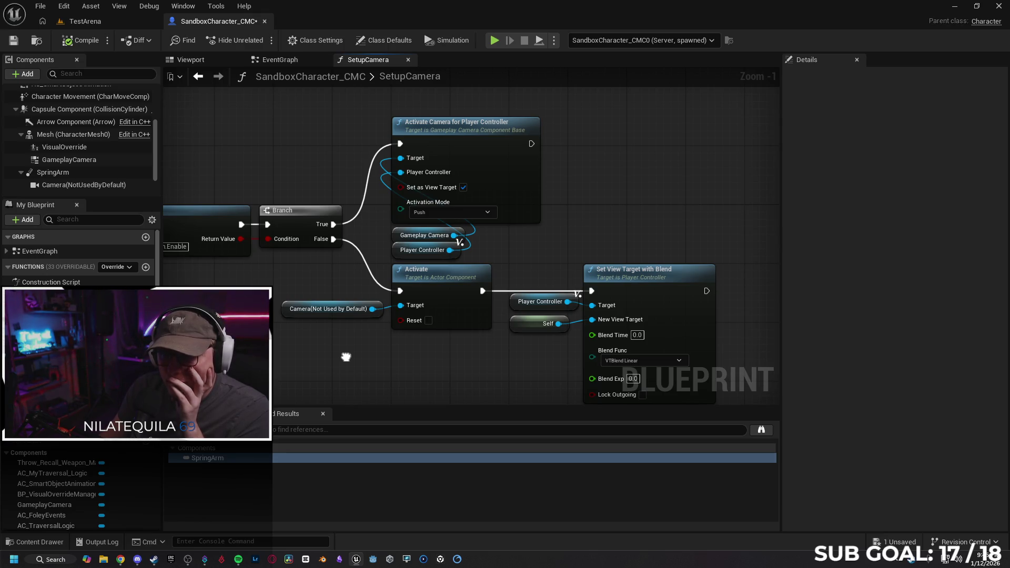
pyautogui.moveTo(346, 358)
pyautogui.mouseDown()
pyautogui.moveTo(419, 365)
pyautogui.moveTo(340, 338)
pyautogui.moveTo(409, 344)
pyautogui.mouseUp()
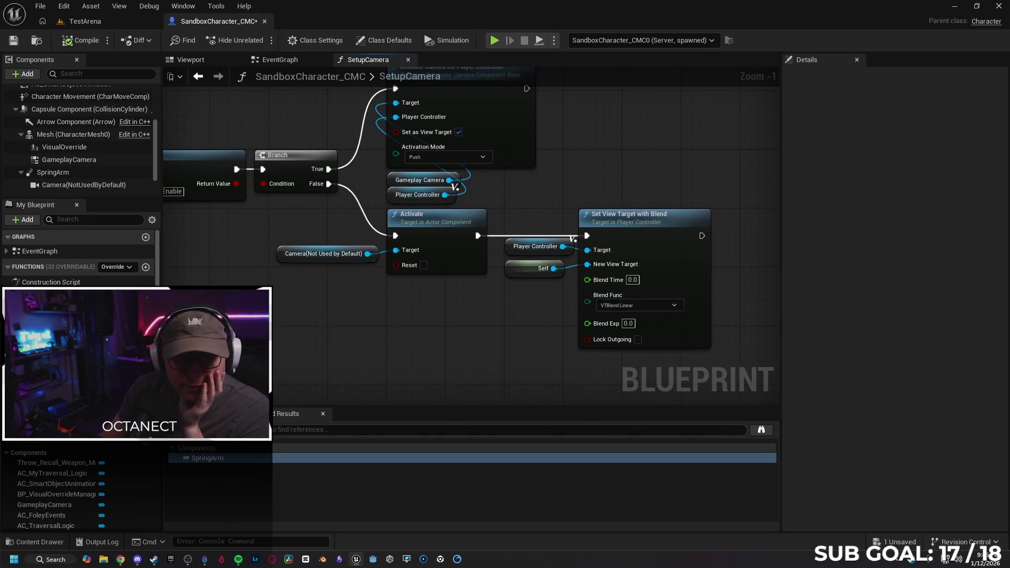
# Step: Close the SetupCamera graph to return to the character's EventGraph
pyautogui.click(408, 60)
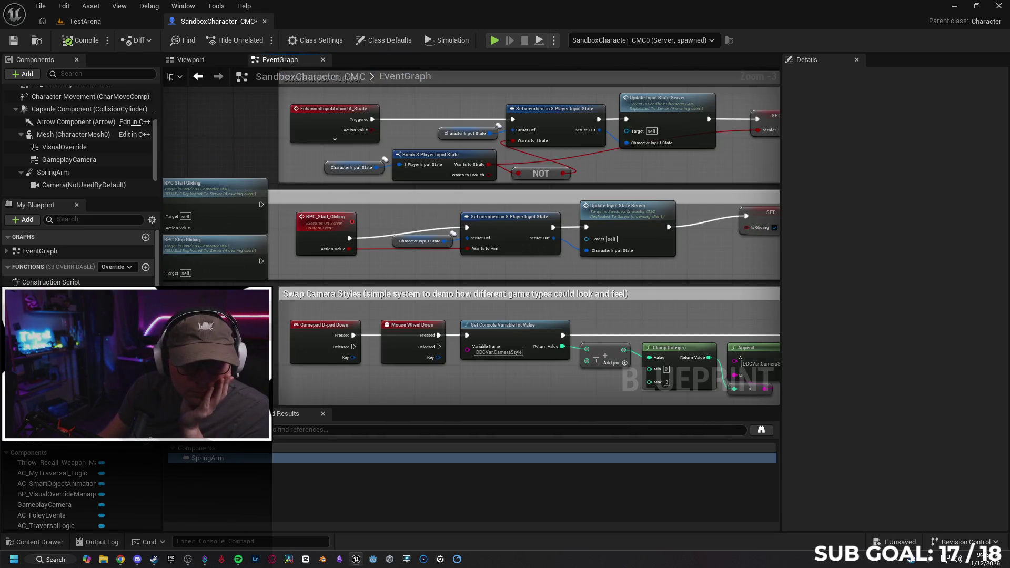
pyautogui.scroll(3, 79, 489)
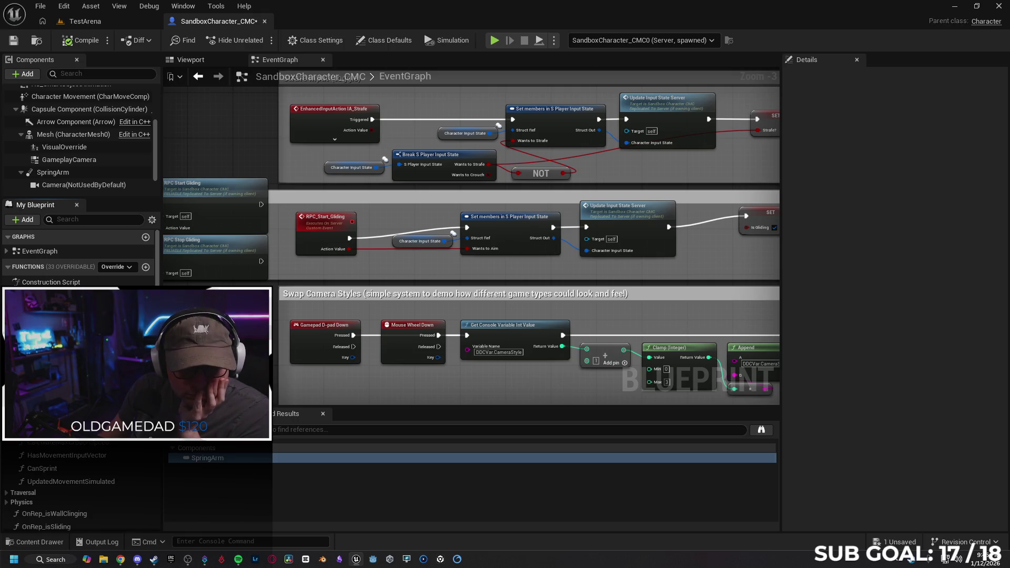
pyautogui.scroll(-5, 79, 489)
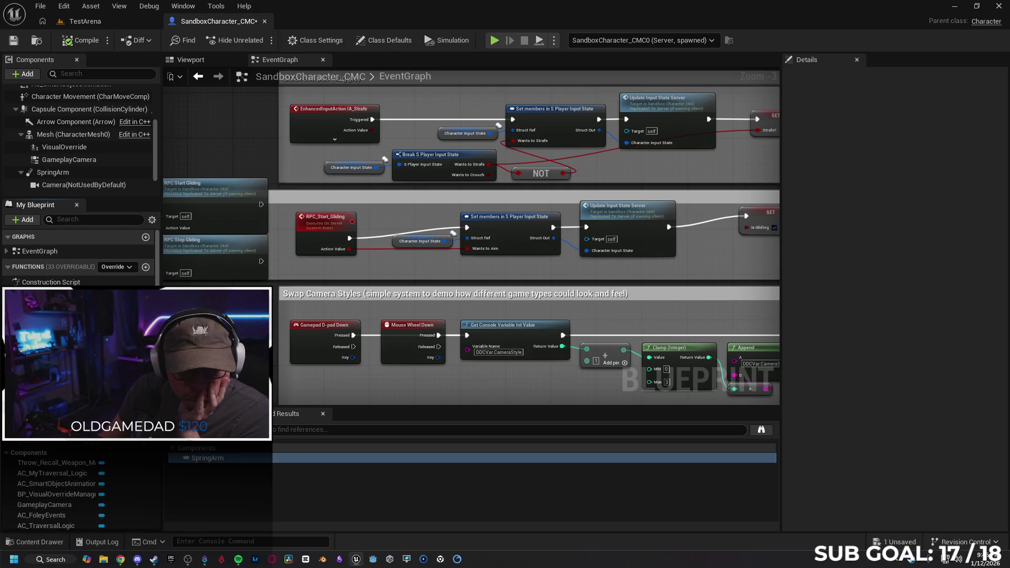
pyautogui.scroll(1, 79, 495)
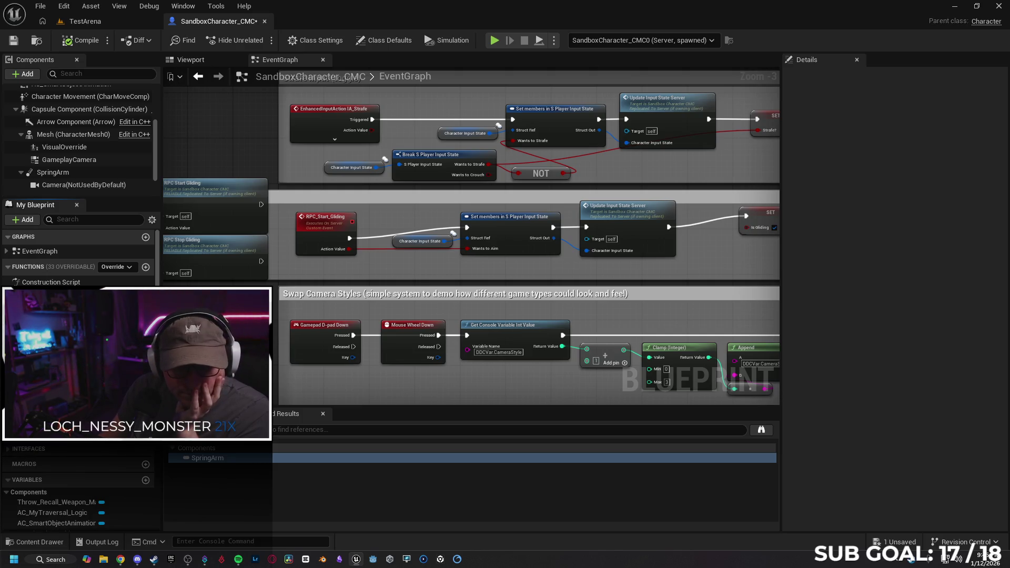
pyautogui.doubleClick(57, 369)
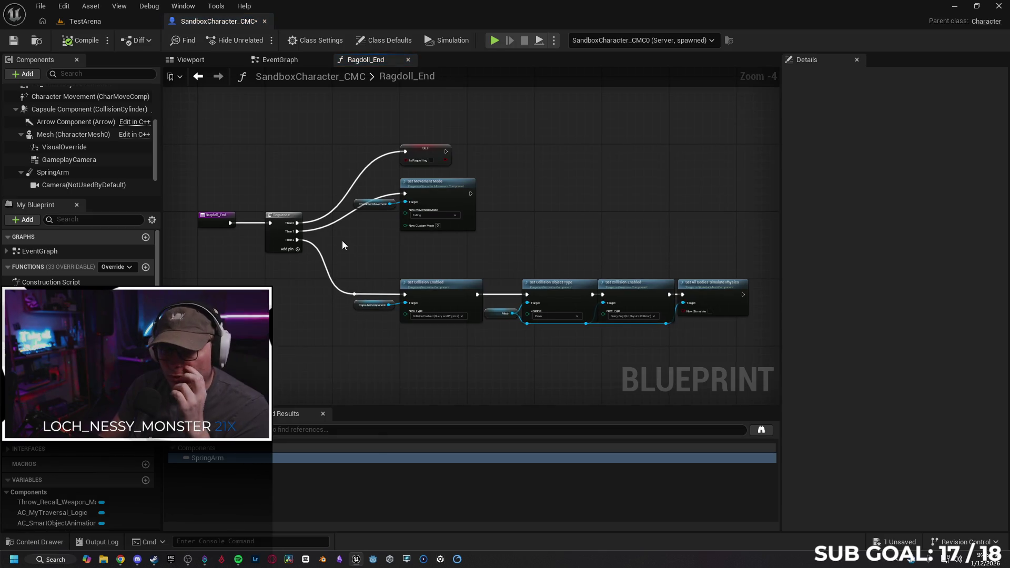
# Step: Pan through the Ragdoll_End and Ragdoll_Start graphs, then close the character blueprint editor
pyautogui.moveTo(343, 244)
pyautogui.mouseDown()
pyautogui.moveTo(404, 282)
pyautogui.moveTo(416, 266)
pyautogui.mouseUp()
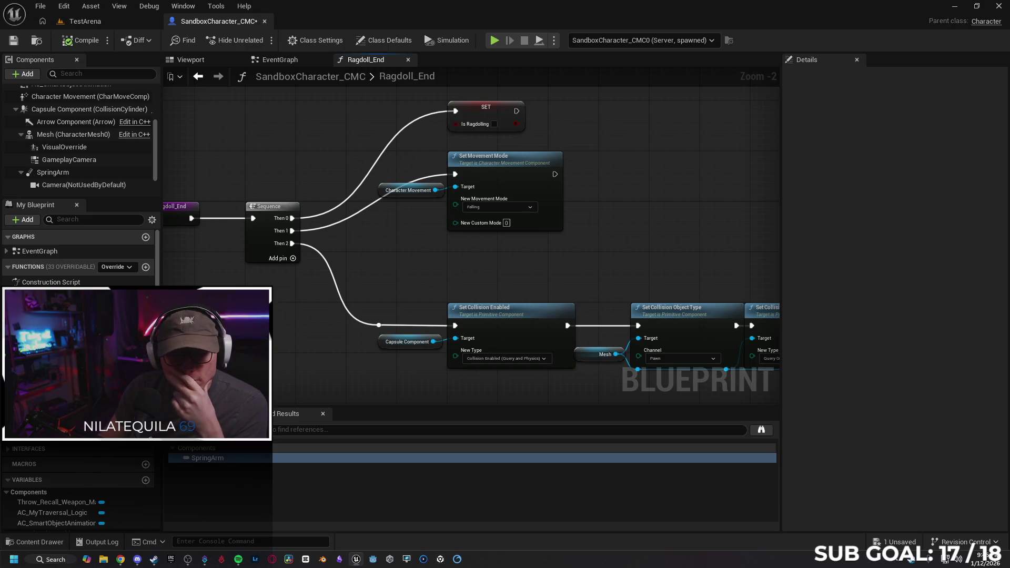
pyautogui.doubleClick(58, 378)
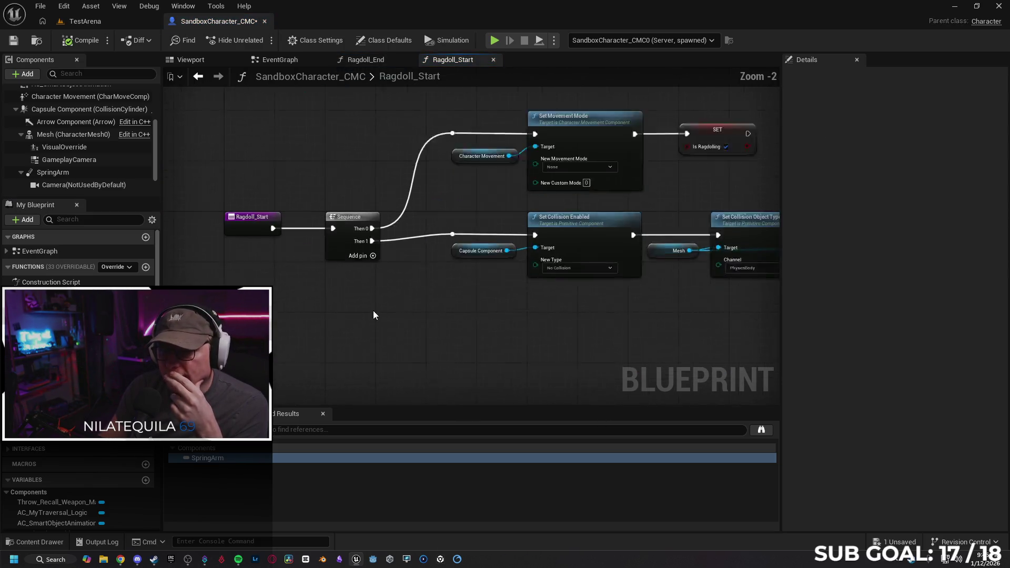
pyautogui.moveTo(476, 330)
pyautogui.mouseDown()
pyautogui.moveTo(315, 329)
pyautogui.moveTo(396, 357)
pyautogui.moveTo(229, 348)
pyautogui.moveTo(563, 341)
pyautogui.mouseUp()
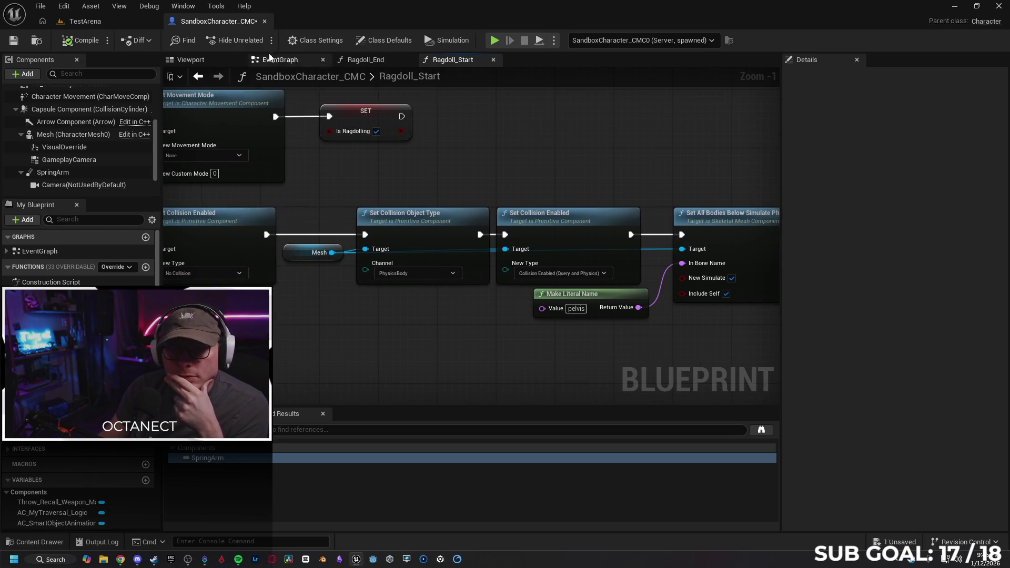
pyautogui.click(265, 21)
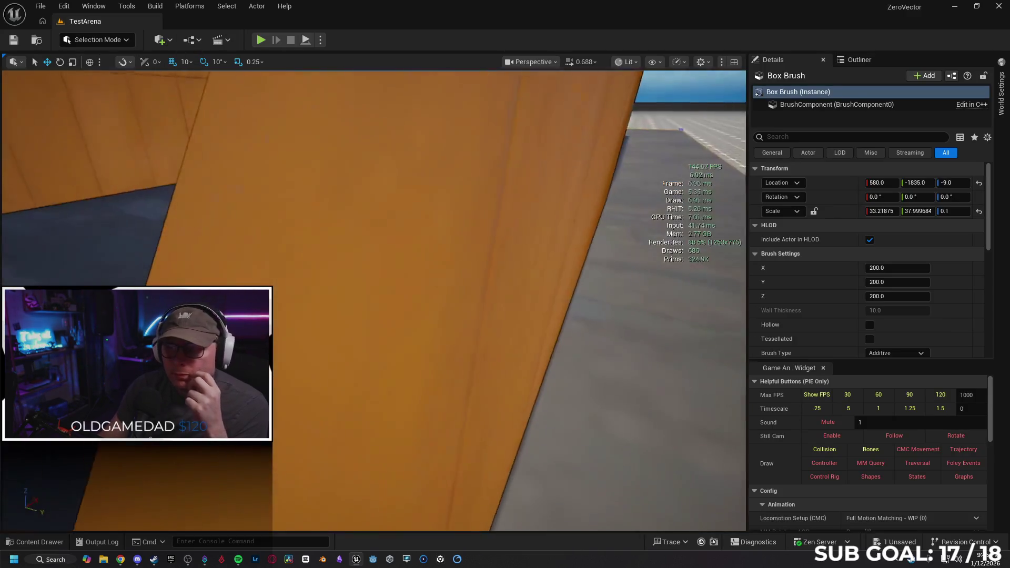
# Step: Open the SandboxCharacter_CMC Blueprint from the Content Drawer and save the project
pyautogui.moveTo(377, 246); pyautogui.dragTo(377, 246)
pyautogui.moveTo(430, 167); pyautogui.dragTo(429, 167)
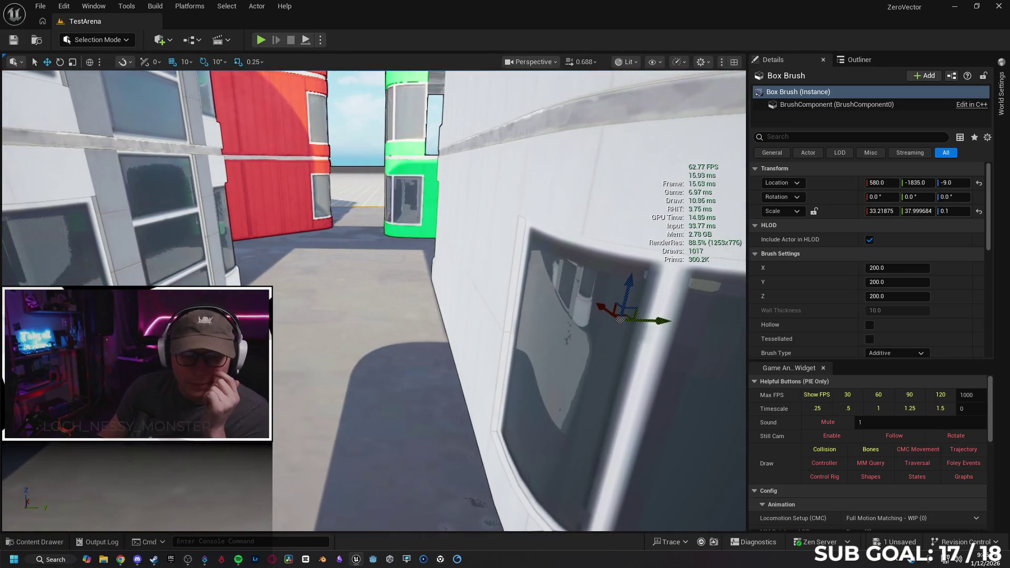
pyautogui.click(34, 542)
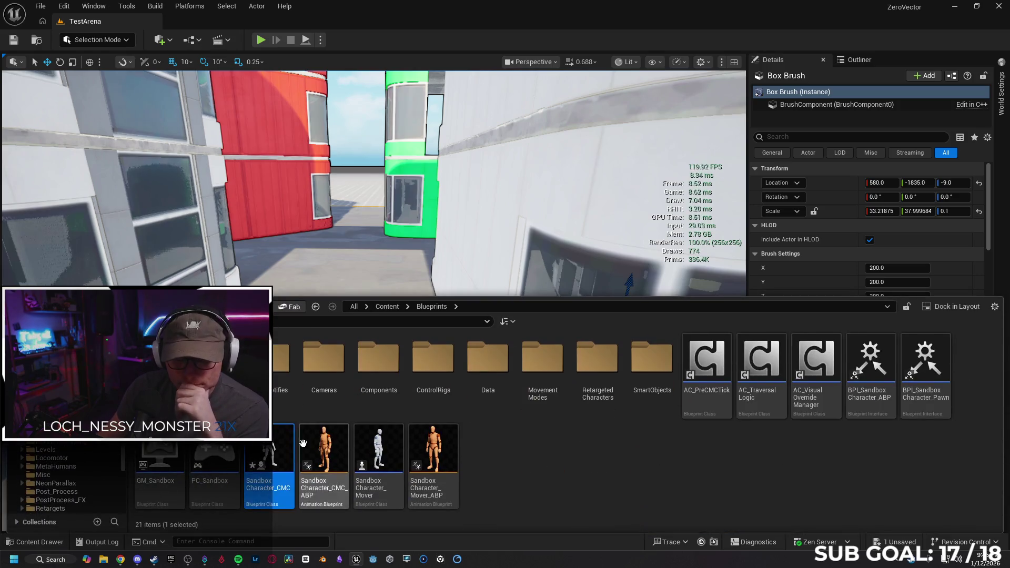
pyautogui.doubleClick(268, 463)
pyautogui.hotkey('ctrl', 's')
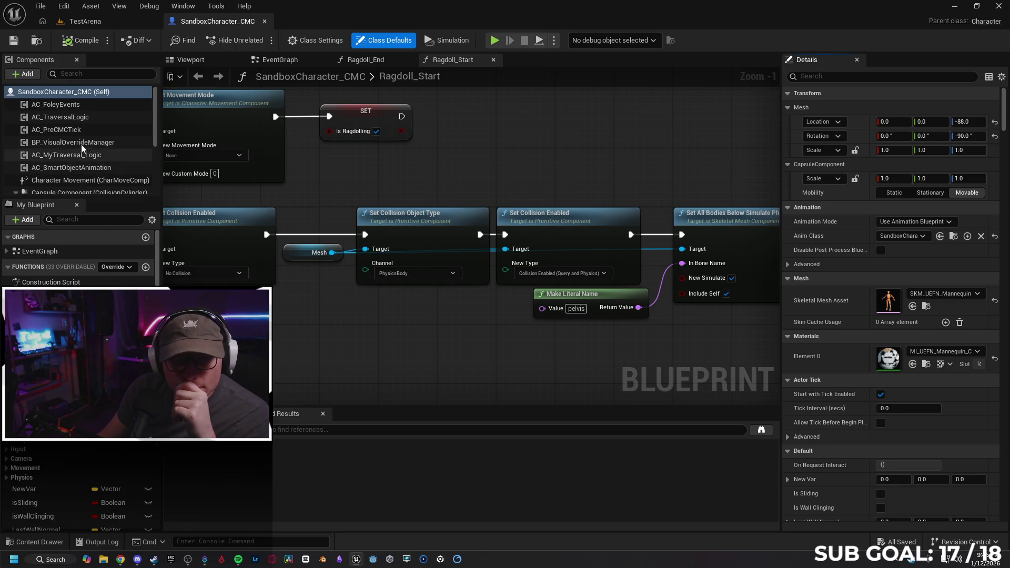
# Step: Inspect AC_FoleyEvents and Throw_Recall_Weapon_Manager, then the SpringArm's camera settings in the Viewport
pyautogui.click(111, 106)
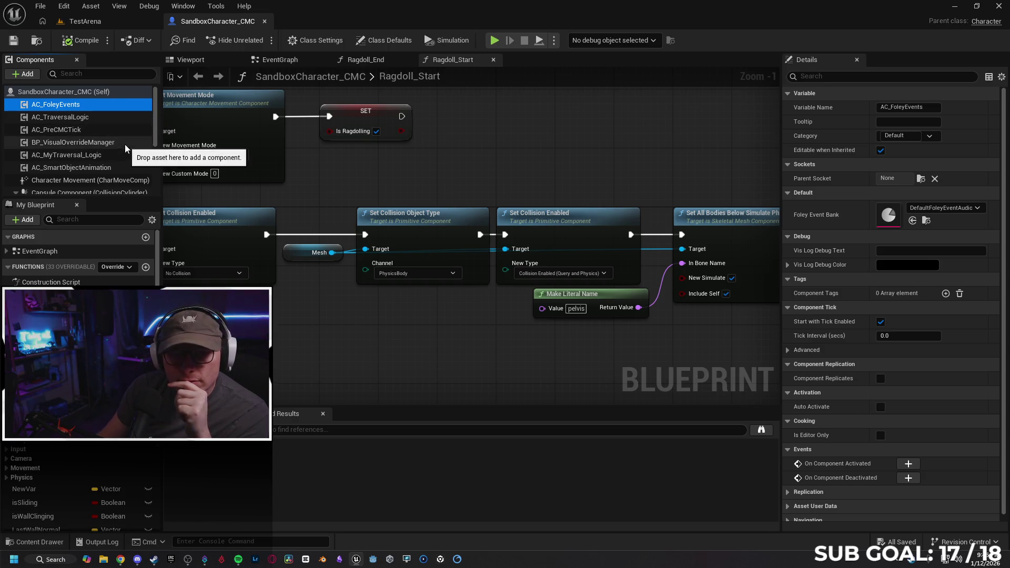
pyautogui.scroll(-5, 123, 160)
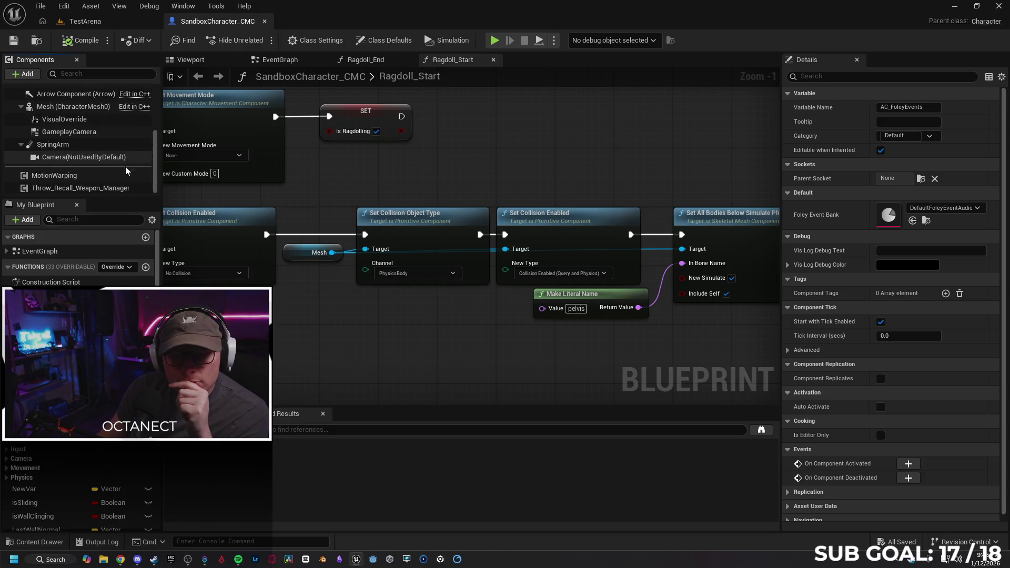
pyautogui.click(90, 189)
pyautogui.moveTo(212, 290)
pyautogui.mouseDown()
pyautogui.moveTo(285, 311)
pyautogui.moveTo(442, 330)
pyautogui.moveTo(435, 326)
pyautogui.mouseUp()
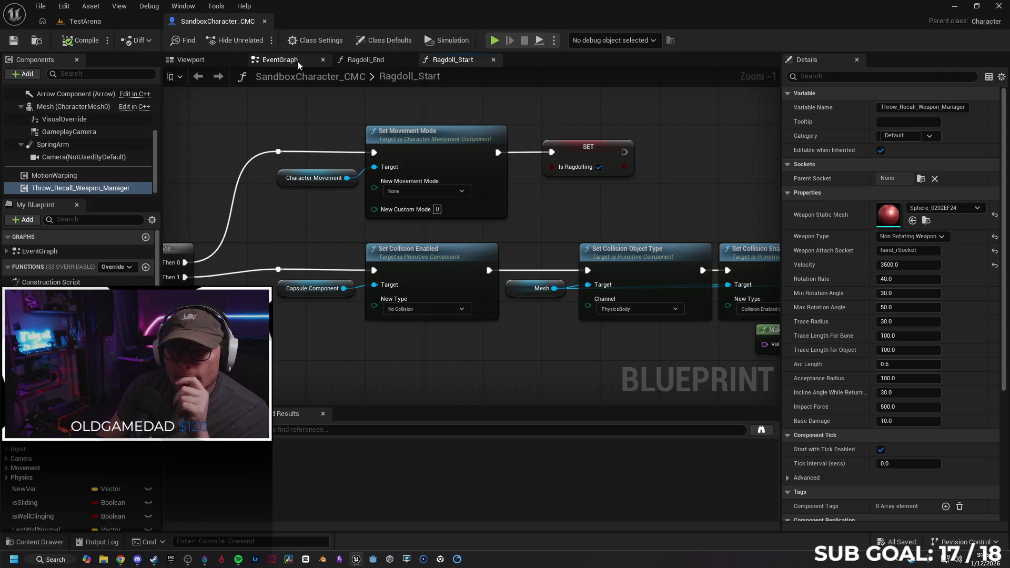
pyautogui.click(292, 62)
pyautogui.click(190, 60)
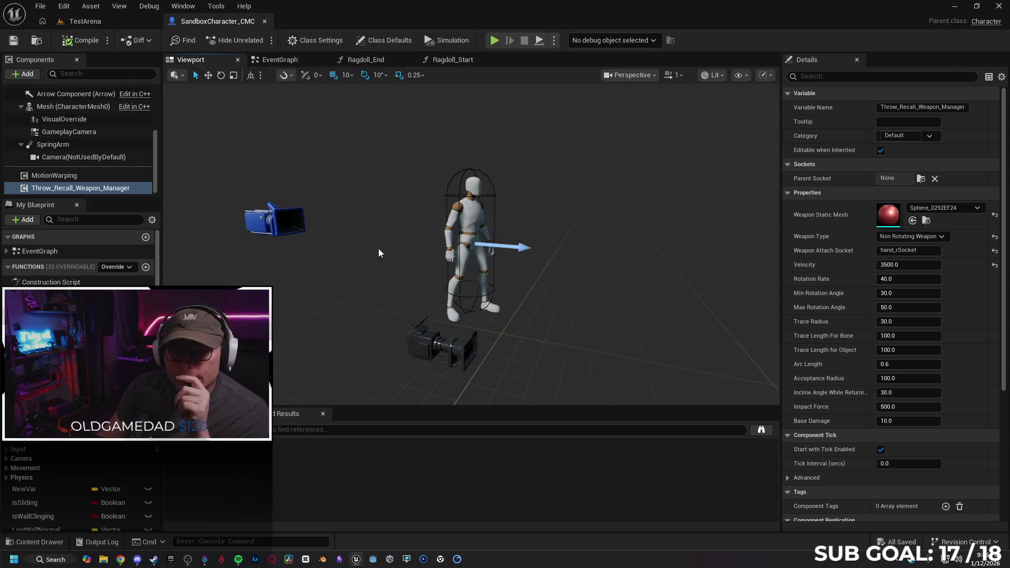
pyautogui.click(88, 146)
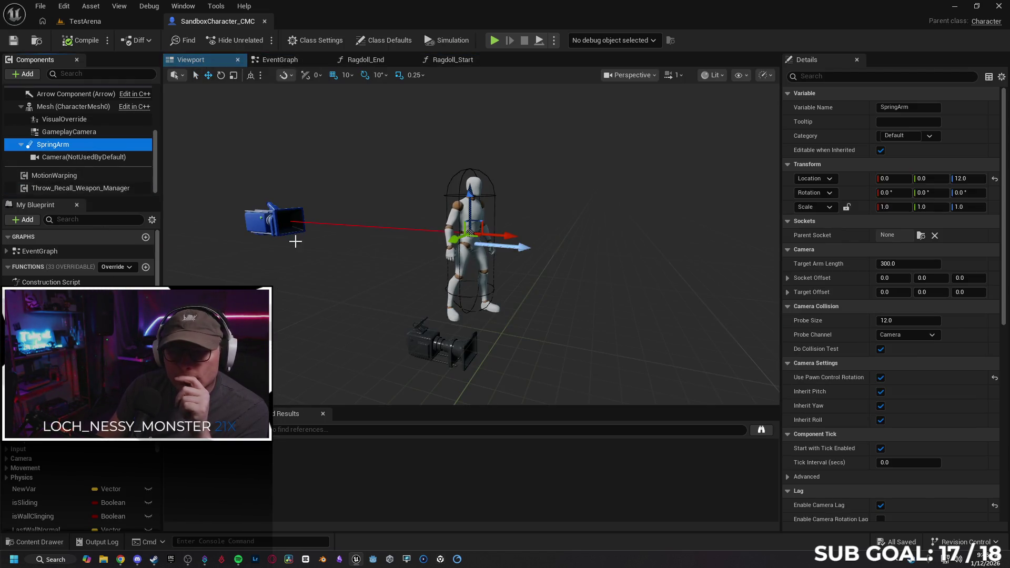
pyautogui.click(495, 42)
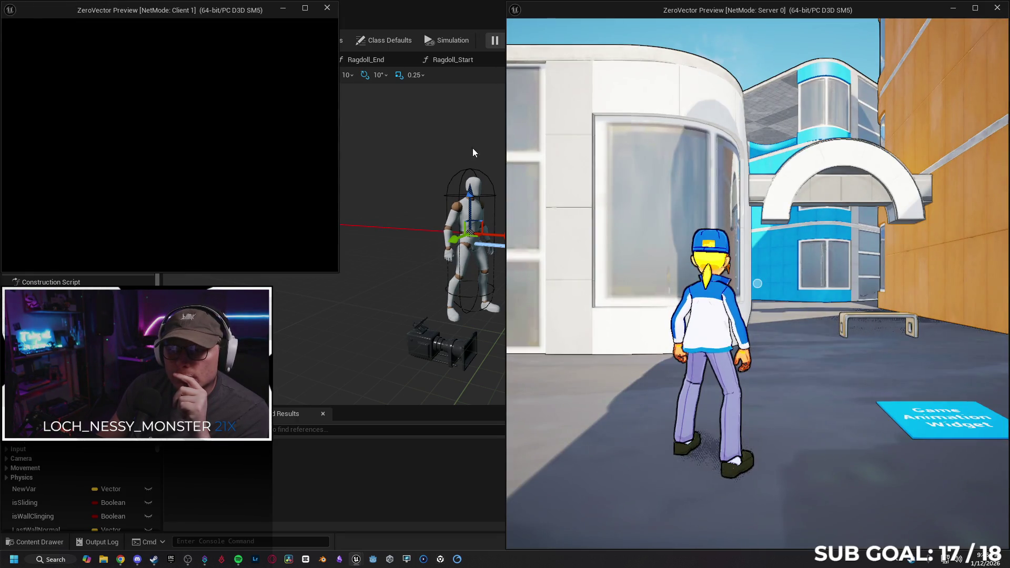
pyautogui.click(578, 157)
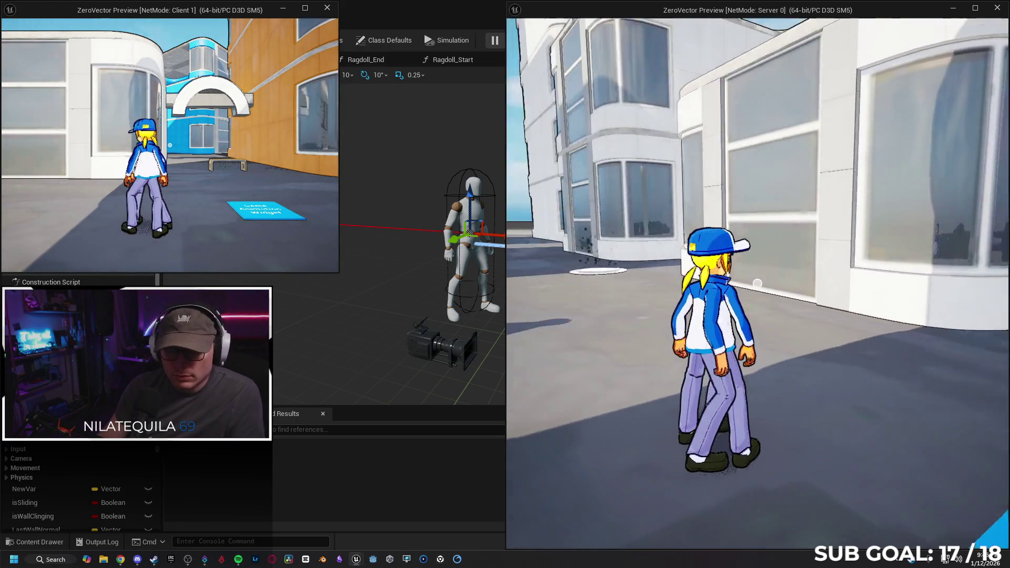
pyautogui.press('super')
pyautogui.moveTo(227, 20); pyautogui.dragTo(265, 277)
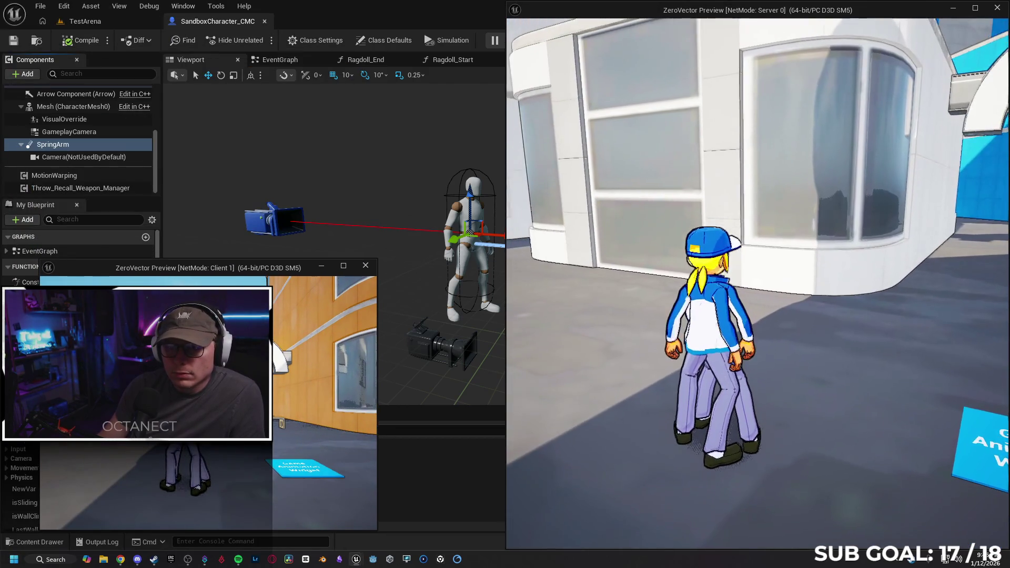
pyautogui.press('super')
pyautogui.click(440, 10)
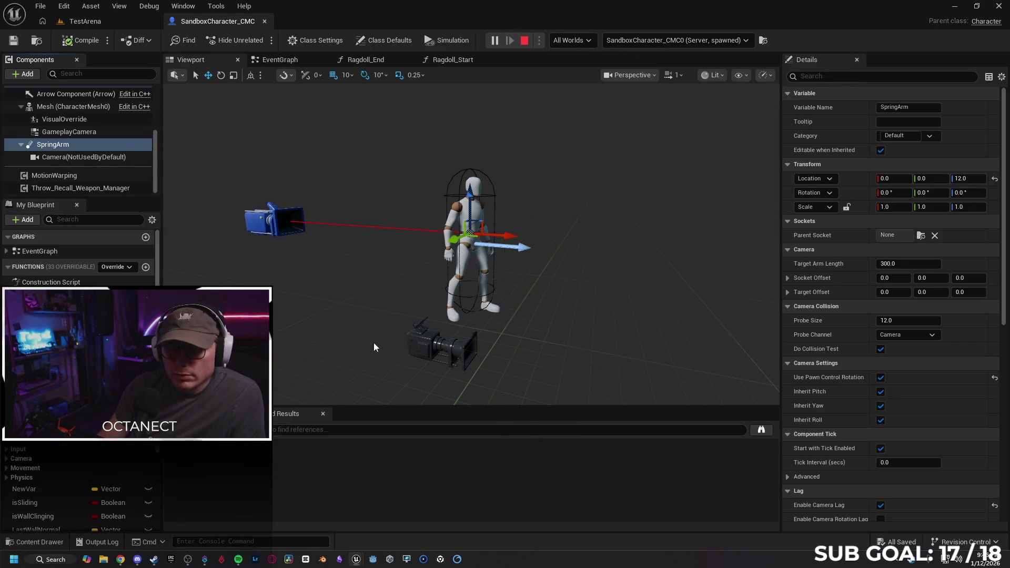
pyautogui.press('Escape')
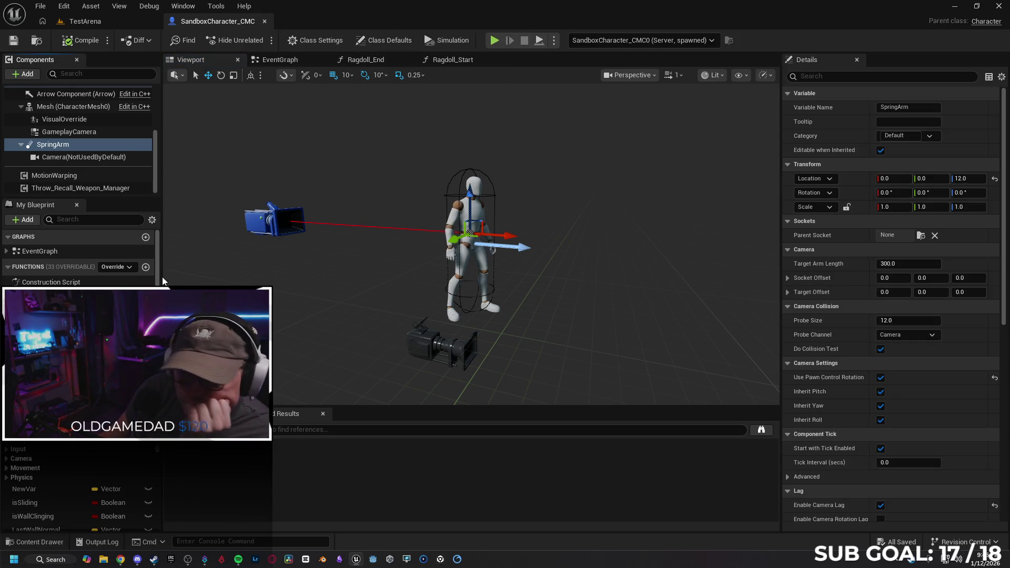
pyautogui.hotkey('ctrl', 'space')
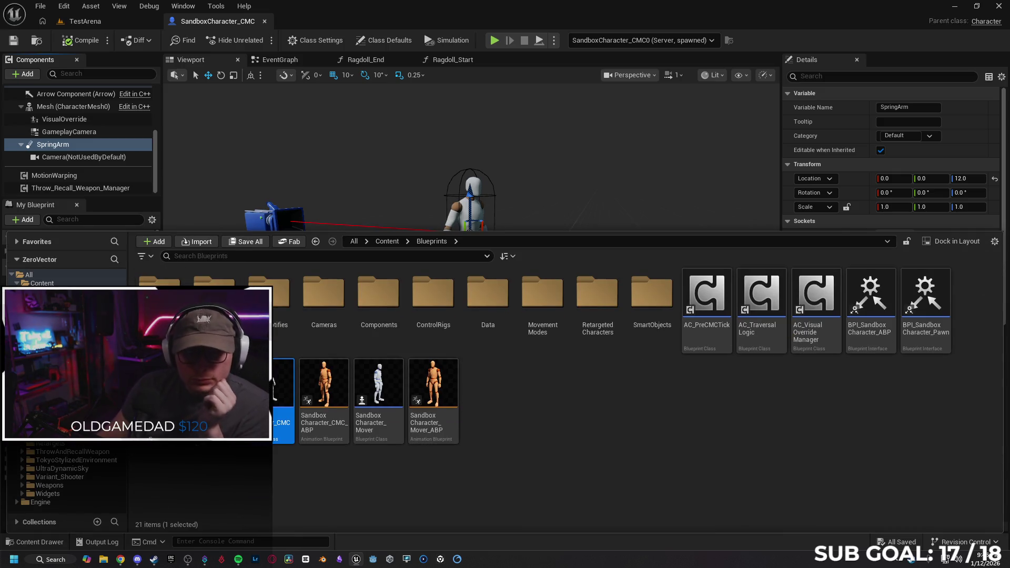
# Step: Search all Content for 'aim', preview Aim_Anim, close it and bring the results back
pyautogui.click(42, 283)
pyautogui.click(245, 258)
pyautogui.write('aim')
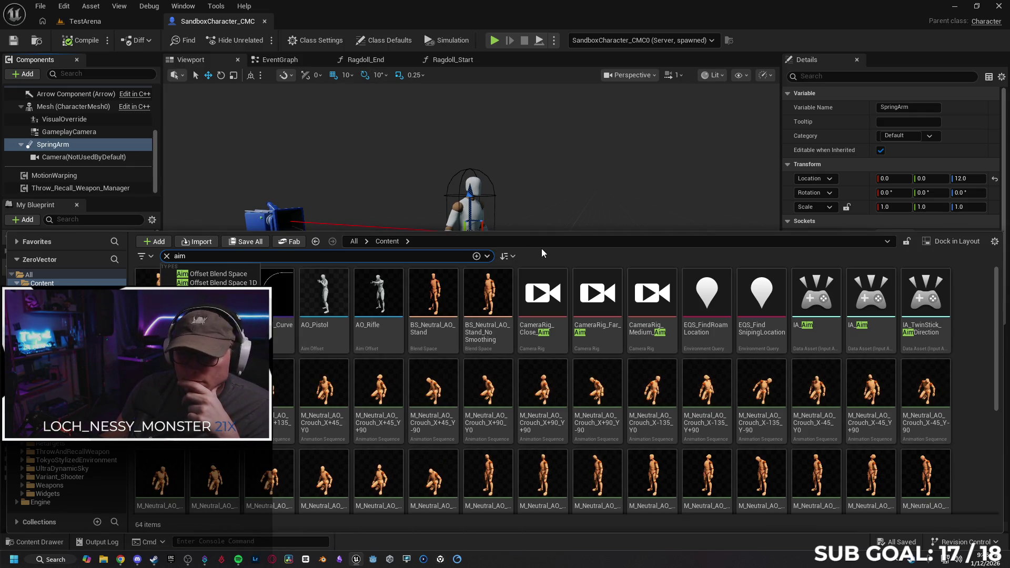
pyautogui.click(548, 254)
pyautogui.click(161, 315)
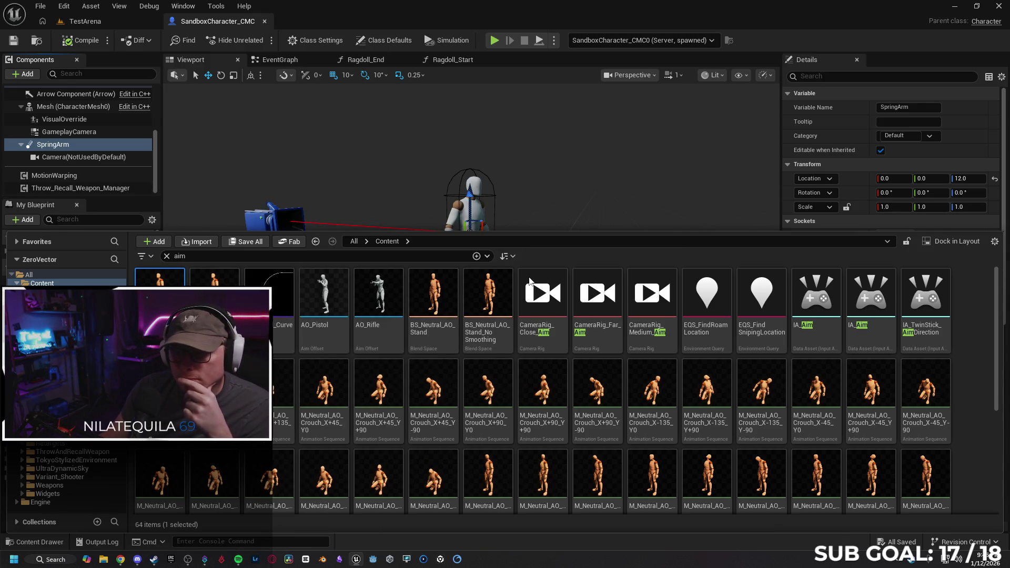
pyautogui.press('Return')
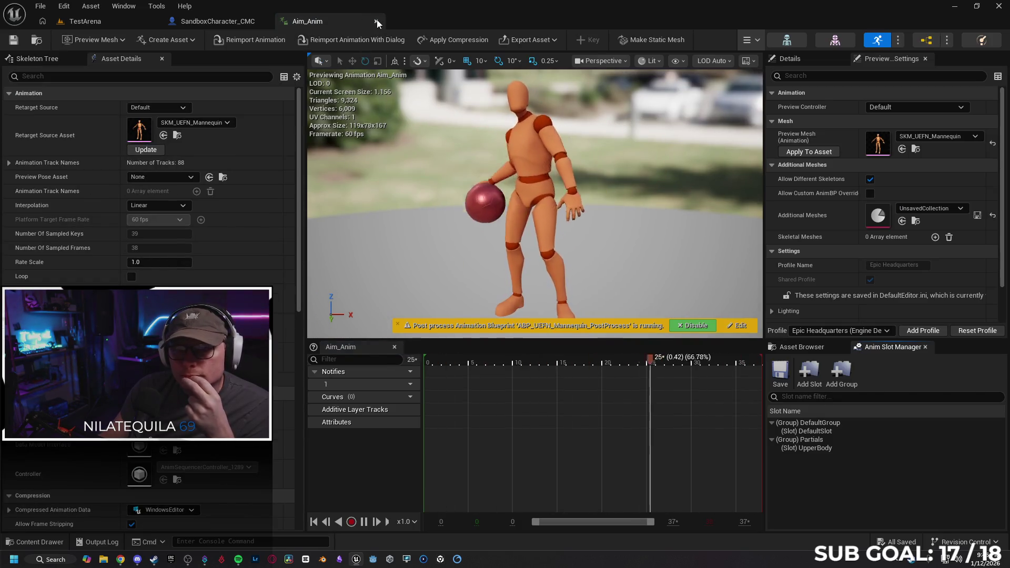
pyautogui.click(377, 22)
pyautogui.hotkey('ctrl', 'space')
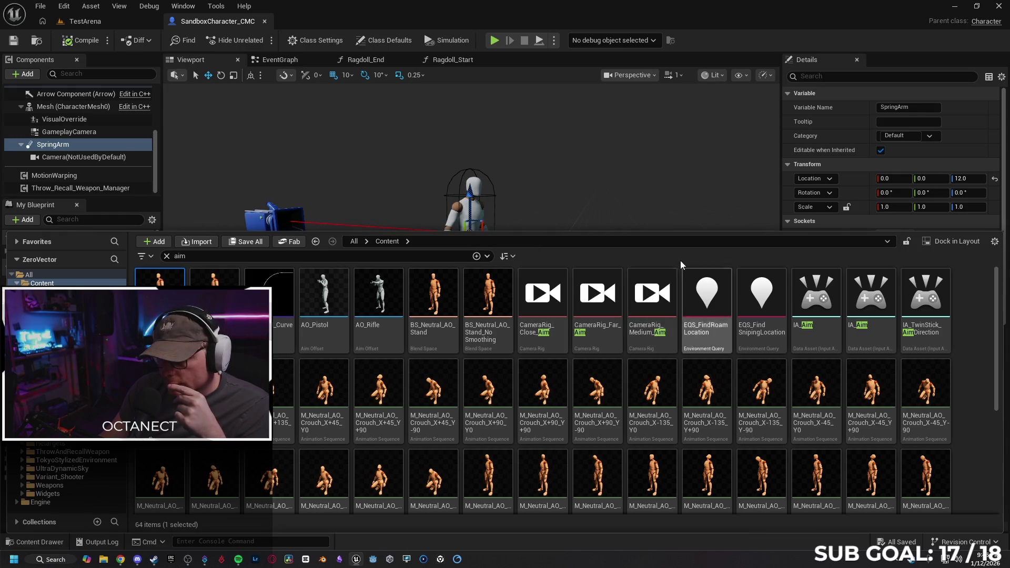
# Step: Open the CameraRig_Medium_Aim camera rig, pan through its node graph, then close it
pyautogui.click(646, 302)
pyautogui.doubleClick(646, 303)
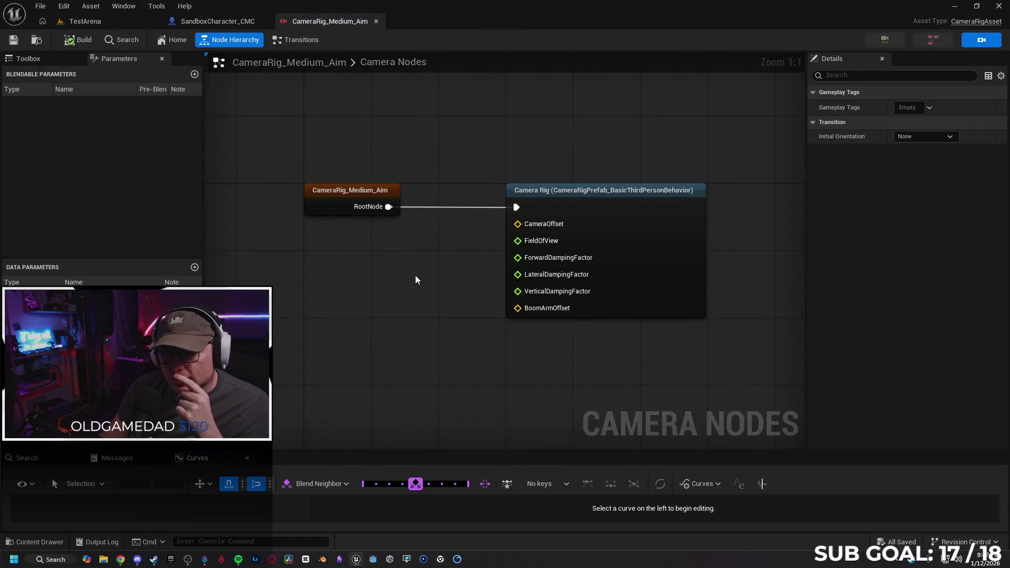
pyautogui.scroll(-1, 429, 281)
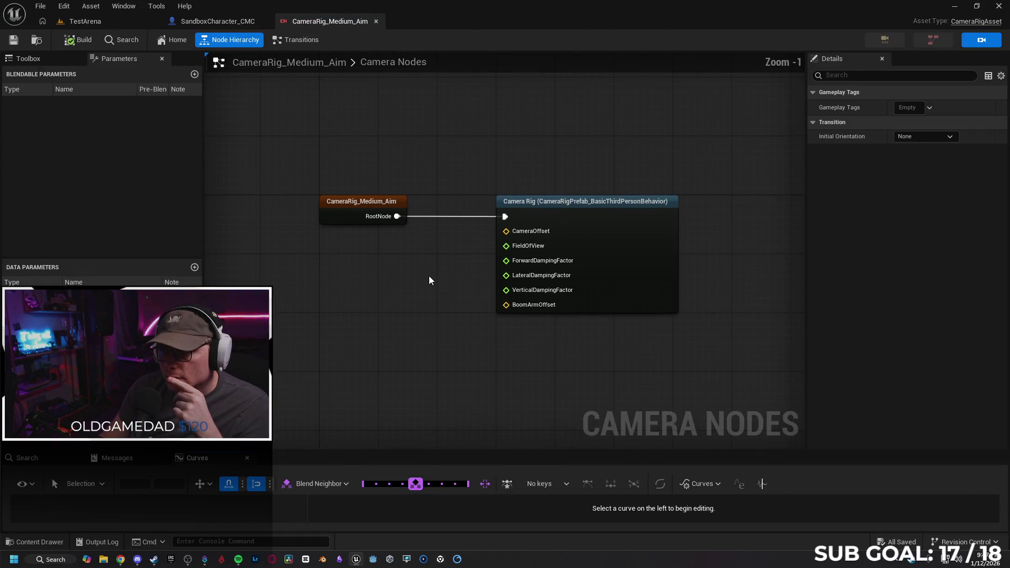
pyautogui.scroll(1, 430, 280)
pyautogui.moveTo(435, 286); pyautogui.dragTo(367, 268)
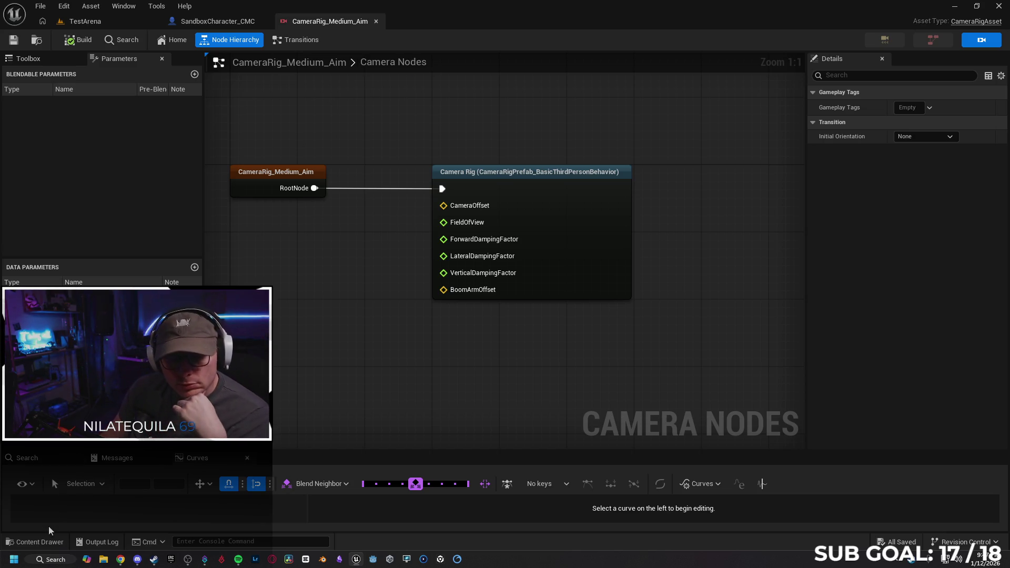
pyautogui.click(376, 22)
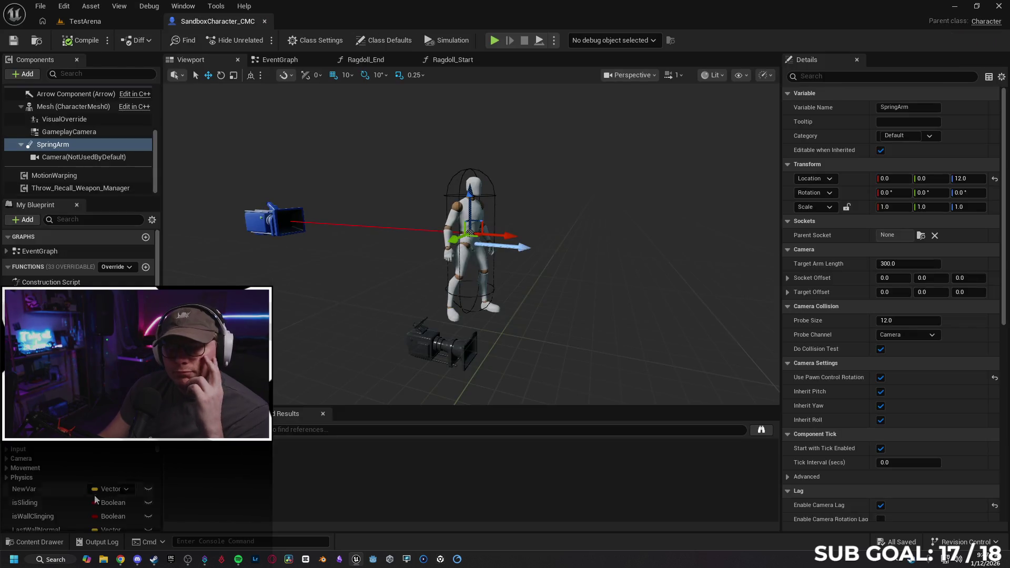
pyautogui.click(37, 541)
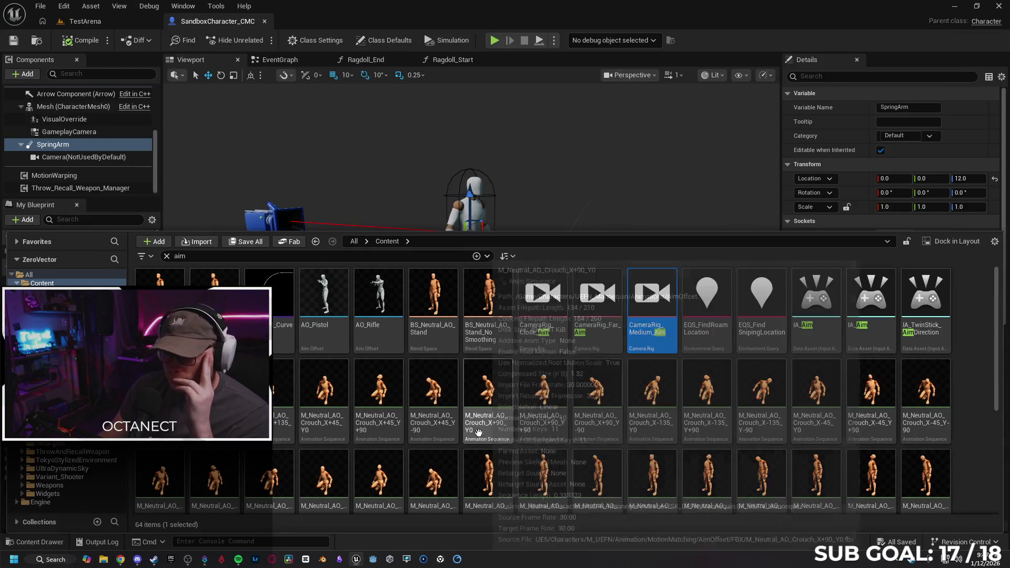
pyautogui.doubleClick(809, 299)
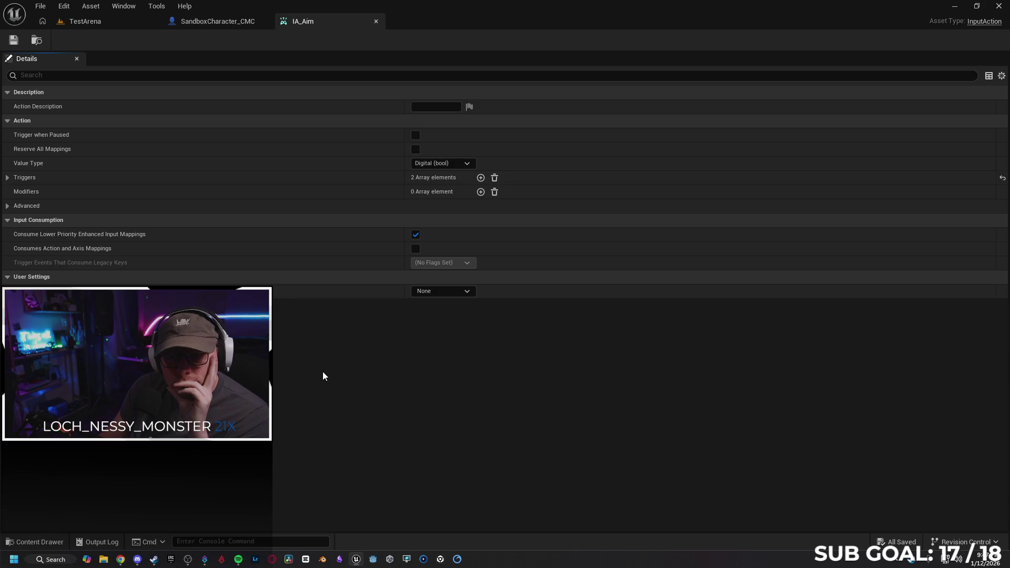
pyautogui.click(376, 22)
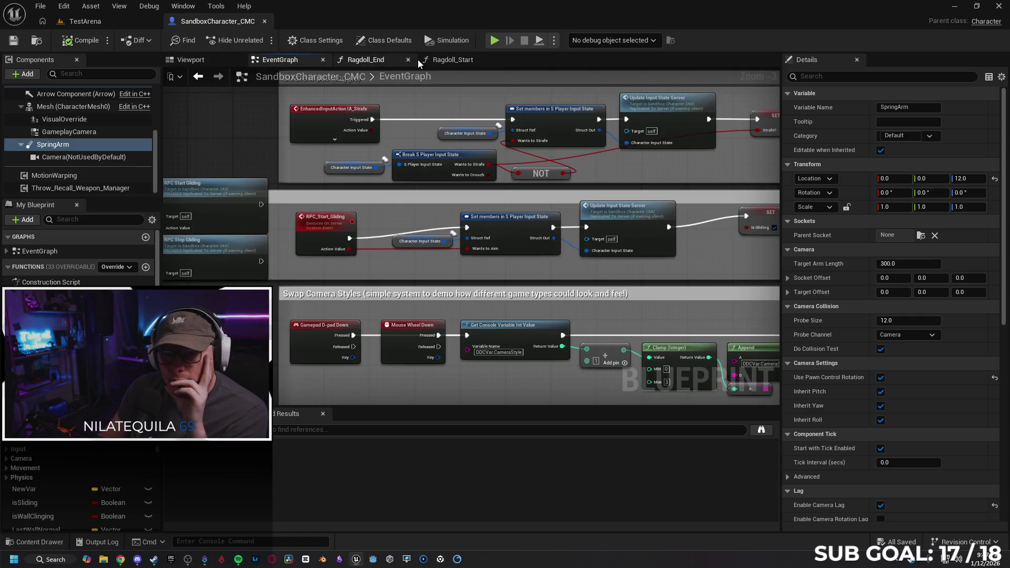
# Step: Close the Ragdoll graphs and pan the EventGraph to the Aim Input section
pyautogui.click(409, 60)
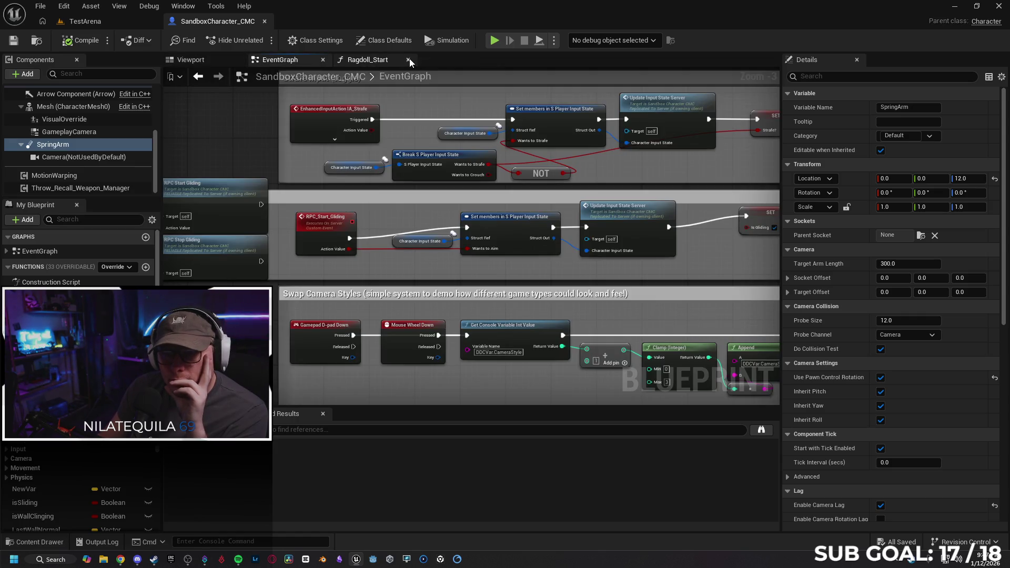
pyautogui.click(409, 59)
pyautogui.scroll(-1, 254, 146)
pyautogui.moveTo(458, 232)
pyautogui.mouseDown()
pyautogui.moveTo(571, 266)
pyautogui.moveTo(369, 298)
pyautogui.mouseUp()
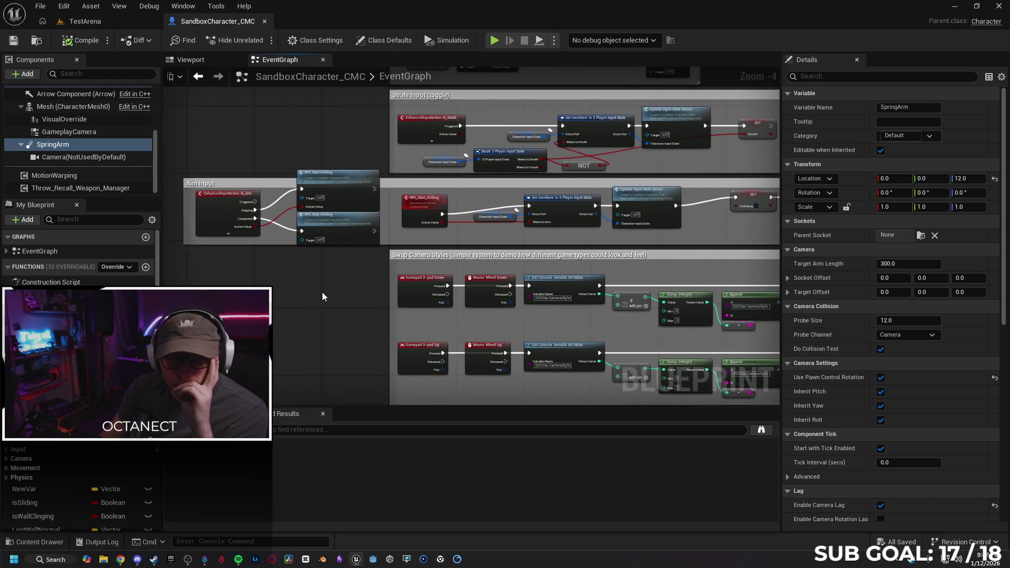
# Step: Select GameplayCamera and locate its CameraAsset_SandboxCharacter camera asset in the project
pyautogui.click(90, 133)
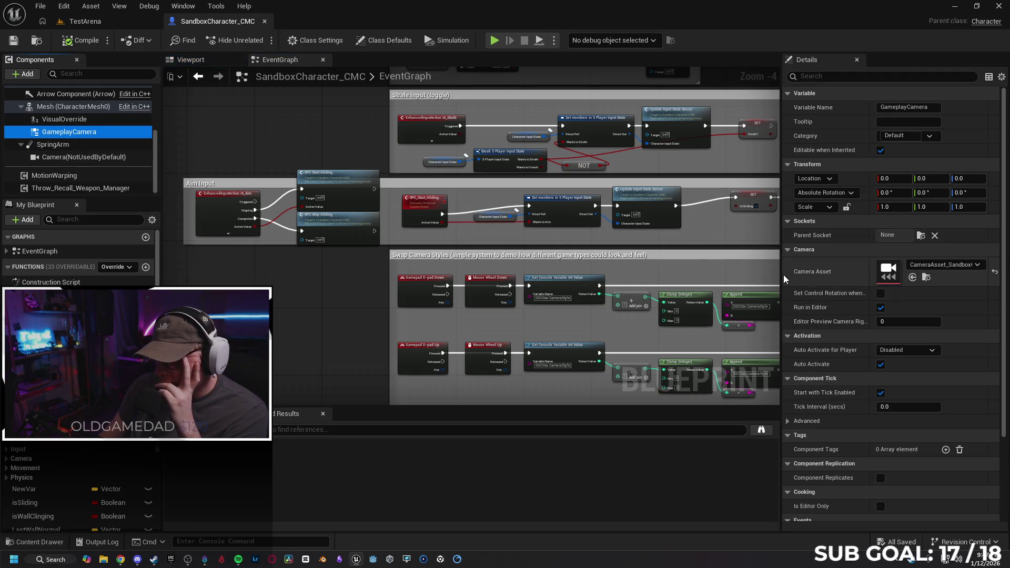
pyautogui.moveTo(784, 279); pyautogui.dragTo(651, 280)
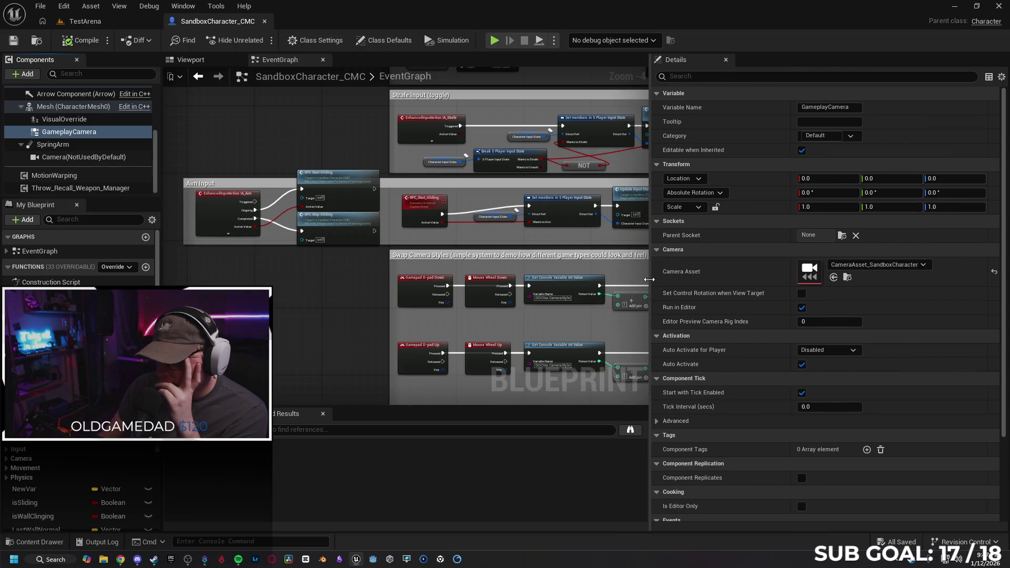
pyautogui.click(847, 277)
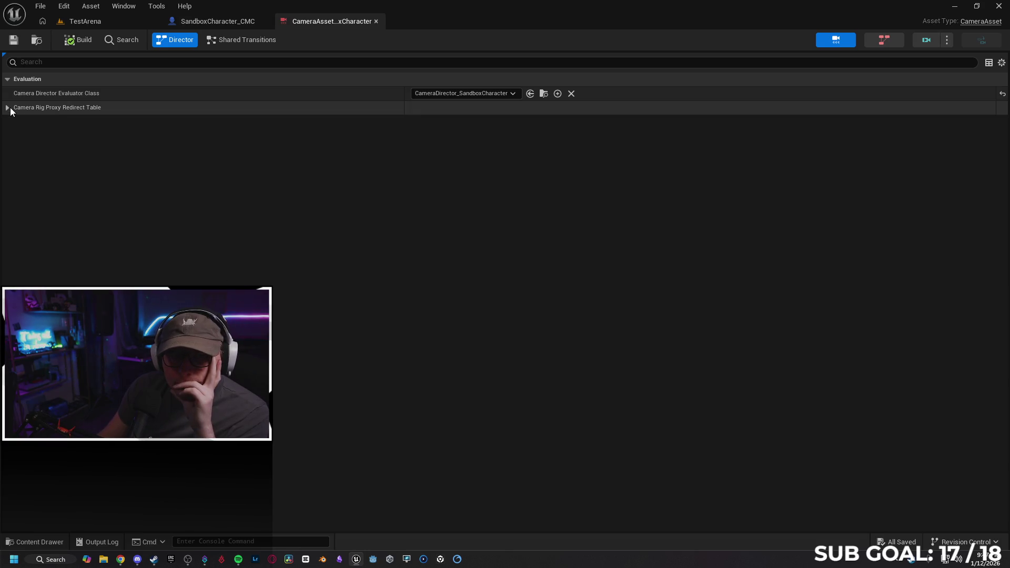
# Step: Open CameraDirector_SandboxCharacter from Blueprints/Cameras and frame its Event Run Camera Director chain
pyautogui.click(8, 108)
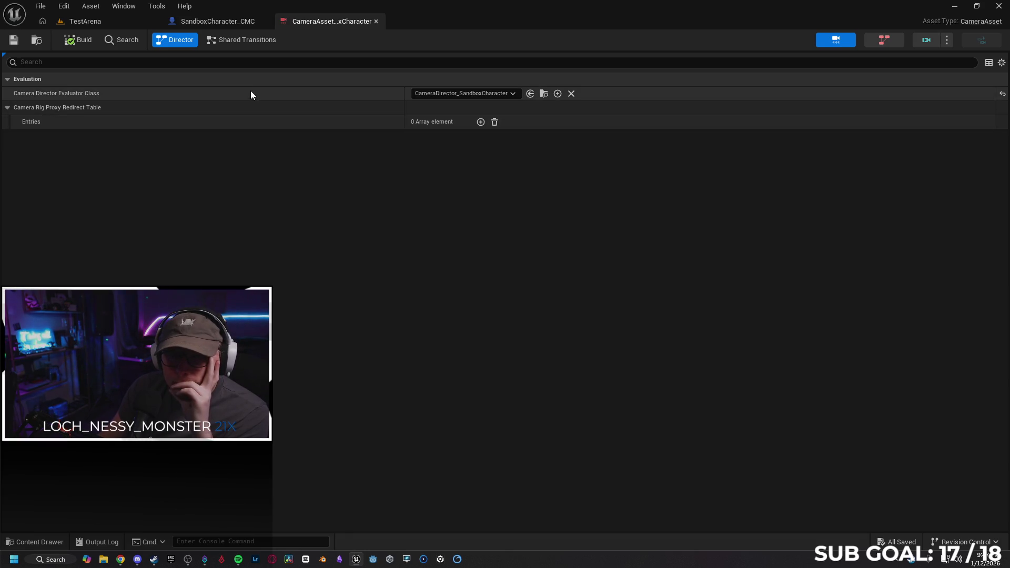
pyautogui.click(544, 95)
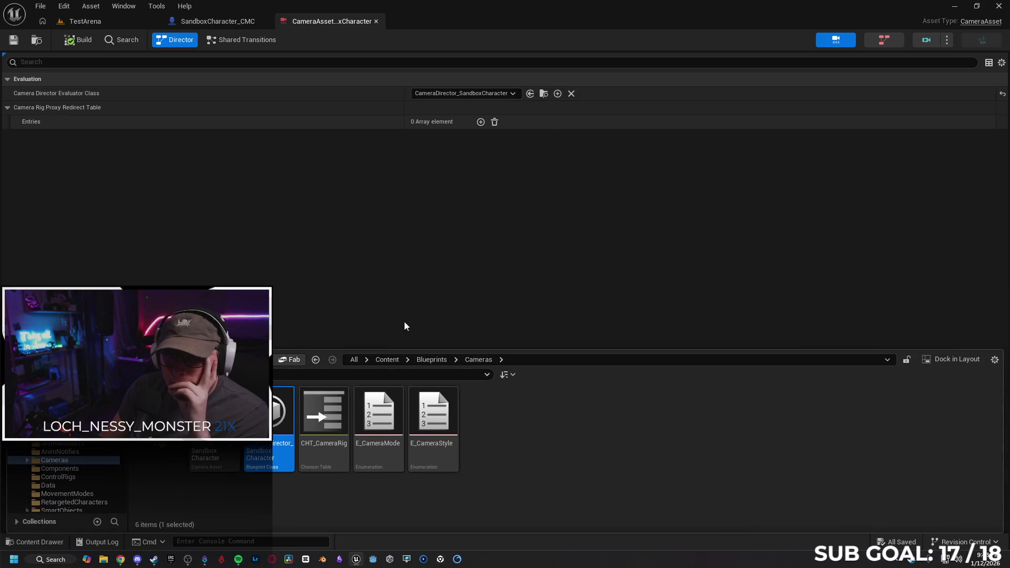
pyautogui.doubleClick(282, 416)
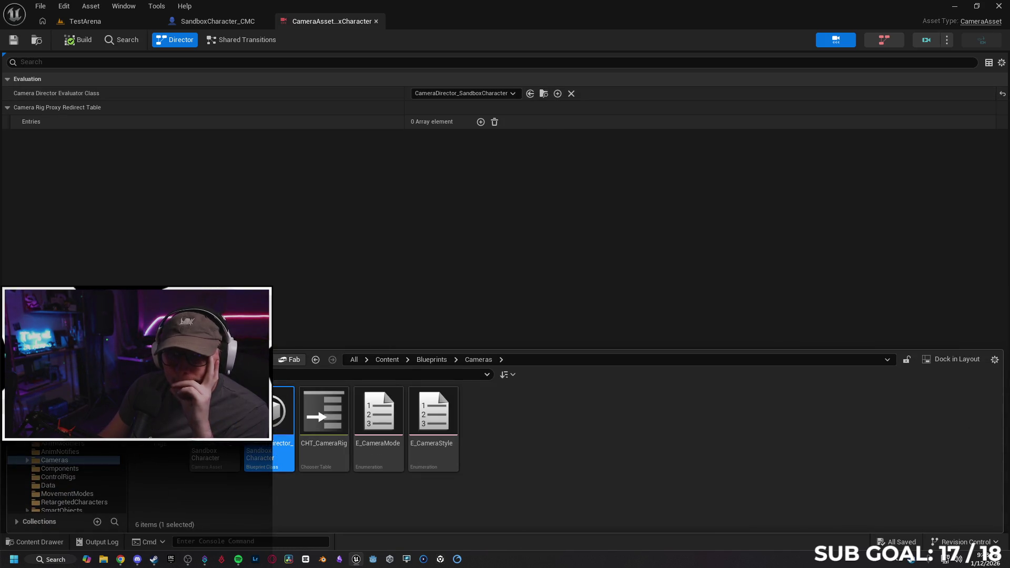
pyautogui.moveTo(369, 167)
pyautogui.mouseDown()
pyautogui.moveTo(297, 273)
pyautogui.moveTo(467, 278)
pyautogui.mouseUp()
pyautogui.scroll(-1, 298, 273)
pyautogui.scroll(1, 403, 314)
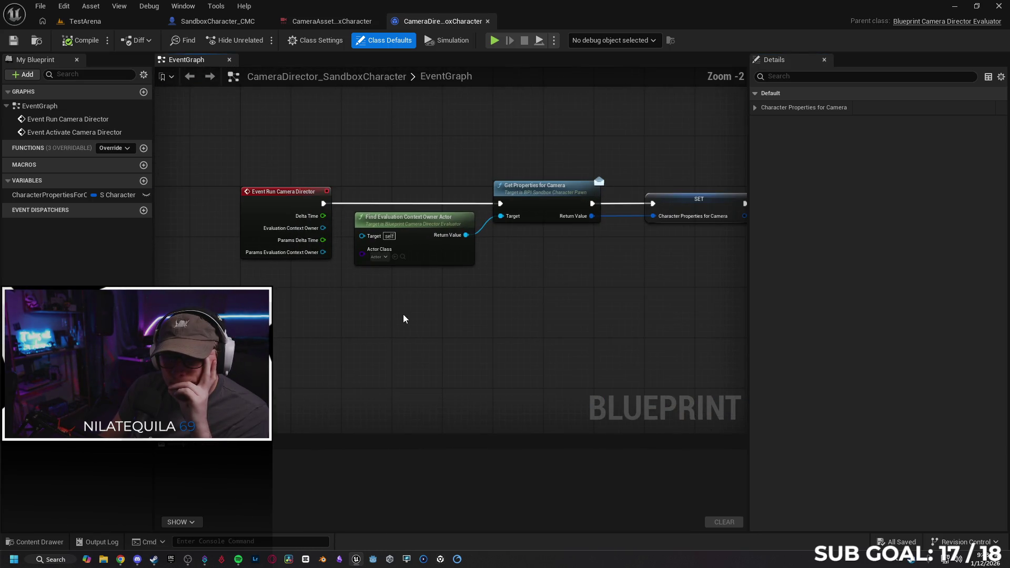
pyautogui.scroll(1, 376, 321)
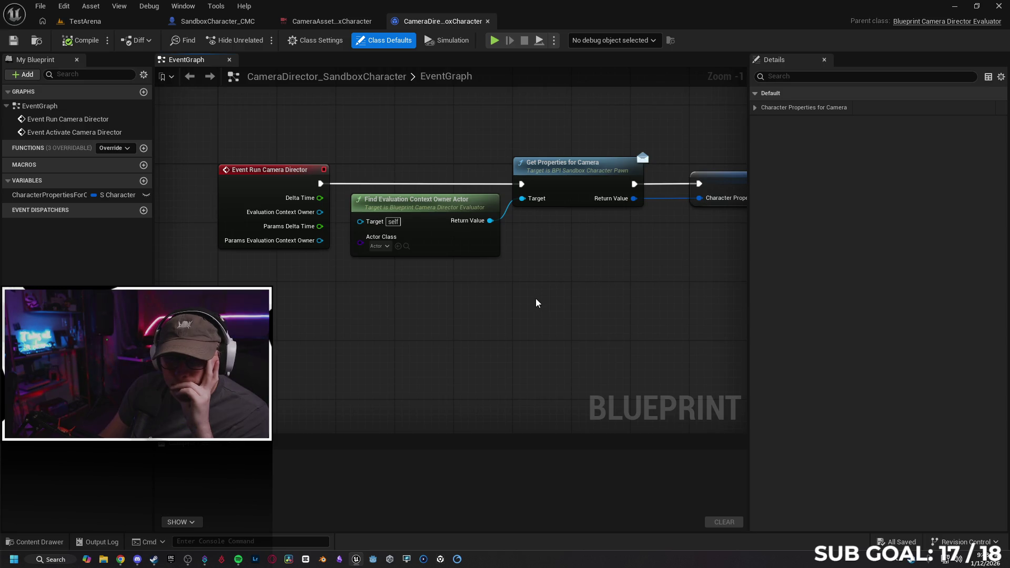
pyautogui.moveTo(535, 297); pyautogui.dragTo(289, 322)
pyautogui.moveTo(459, 313)
pyautogui.mouseDown()
pyautogui.moveTo(327, 302)
pyautogui.moveTo(307, 282)
pyautogui.moveTo(300, 308)
pyautogui.moveTo(257, 333)
pyautogui.moveTo(384, 329)
pyautogui.mouseUp()
pyautogui.scroll(-1, 470, 328)
pyautogui.moveTo(535, 332)
pyautogui.mouseDown()
pyautogui.moveTo(387, 319)
pyautogui.moveTo(334, 256)
pyautogui.moveTo(377, 216)
pyautogui.moveTo(374, 191)
pyautogui.moveTo(363, 189)
pyautogui.mouseUp()
pyautogui.moveTo(510, 206)
pyautogui.mouseDown()
pyautogui.moveTo(334, 212)
pyautogui.moveTo(282, 228)
pyautogui.moveTo(294, 259)
pyautogui.mouseUp()
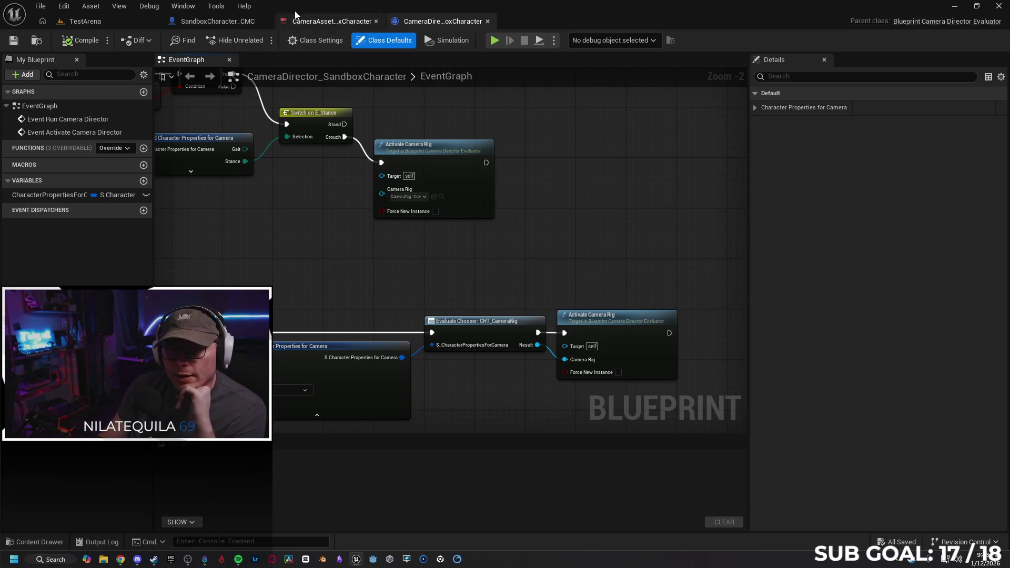
pyautogui.click(207, 21)
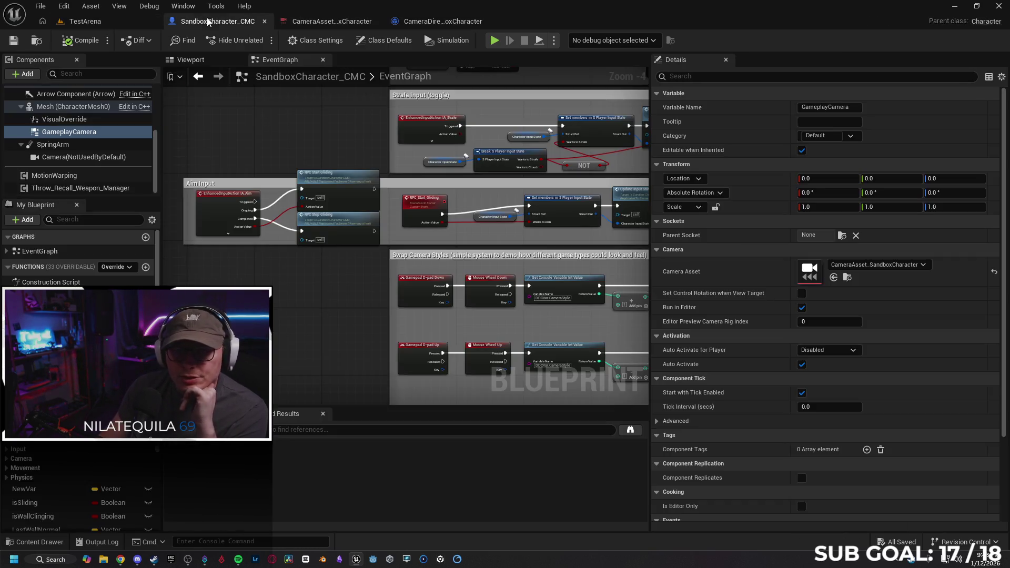
# Step: Start a single-player Standalone play-test of the sandbox character
pyautogui.click(554, 40)
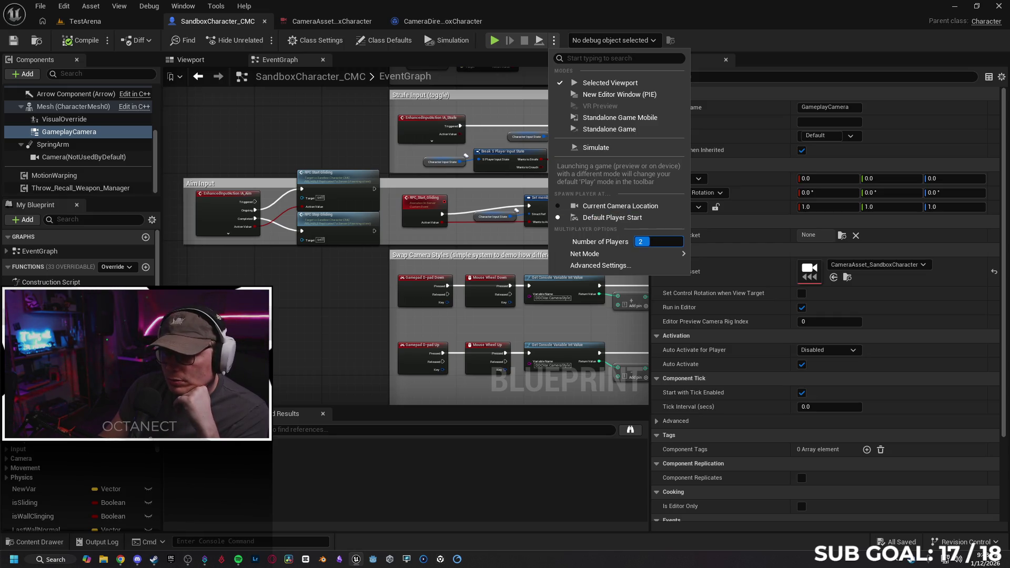
pyautogui.moveTo(643, 254)
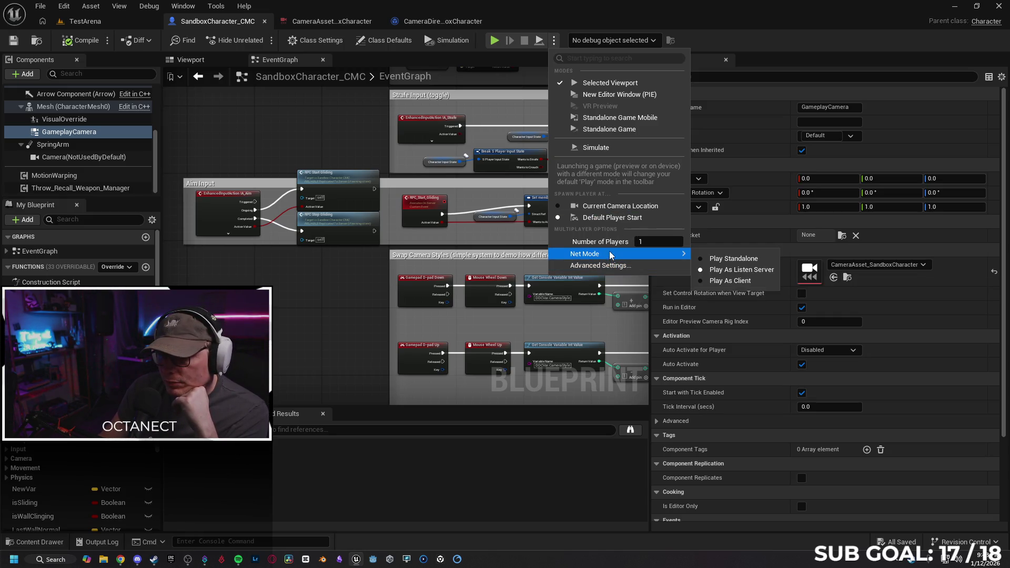
pyautogui.click(715, 261)
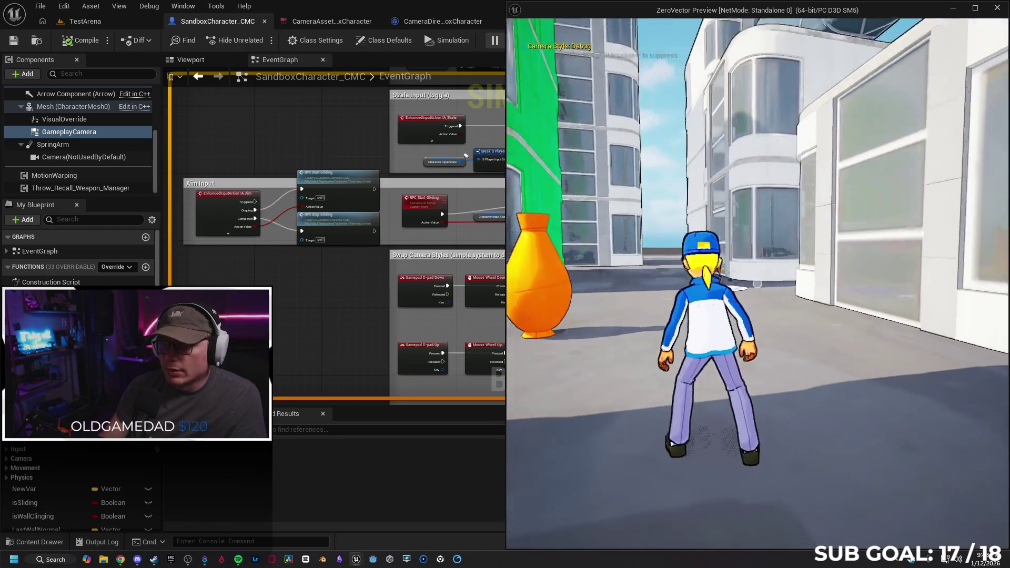
# Step: Use the mouse wheel to cycle the camera through the Far, Debug, Medium and Close styles
pyautogui.scroll(-1, 758, 284)
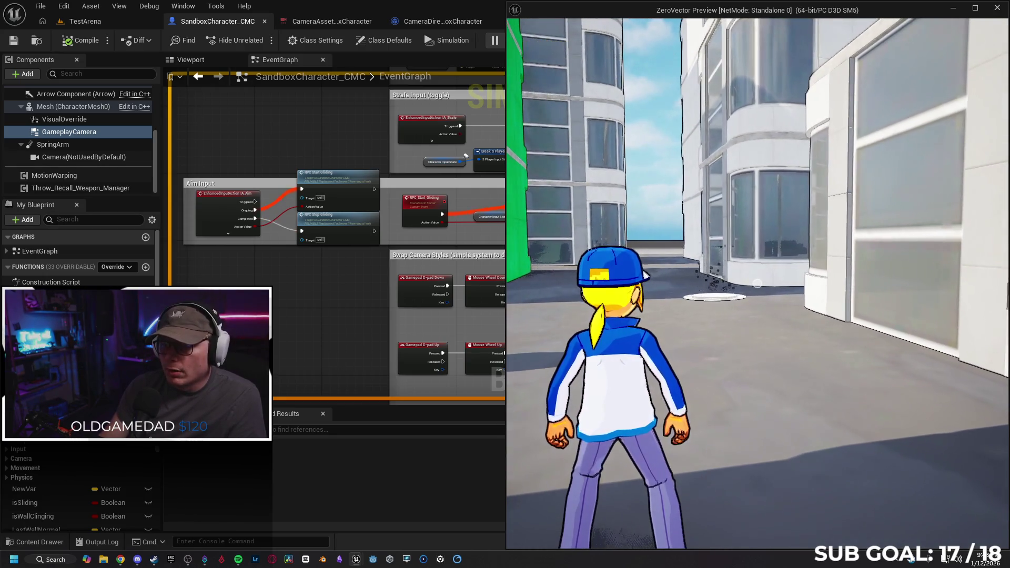
pyautogui.scroll(-1, 758, 284)
pyautogui.scroll(1, 758, 284)
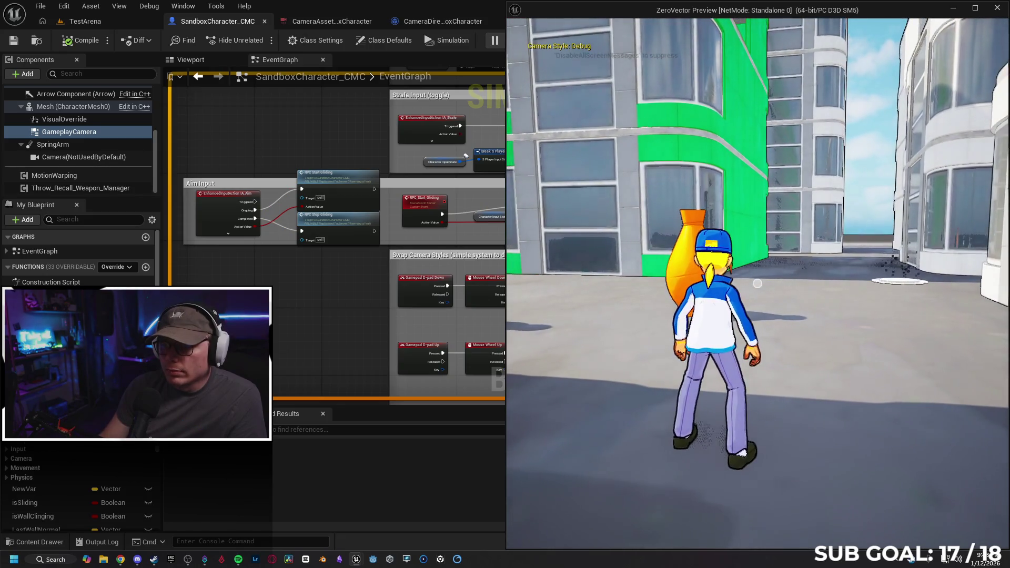
pyautogui.scroll(1, 757, 284)
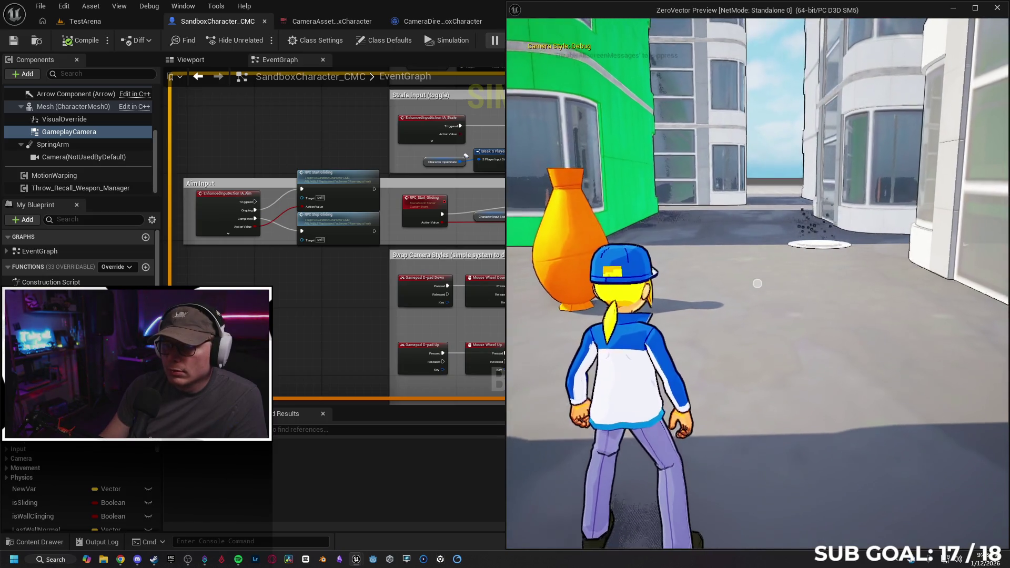
pyautogui.scroll(-1, 757, 284)
pyautogui.scroll(1, 757, 284)
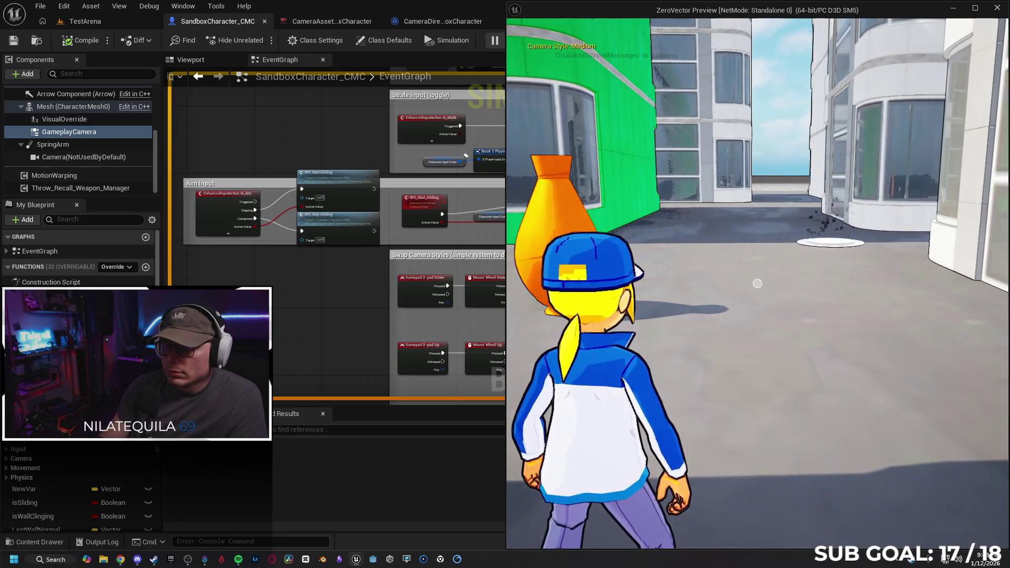
pyautogui.scroll(1, 757, 283)
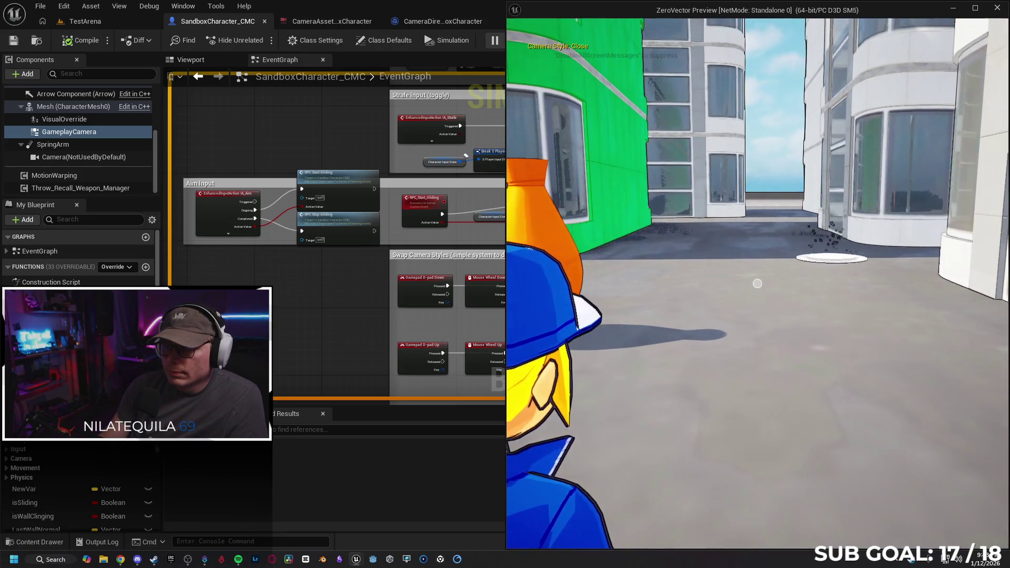
pyautogui.scroll(1, 757, 283)
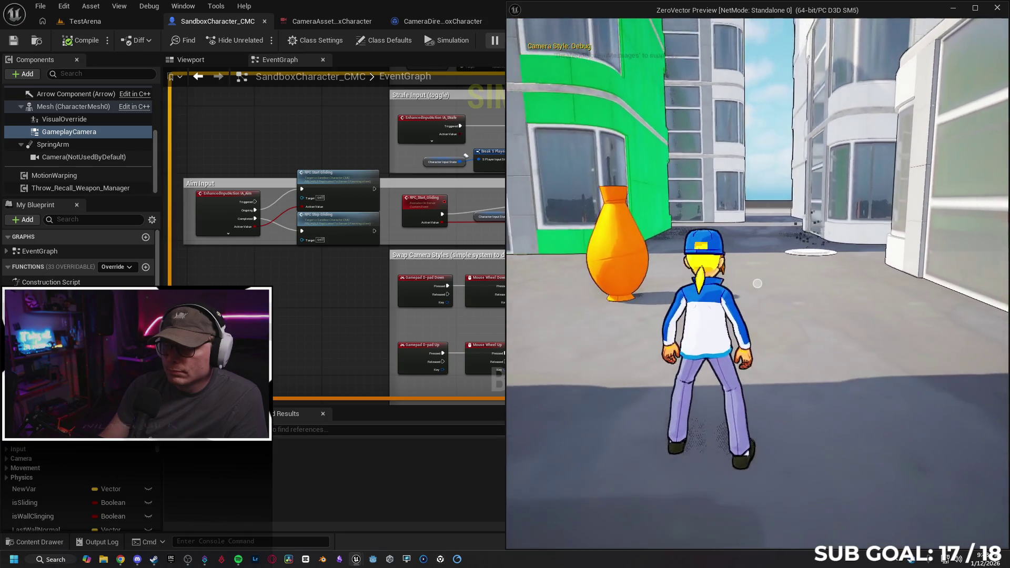
pyautogui.scroll(1, 757, 283)
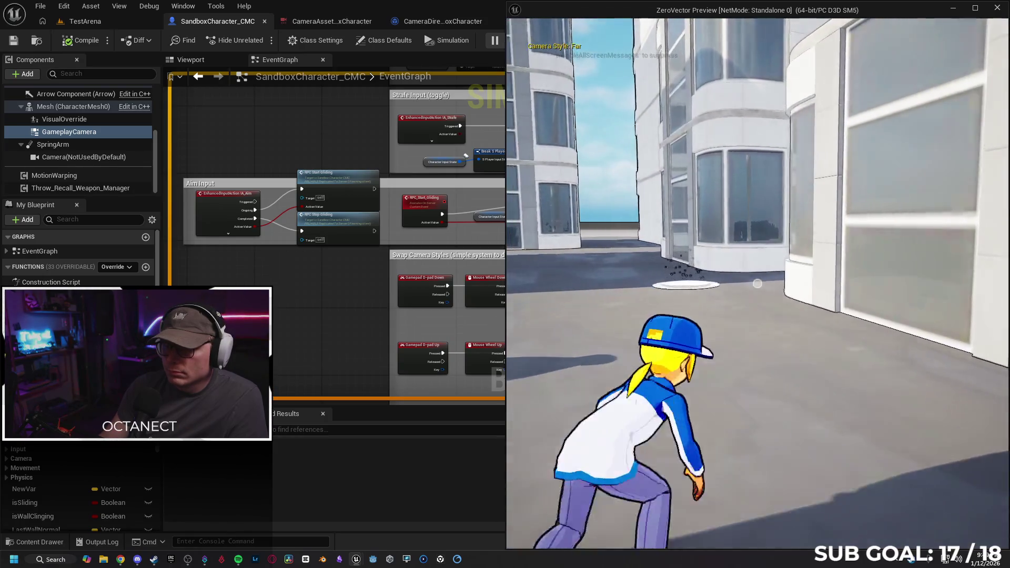
pyautogui.scroll(1, 758, 284)
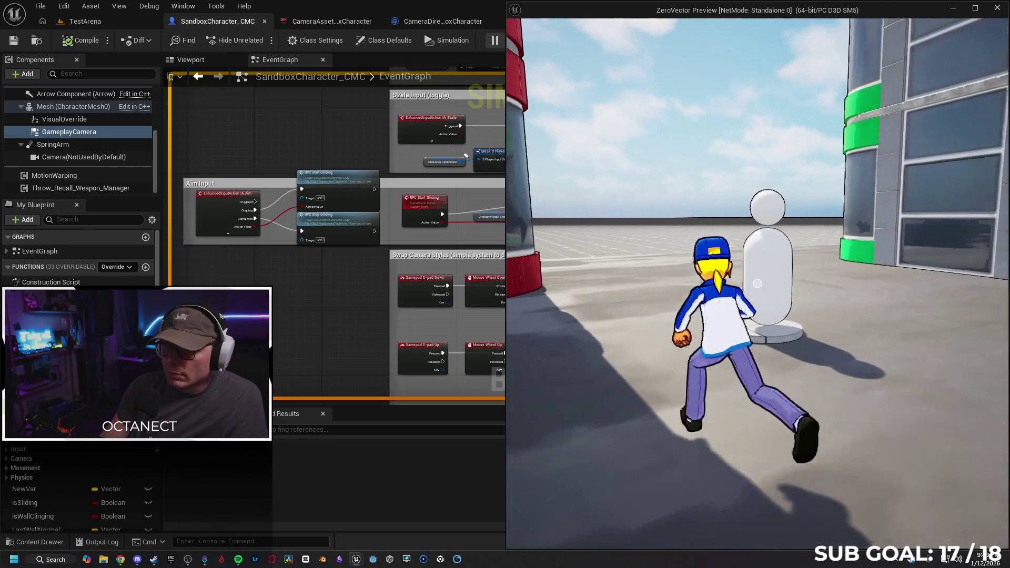
pyautogui.scroll(1, 758, 283)
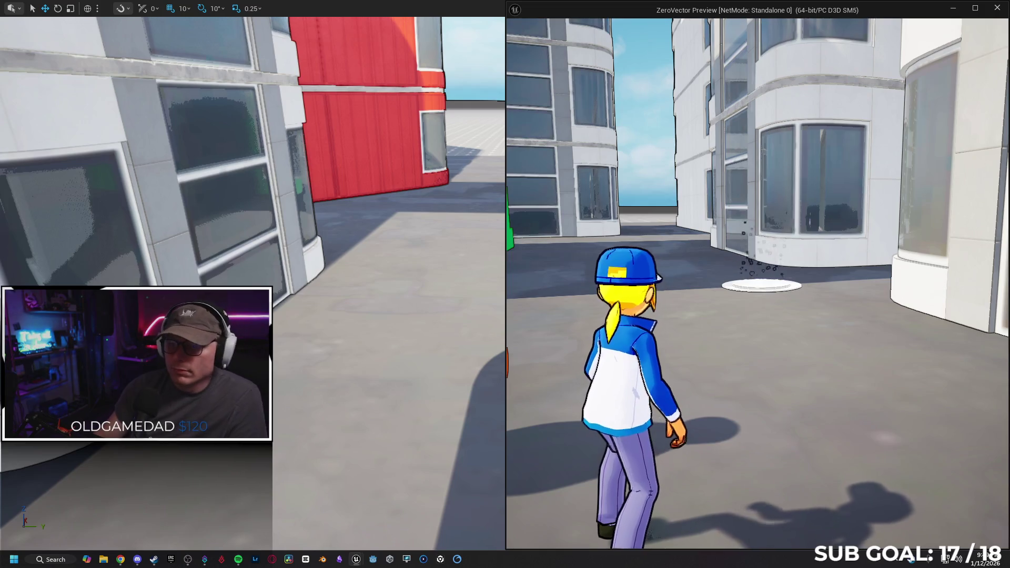
# Step: Restart play in the editor and run the character toward the vase, switching the camera style
pyautogui.press('Escape')
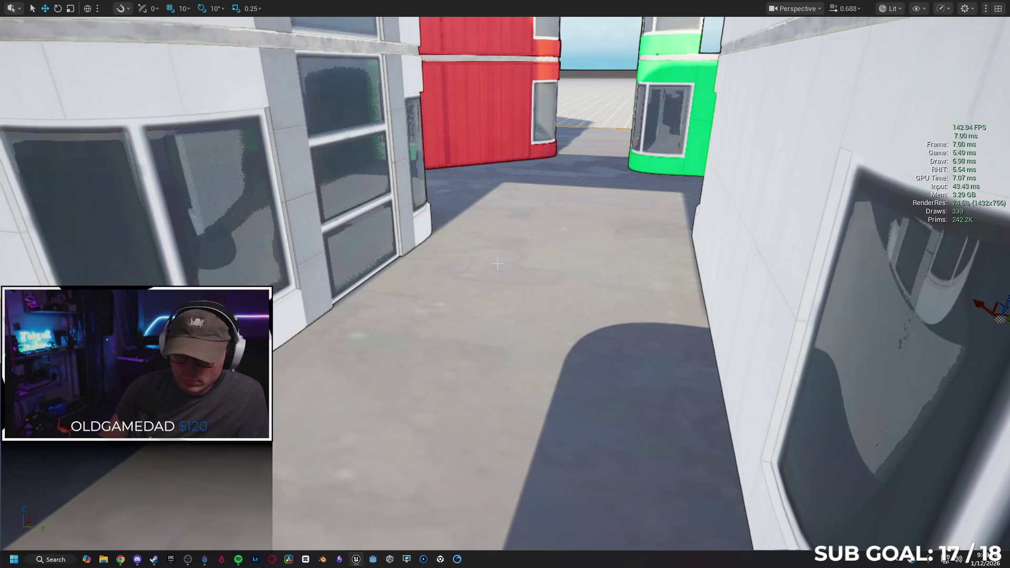
pyautogui.hotkey('alt', 'p')
pyautogui.click(522, 333)
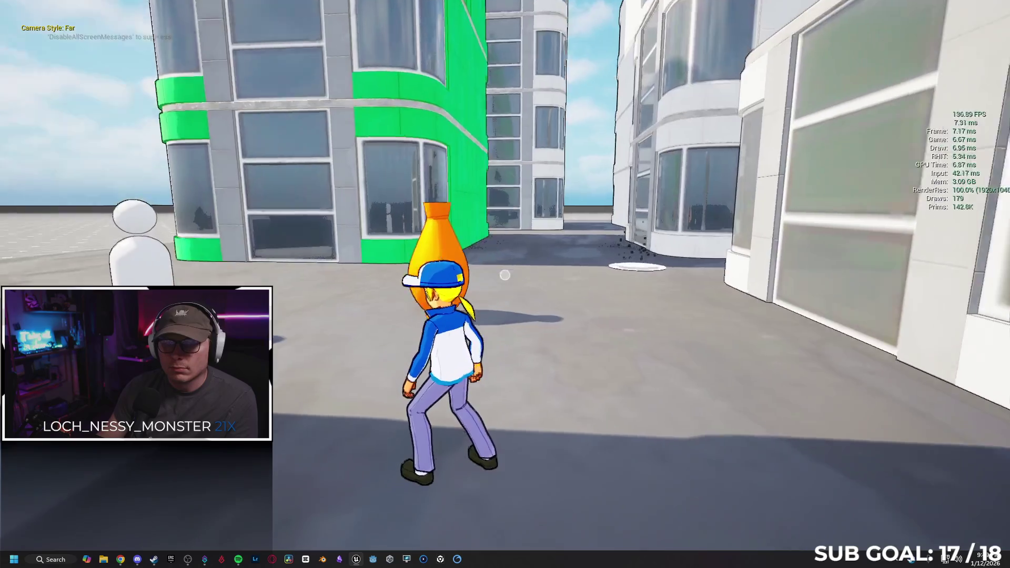
pyautogui.press('w')
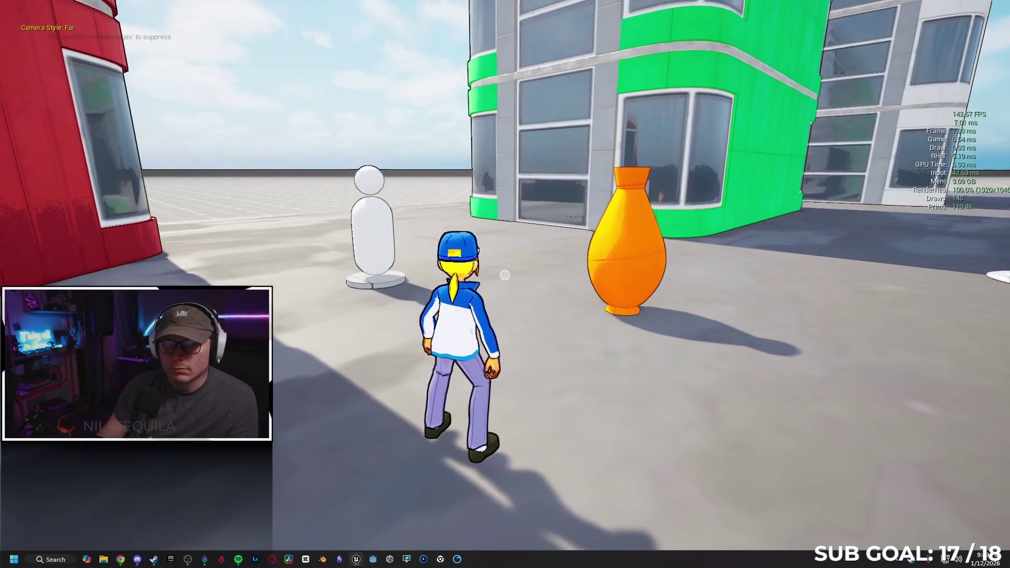
pyautogui.press('w')
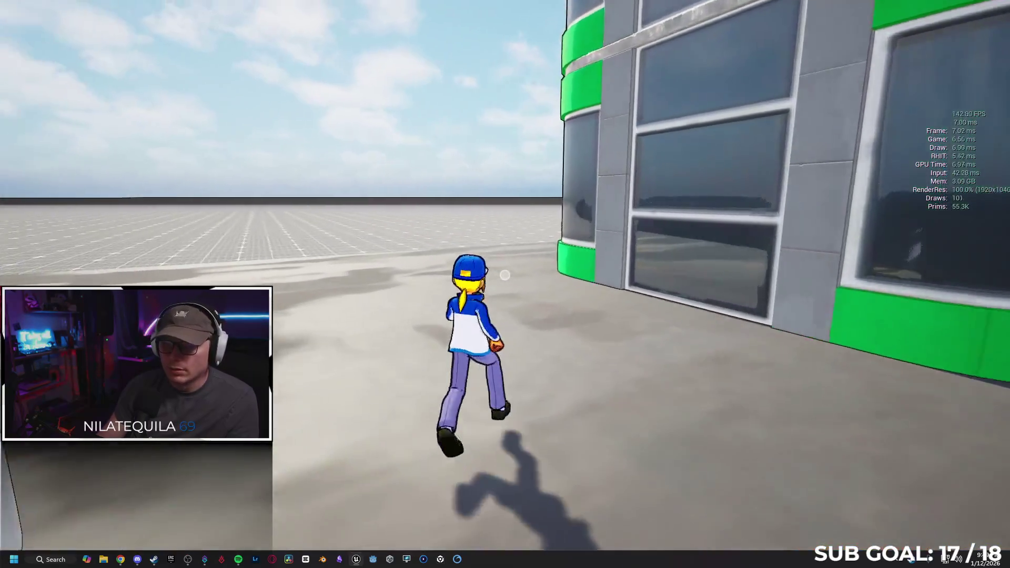
pyautogui.press('c')
pyautogui.press('w')
pyautogui.scroll(3, 504, 275)
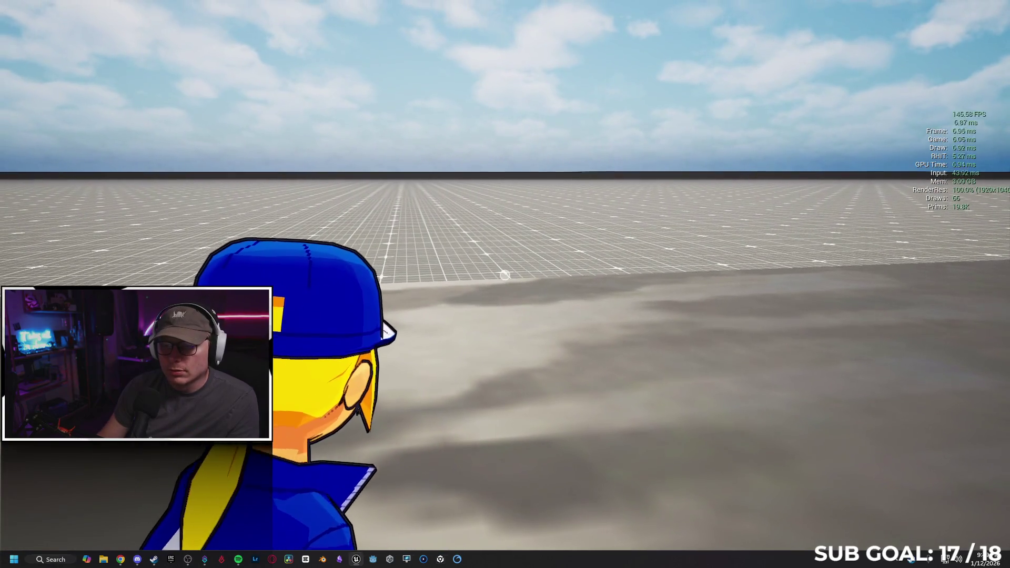
# Step: Cycle the camera through Medium, Debug, Far and back to Medium, then stop play
pyautogui.press('c')
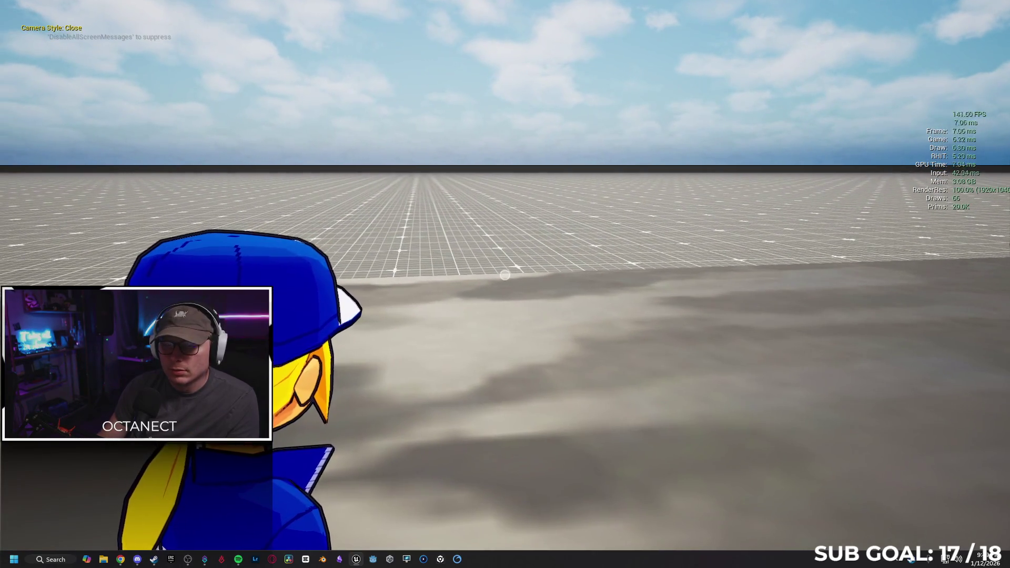
pyautogui.press('c')
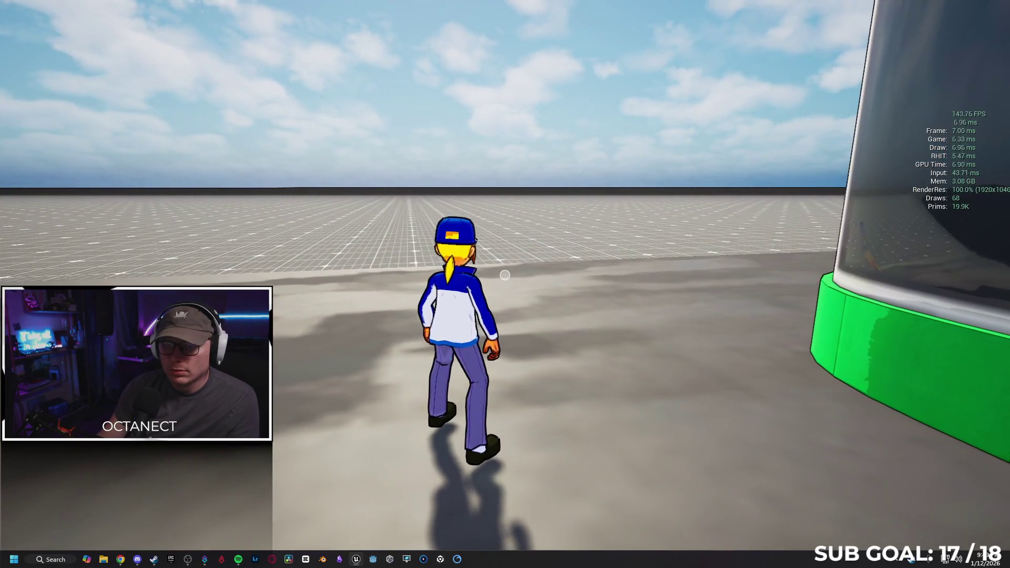
pyautogui.press('c')
pyautogui.press('c')
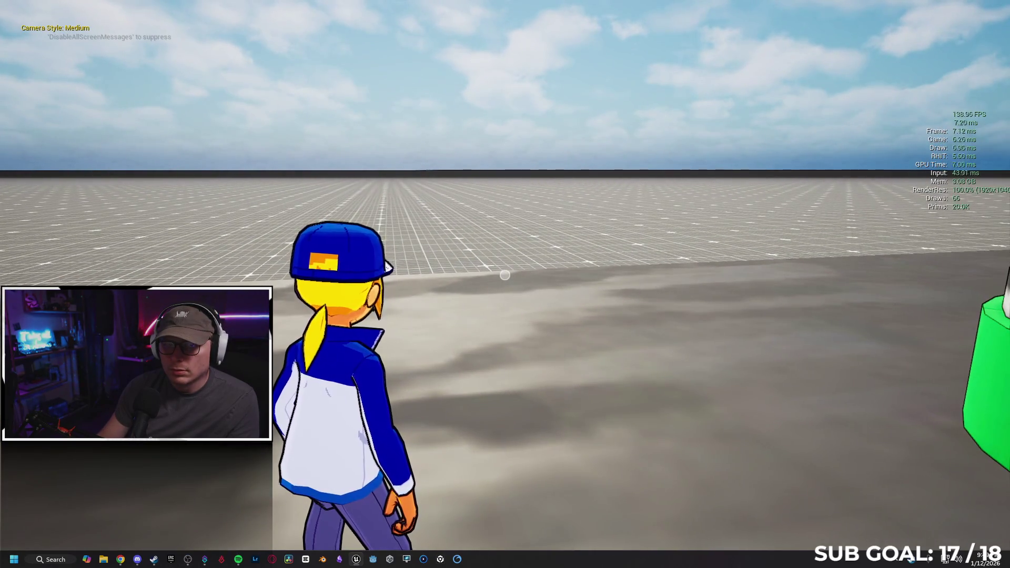
pyautogui.press('c')
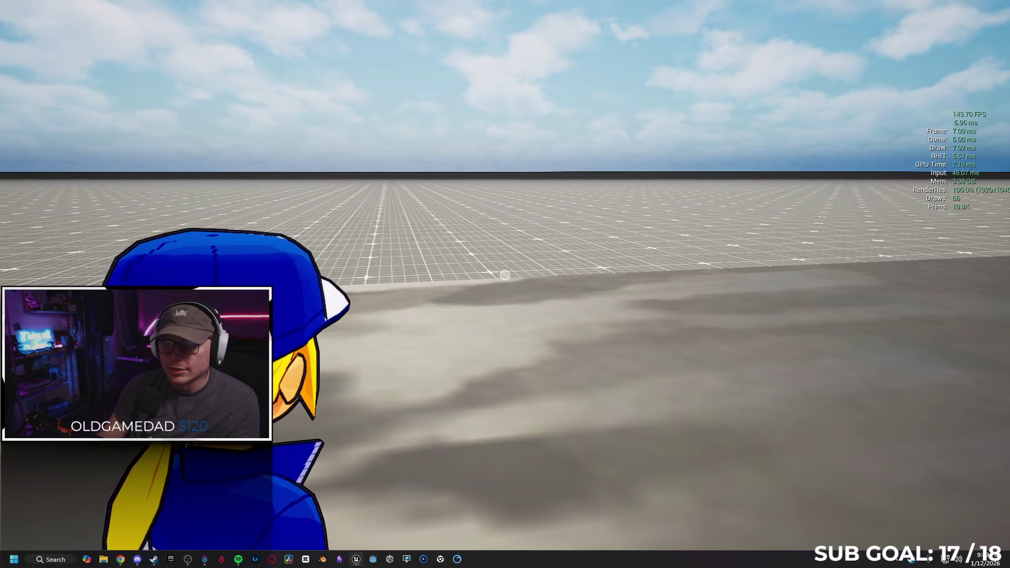
pyautogui.press('Escape')
# Step: Start a new play session, walk the character down the alley toward the white disc, then stop
pyautogui.hotkey('alt', 'p')
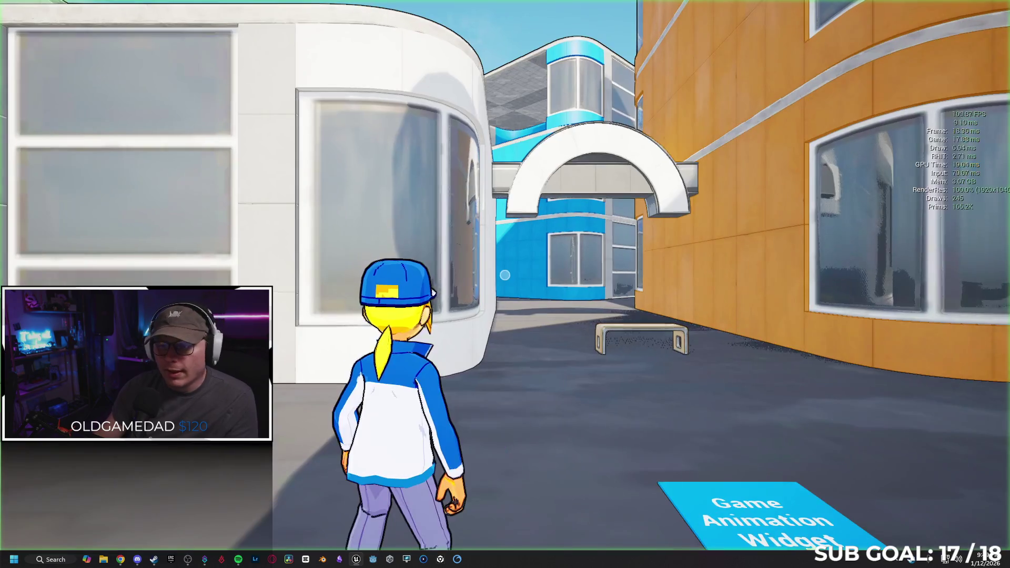
pyautogui.press('c')
pyautogui.press('w')
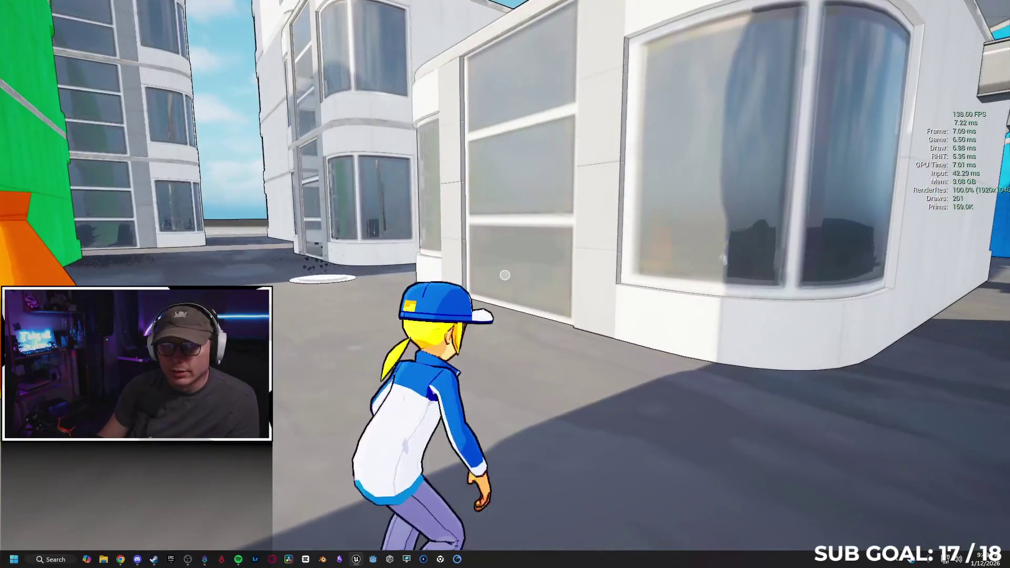
pyautogui.press('w')
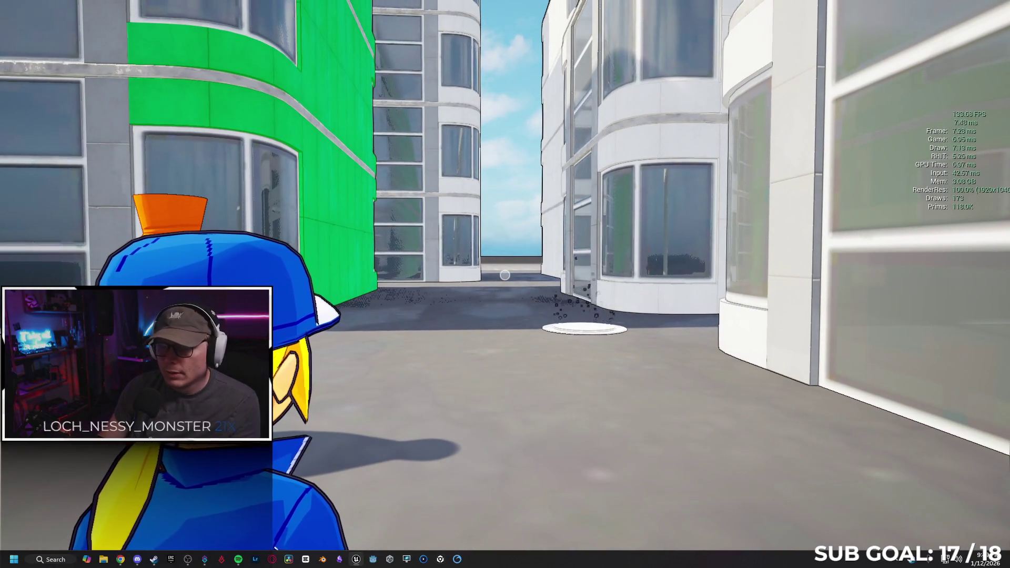
pyautogui.press('Escape')
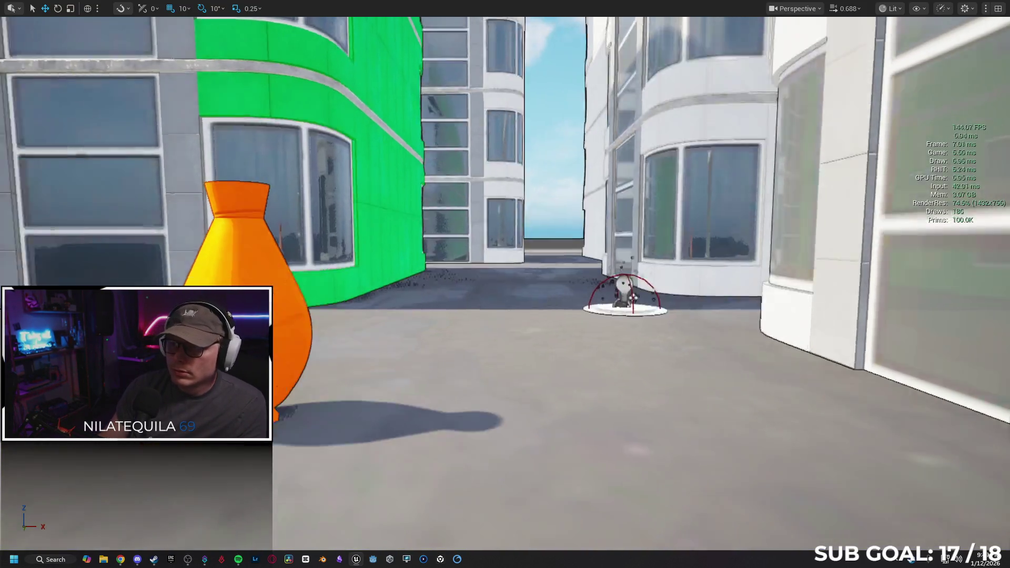
# Step: Orbit the level view, check the SandboxCharacter_CMC graph, then bring the Gemini chat forward
pyautogui.moveTo(699, 152)
pyautogui.mouseDown()
pyautogui.moveTo(678, 174)
pyautogui.moveTo(698, 156)
pyautogui.mouseUp()
pyautogui.hotkey('ctrl', 'Tab')
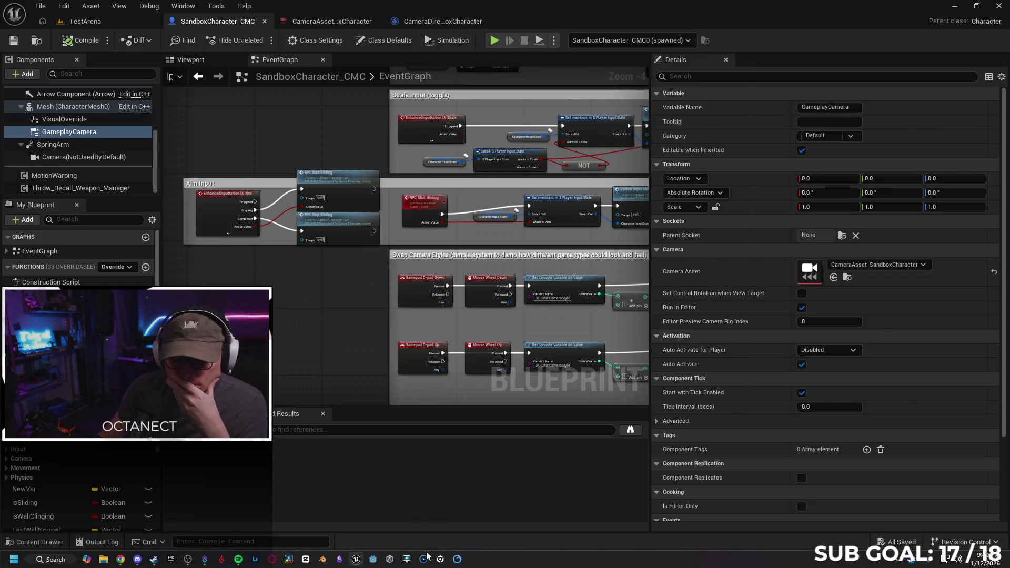
pyautogui.click(120, 559)
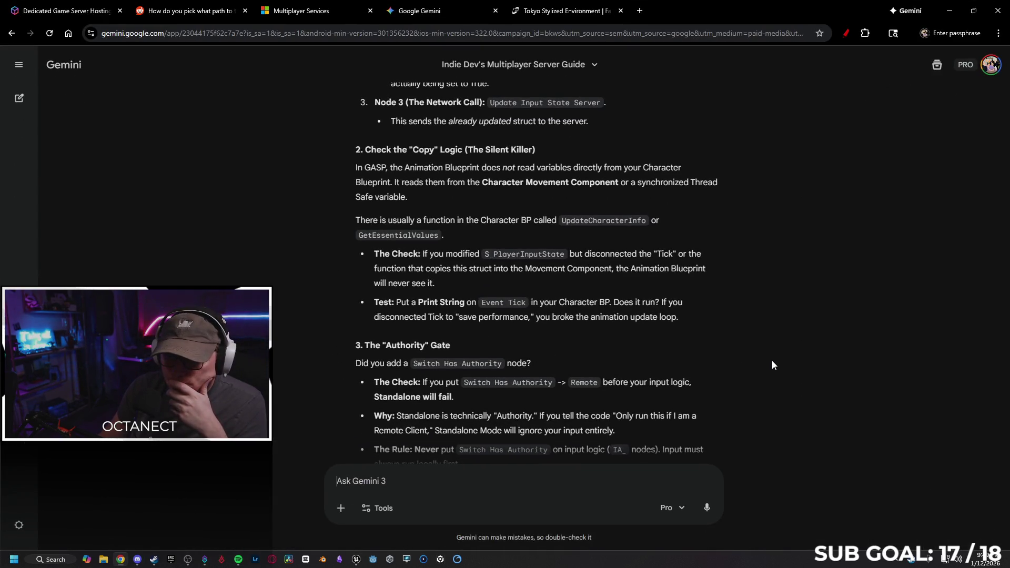
# Step: Tell Gemini the camera uses a rig/director system and jumps forward when aiming up close
pyautogui.scroll(-2, 772, 361)
pyautogui.scroll(-1, 775, 362)
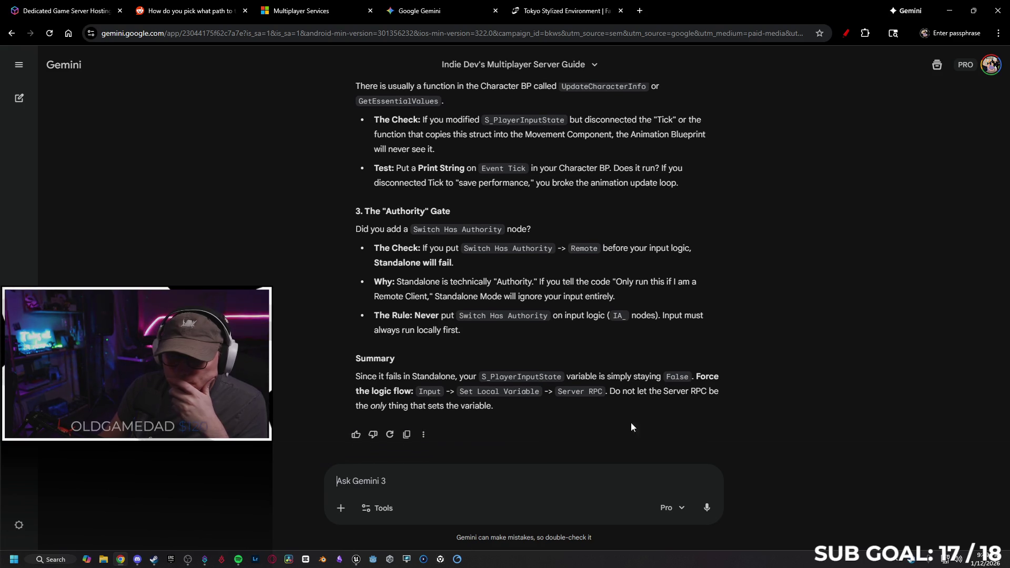
pyautogui.write("you've got it w")
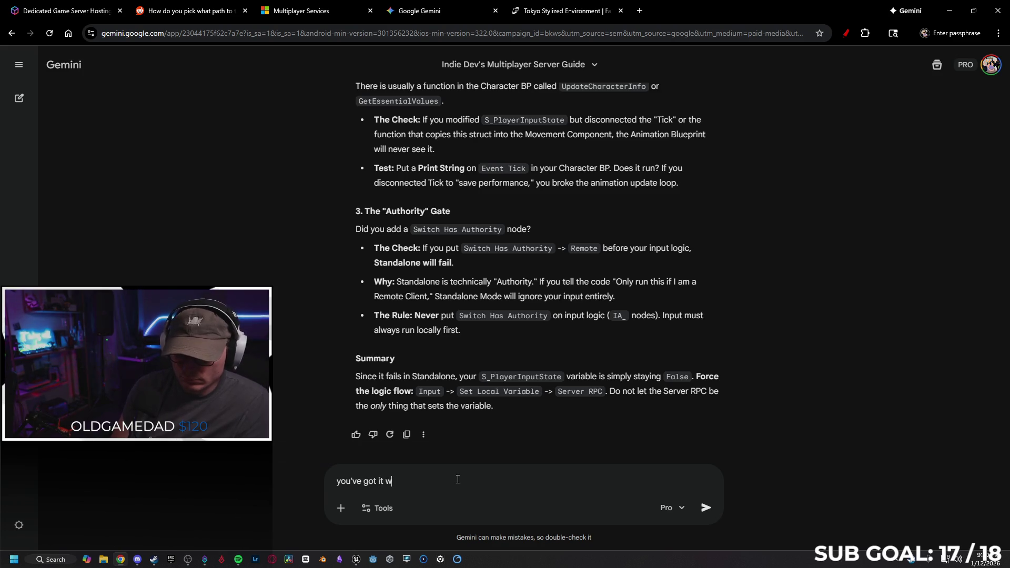
pyautogui.write('g, t')
pyautogui.write('t uses a complex c')
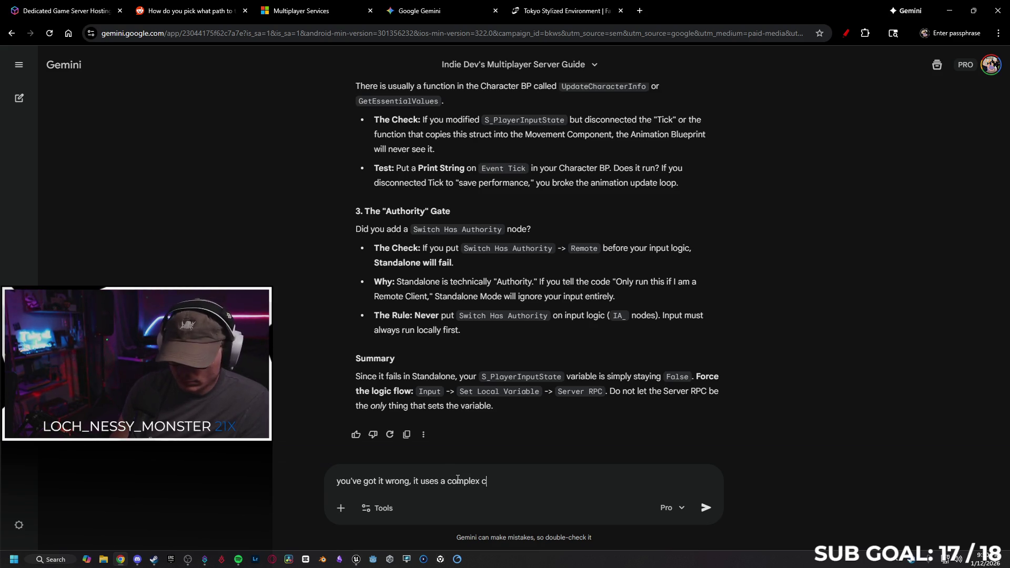
pyautogui.write('rid')
pyautogui.press('BackSpace')
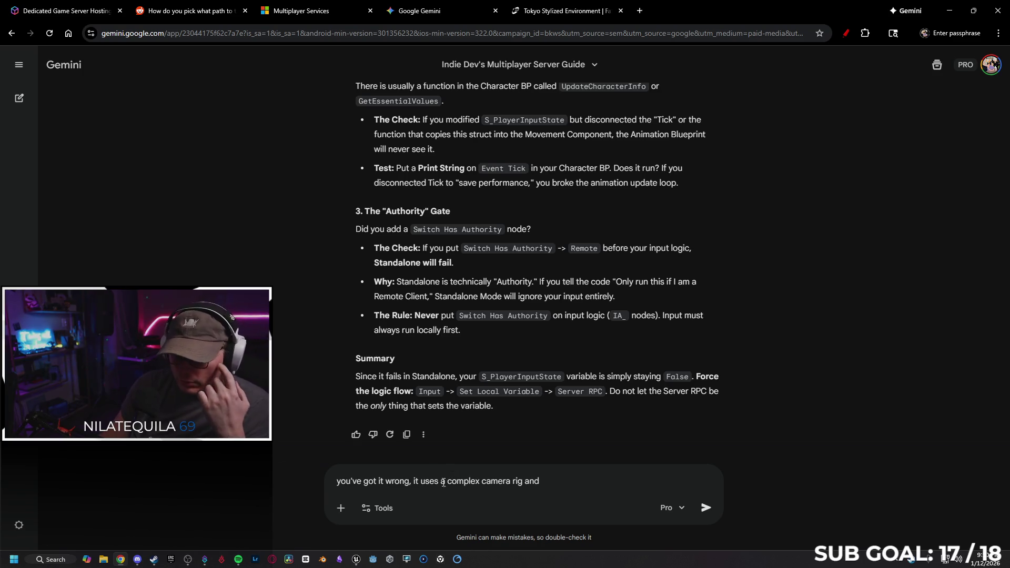
pyautogui.write('di')
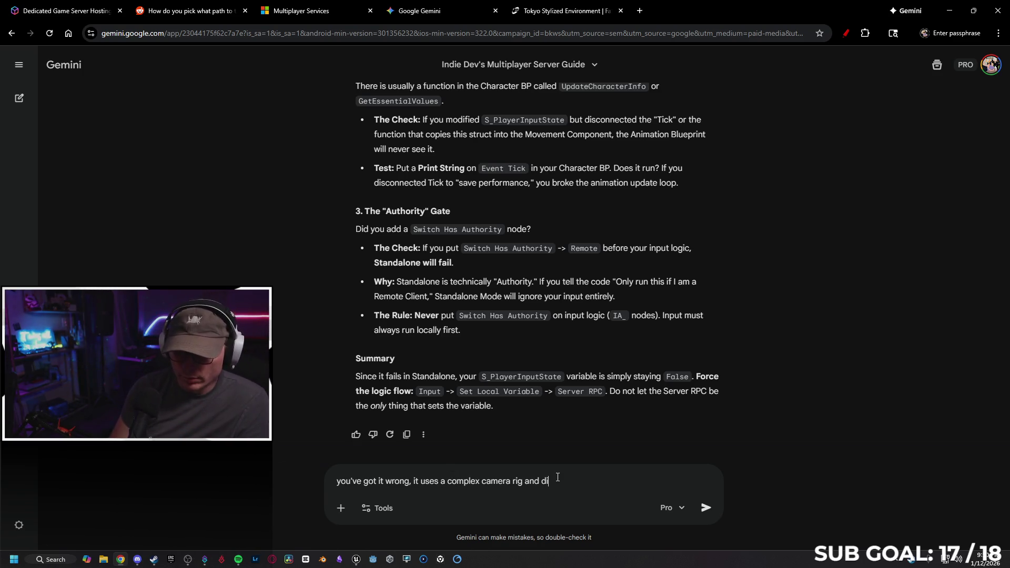
pyautogui.write('rector system, not sure if thats')
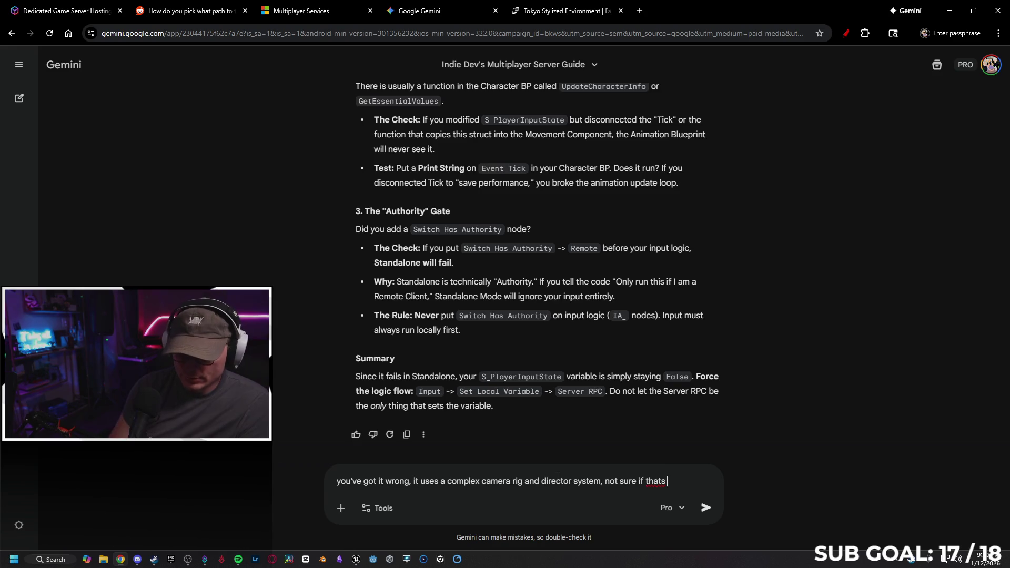
pyautogui.write('o aimin')
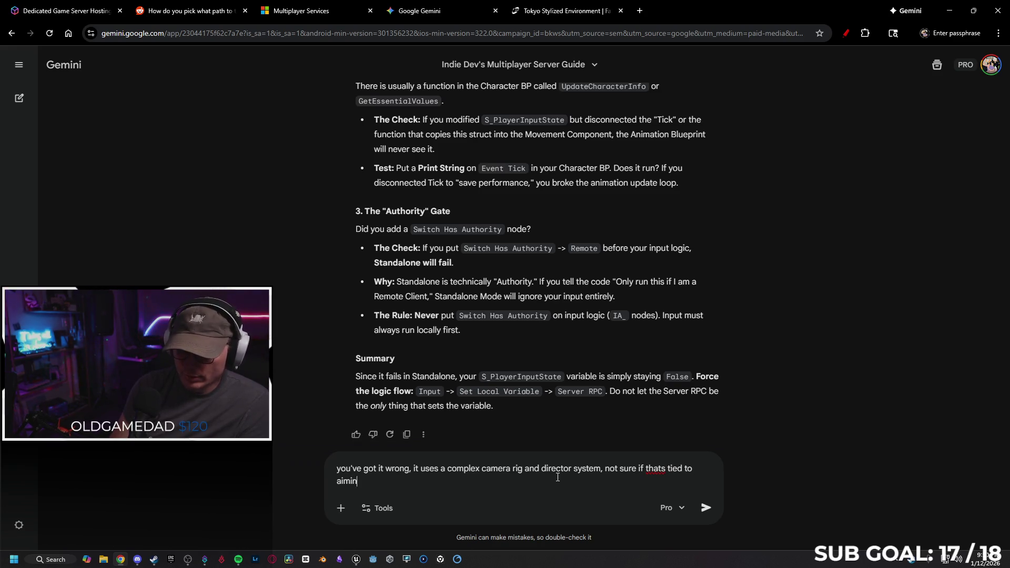
pyautogui.hotkey('shift', 'Return')
pyautogui.hotkey('shift', 'Return')
pyautogui.write('another thing (')
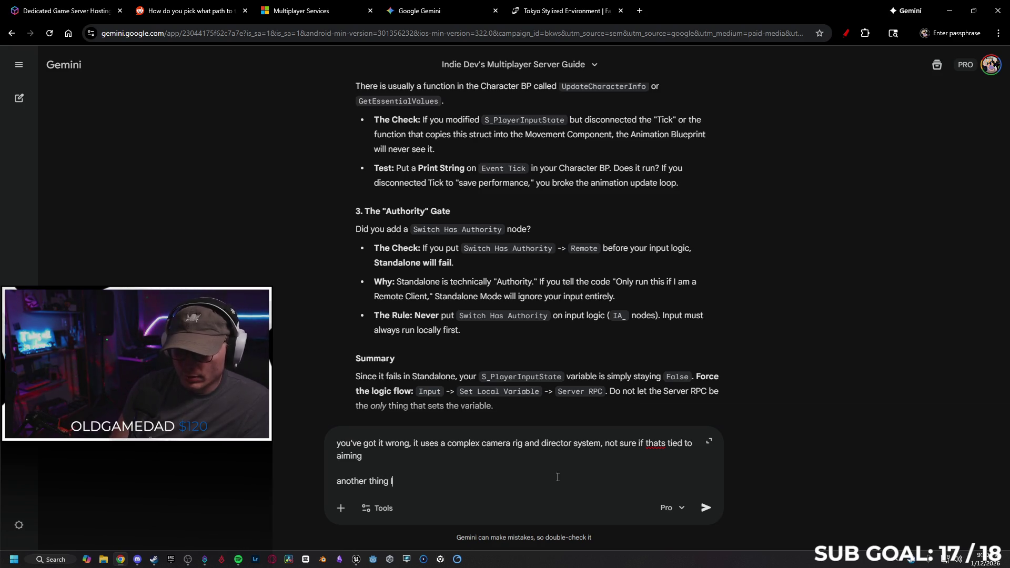
pyautogui.write('reali')
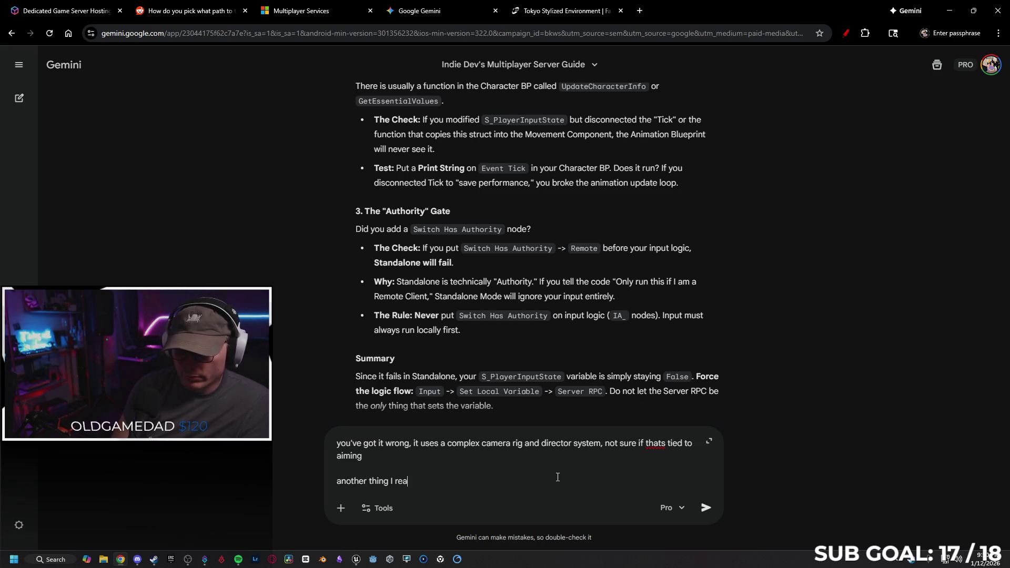
pyautogui.write('zed is that when I change')
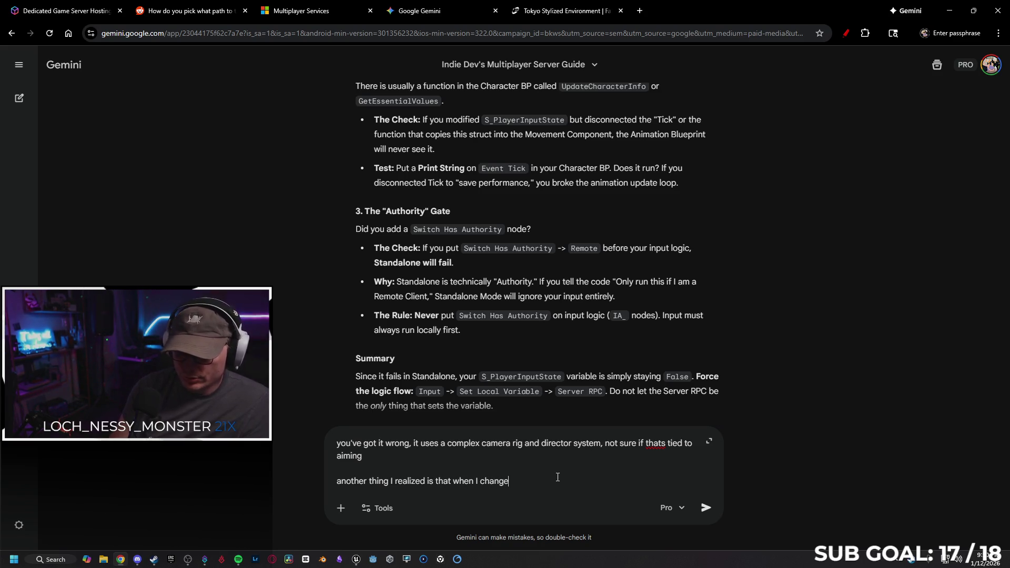
pyautogui.write(' th')
pyautogui.write('stance to ')
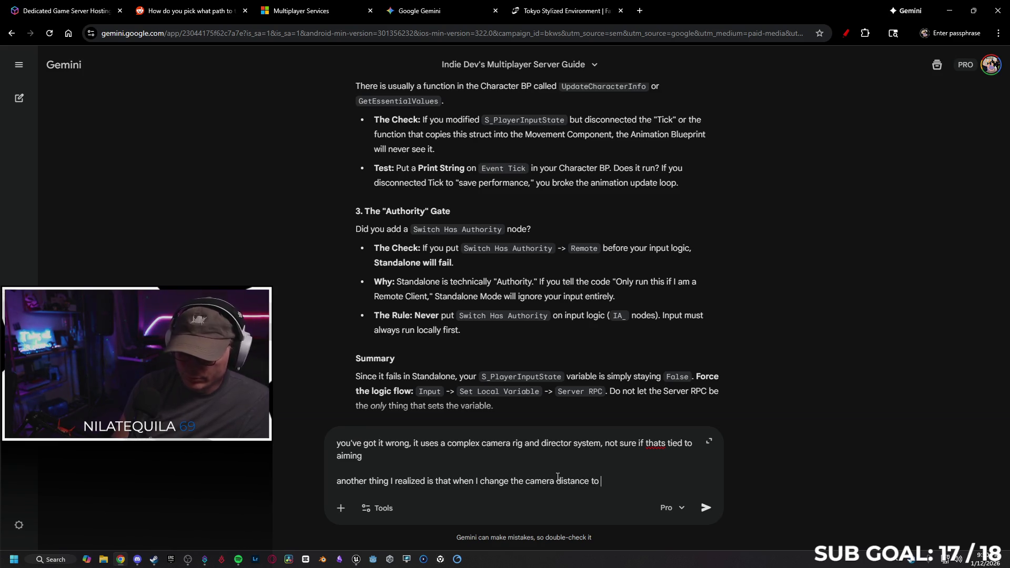
pyautogui.write('"close" using the ')
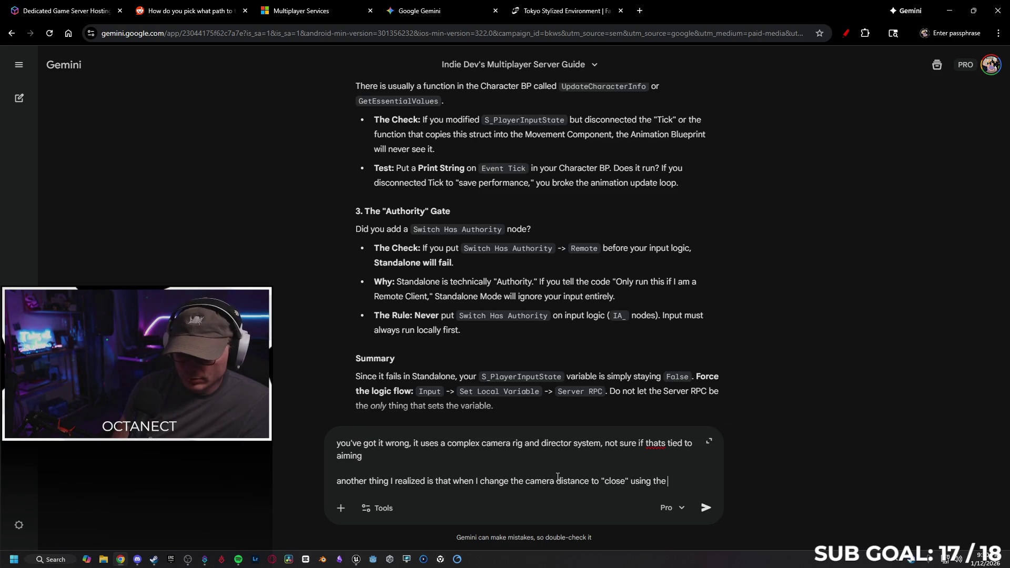
pyautogui.write('scroll wheel,')
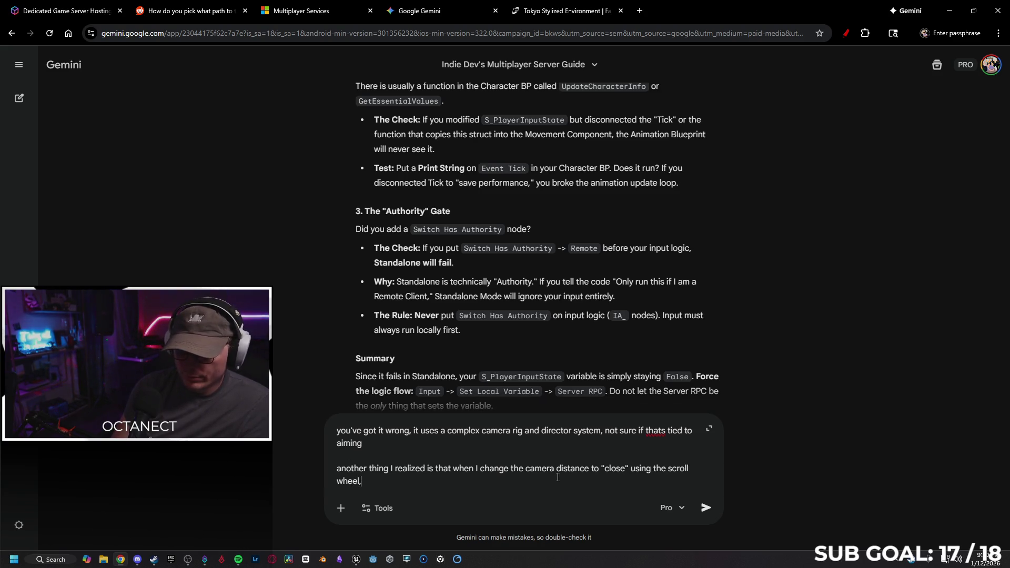
pyautogui.write('then try to aim, it jumps forw')
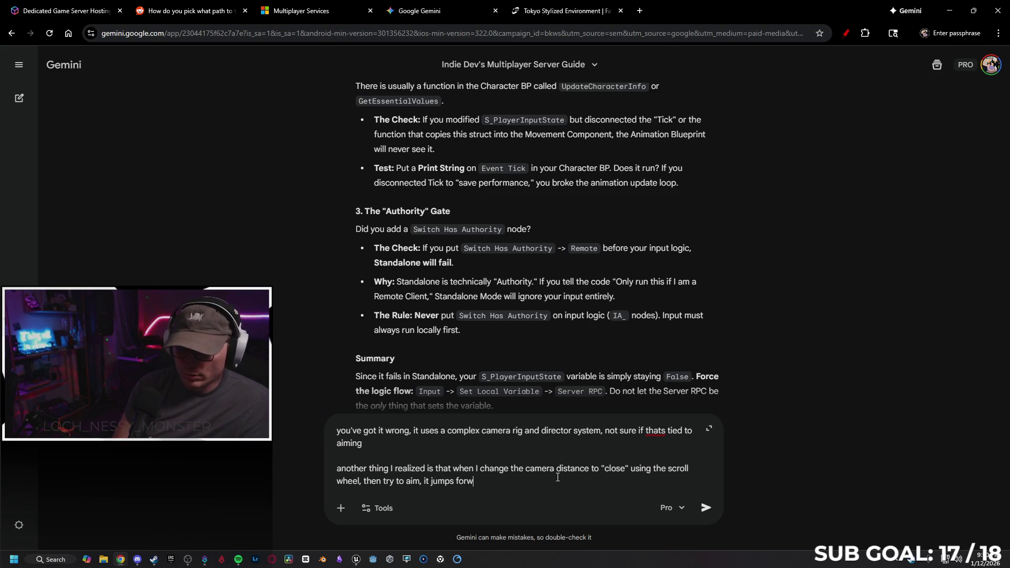
pyautogui.press('BackSpace')
pyautogui.write('he camera')
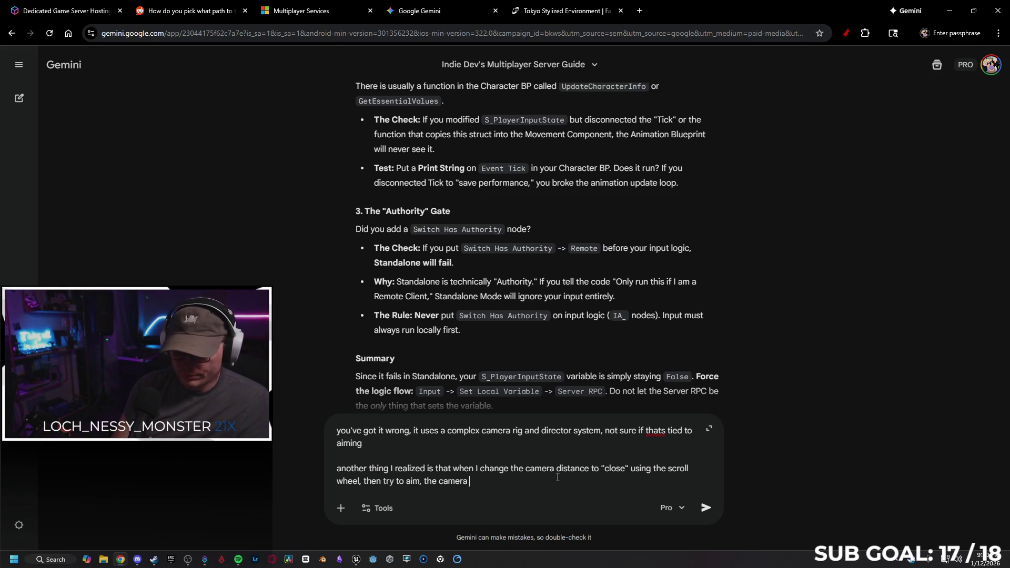
pyautogui.write('s forw')
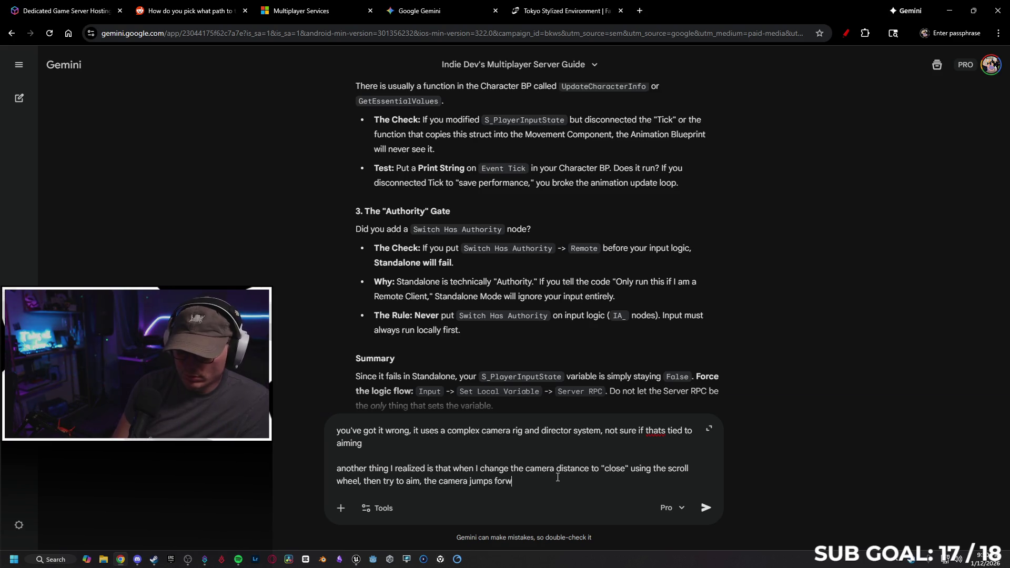
pyautogui.write('ard, and')
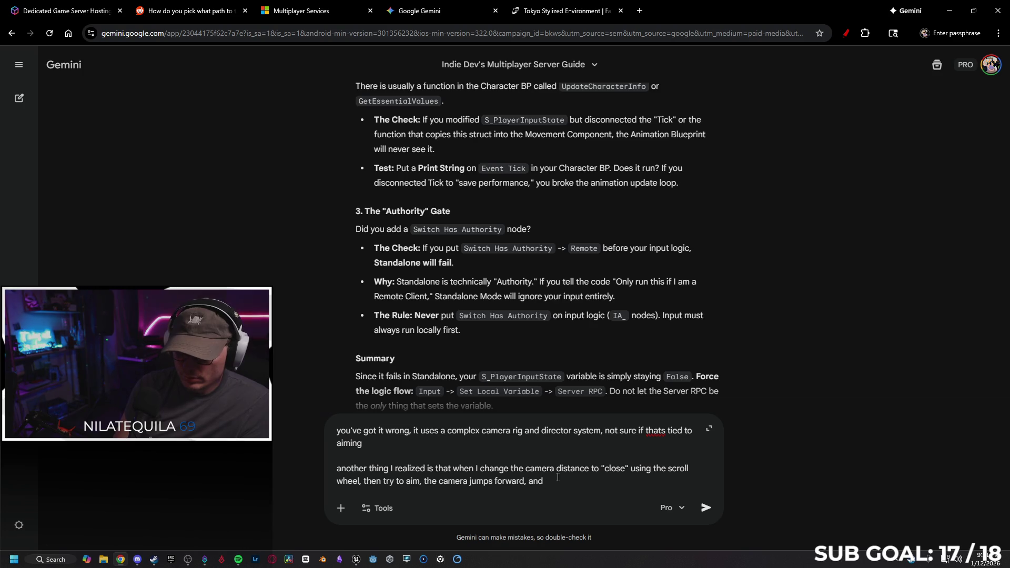
pyautogui.write(' doesnt move back')
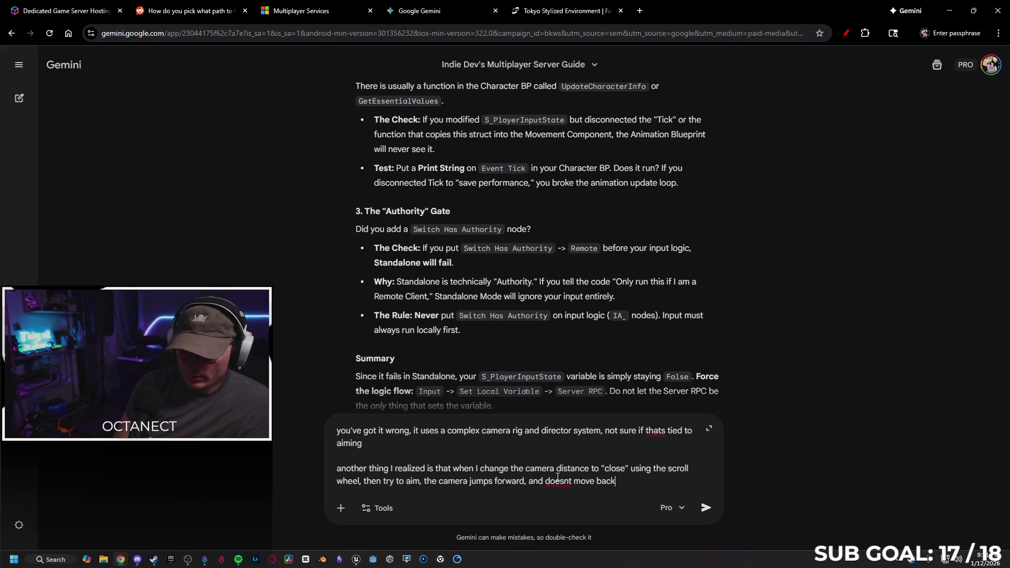
pyautogui.press('Return')
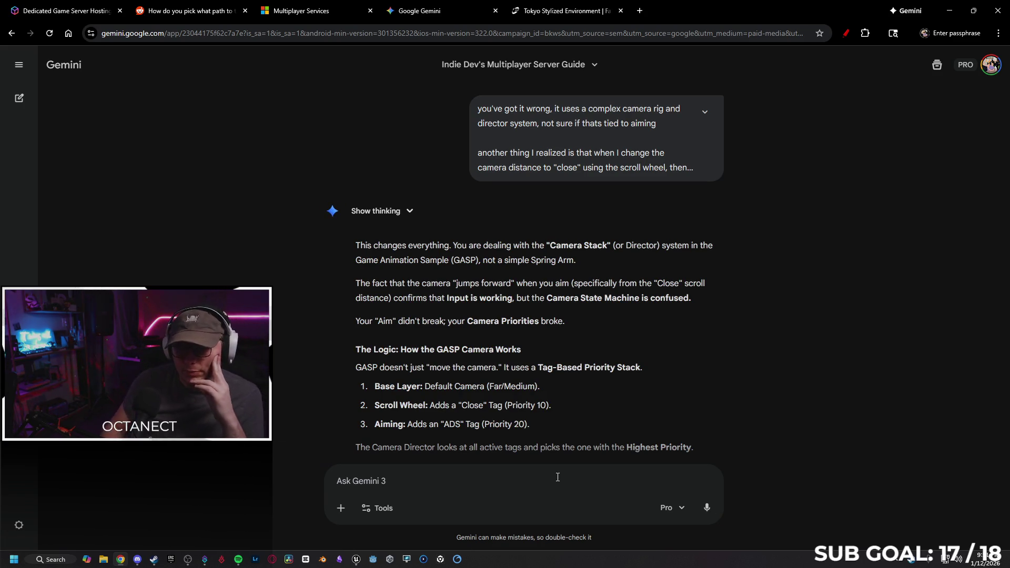
# Step: Read through Gemini's camera Data Asset fix steps, then switch back to the Unreal editor
pyautogui.scroll(-1, 668, 308)
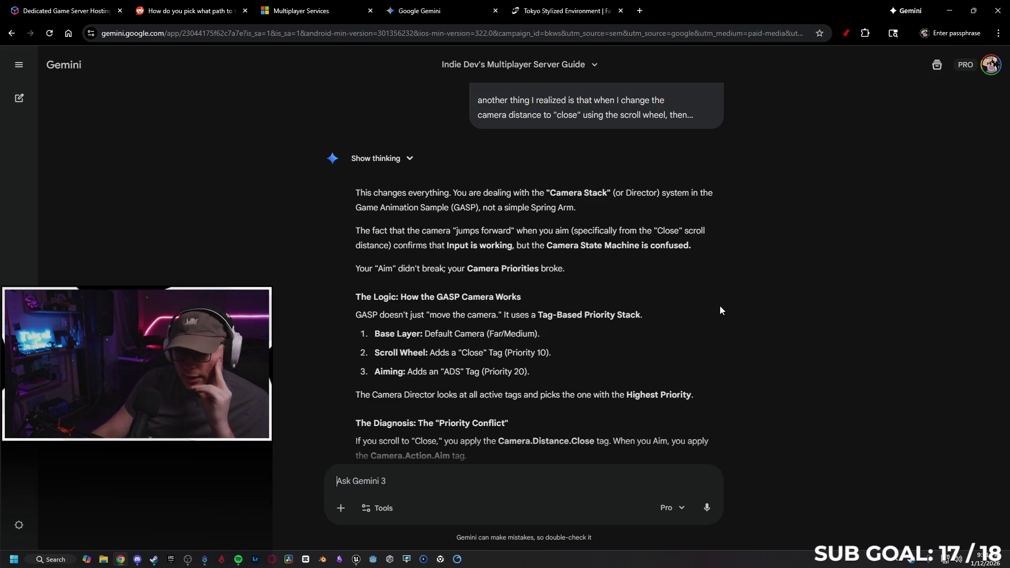
pyautogui.scroll(-1, 639, 314)
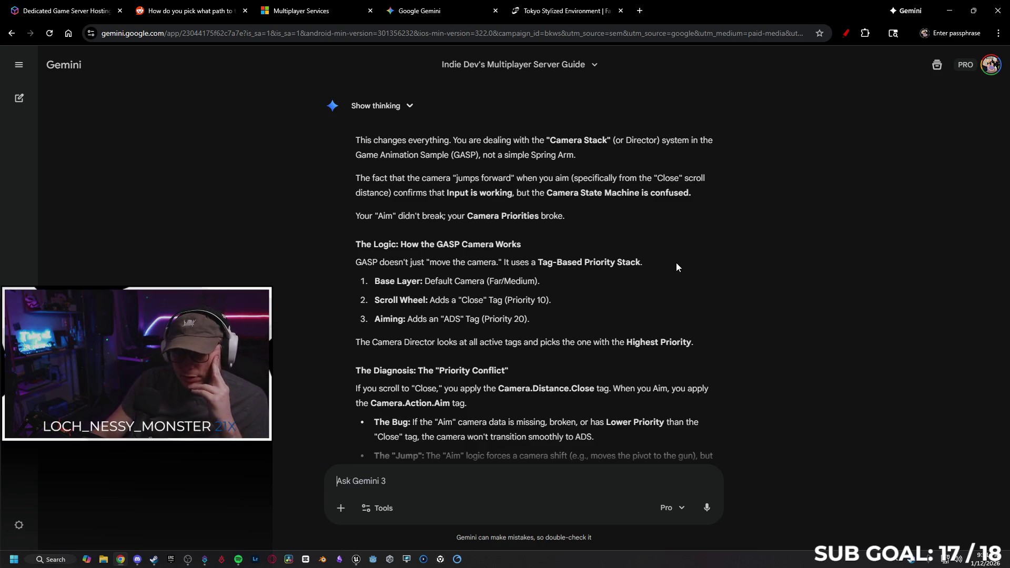
pyautogui.scroll(-1, 668, 290)
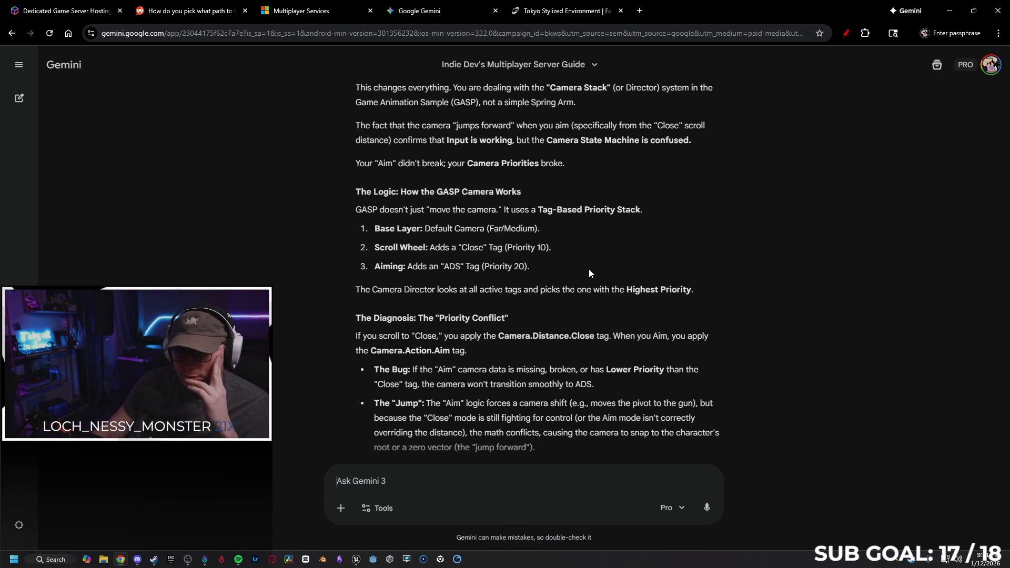
pyautogui.scroll(1, 601, 273)
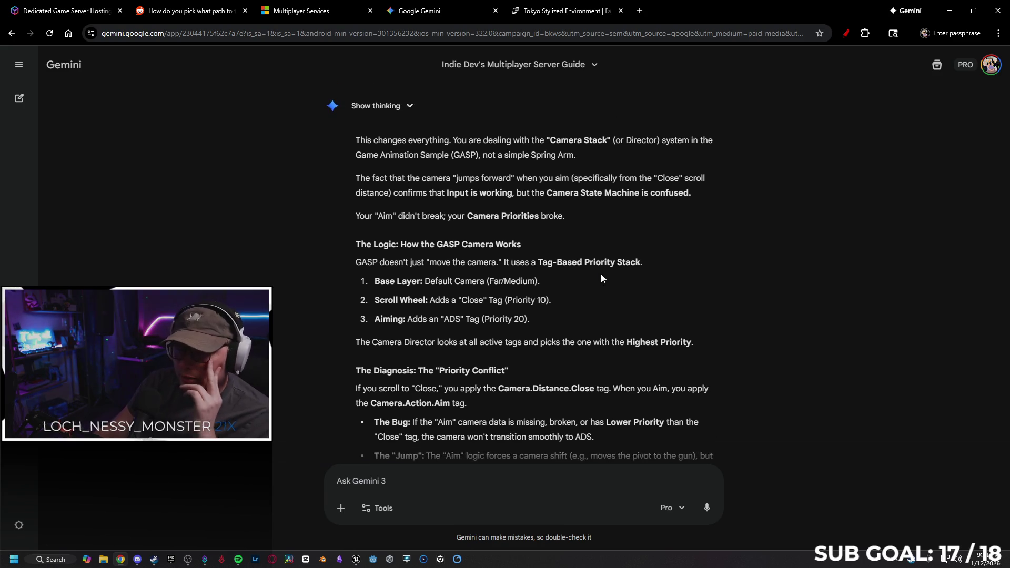
pyautogui.scroll(-1, 601, 273)
pyautogui.scroll(-1, 579, 255)
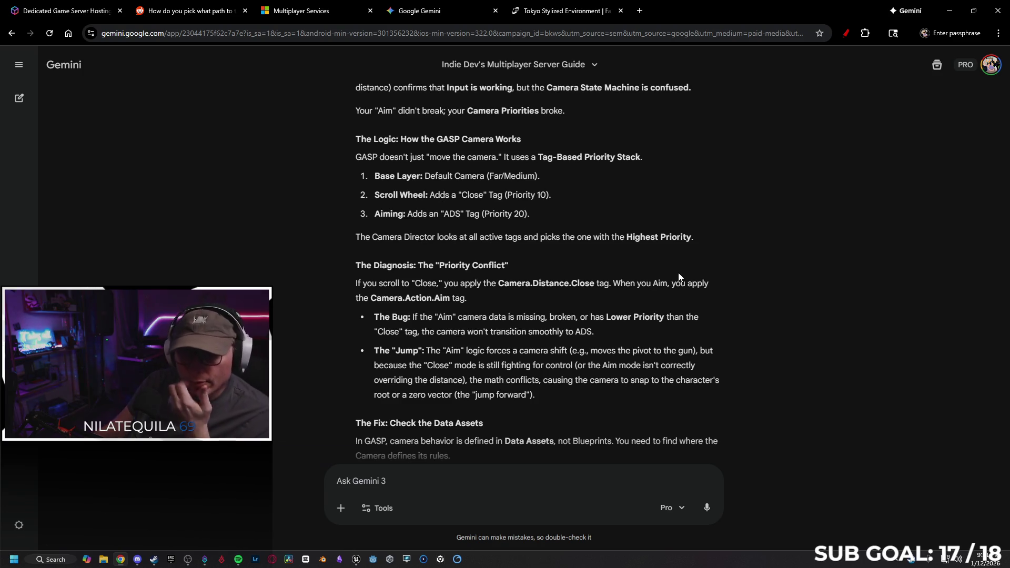
pyautogui.scroll(-1, 614, 262)
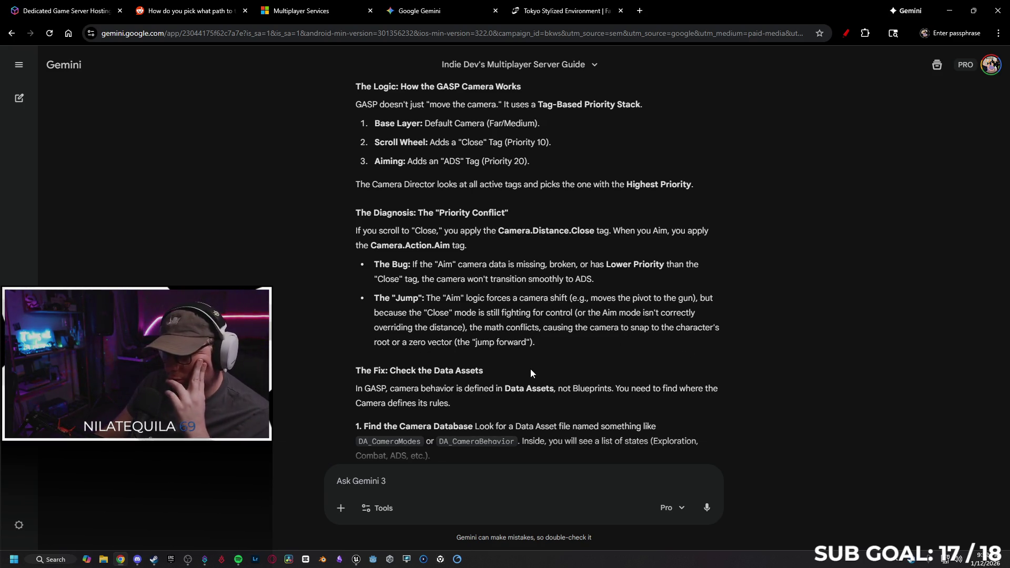
pyautogui.scroll(-2, 542, 356)
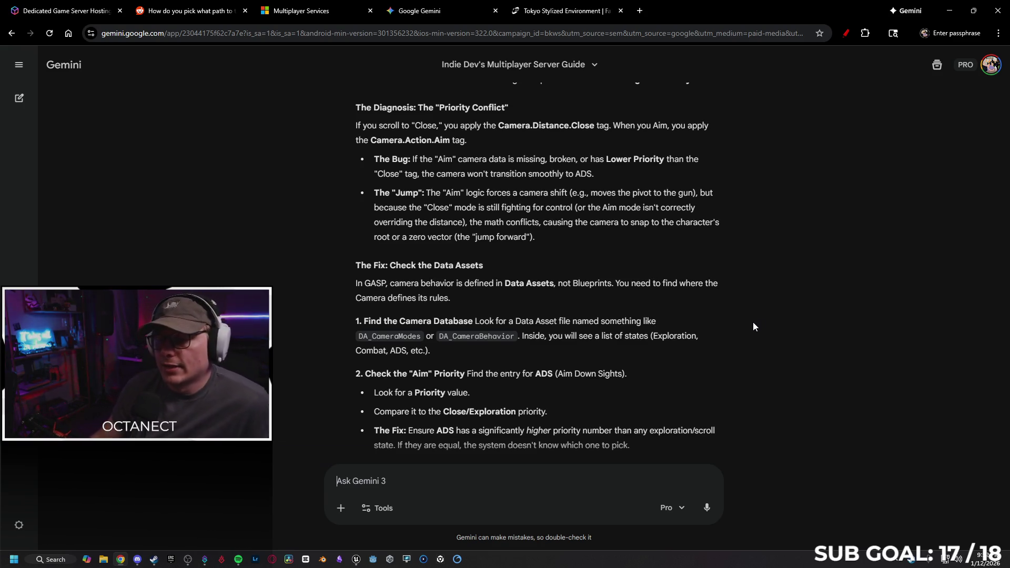
pyautogui.scroll(-2, 756, 324)
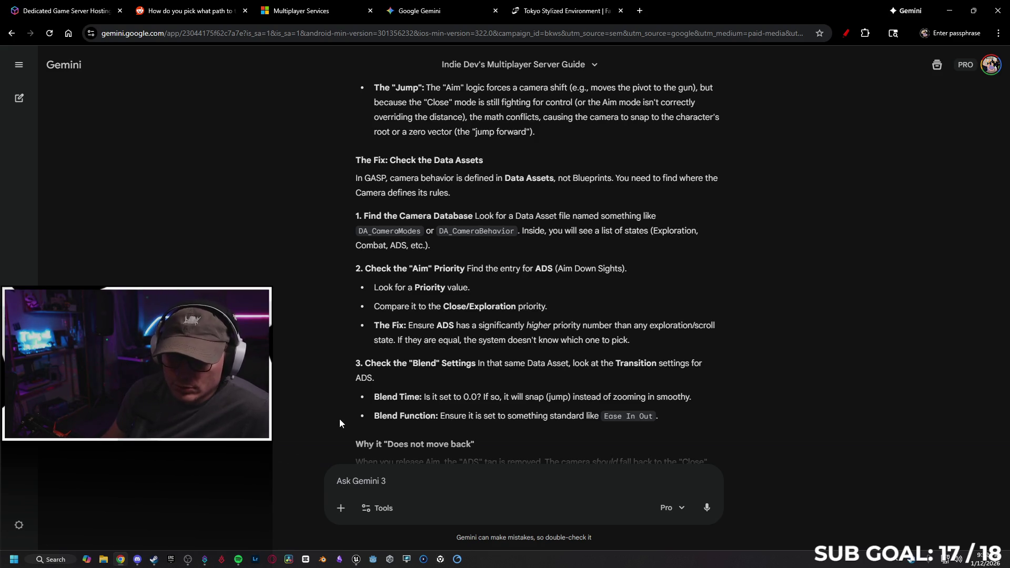
pyautogui.click(356, 559)
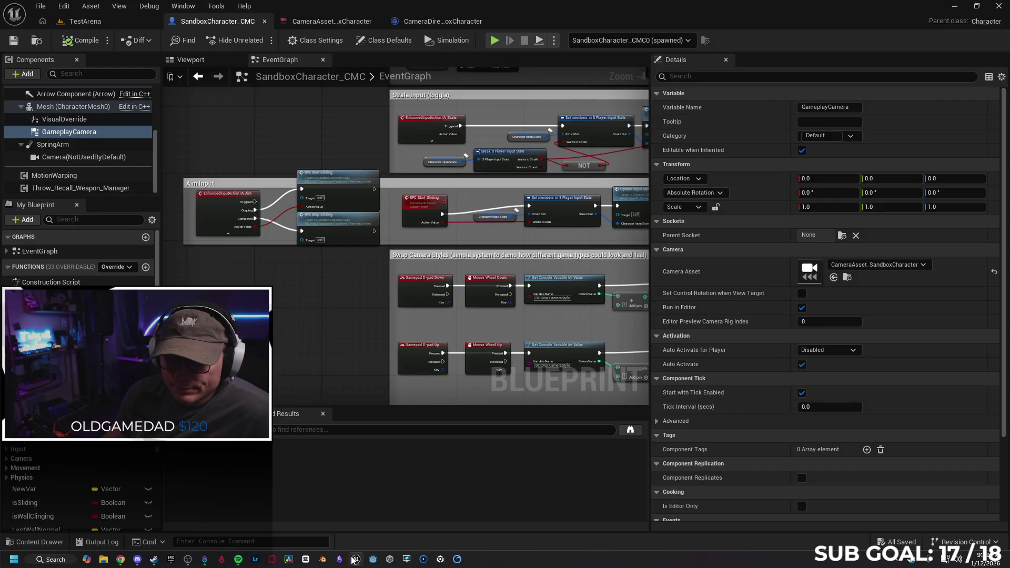
# Step: Search the Cameras folder for assets of type Data Asset
pyautogui.click(67, 541)
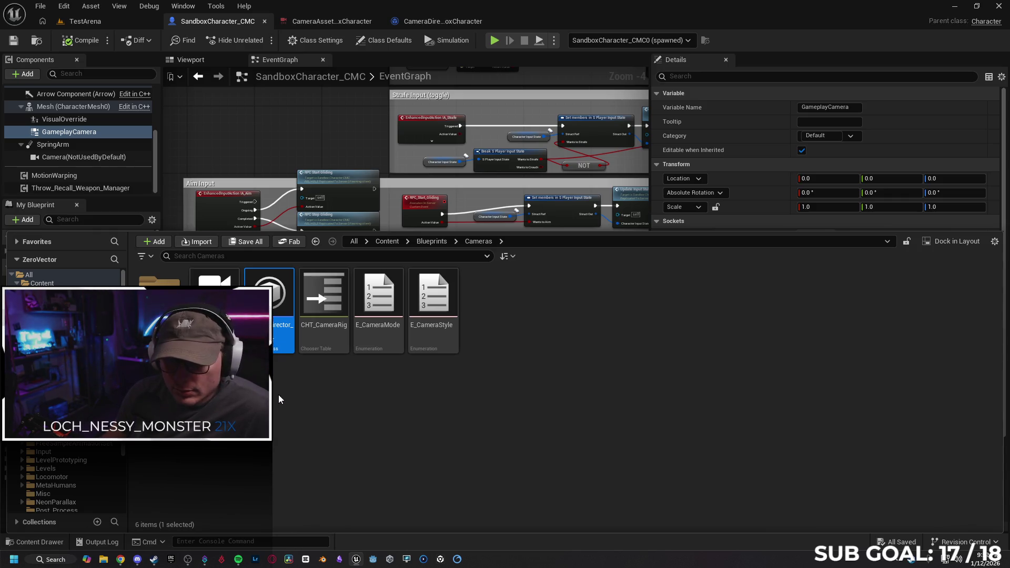
pyautogui.click(276, 412)
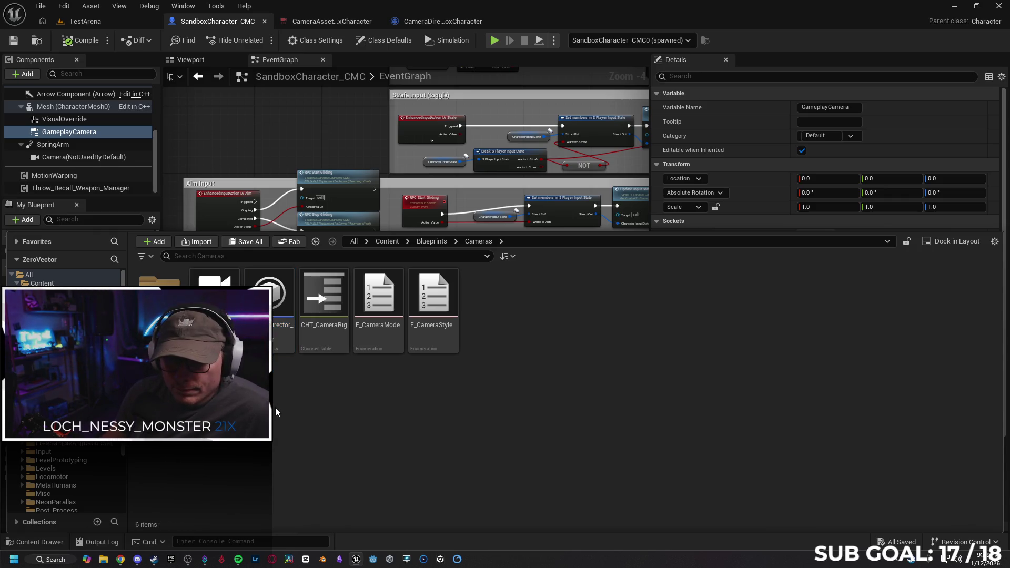
pyautogui.click(209, 255)
pyautogui.write('data ass')
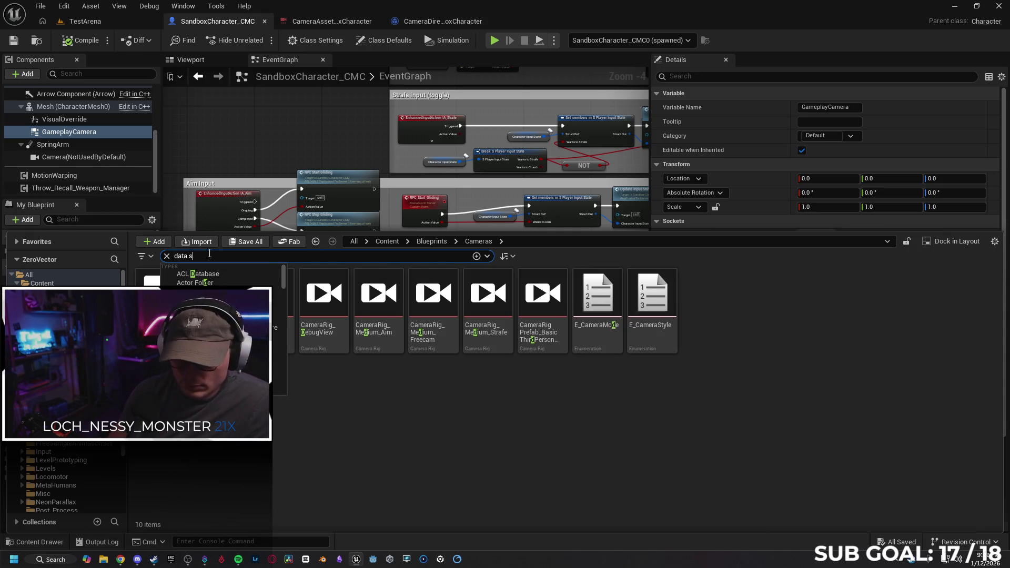
pyautogui.write('et')
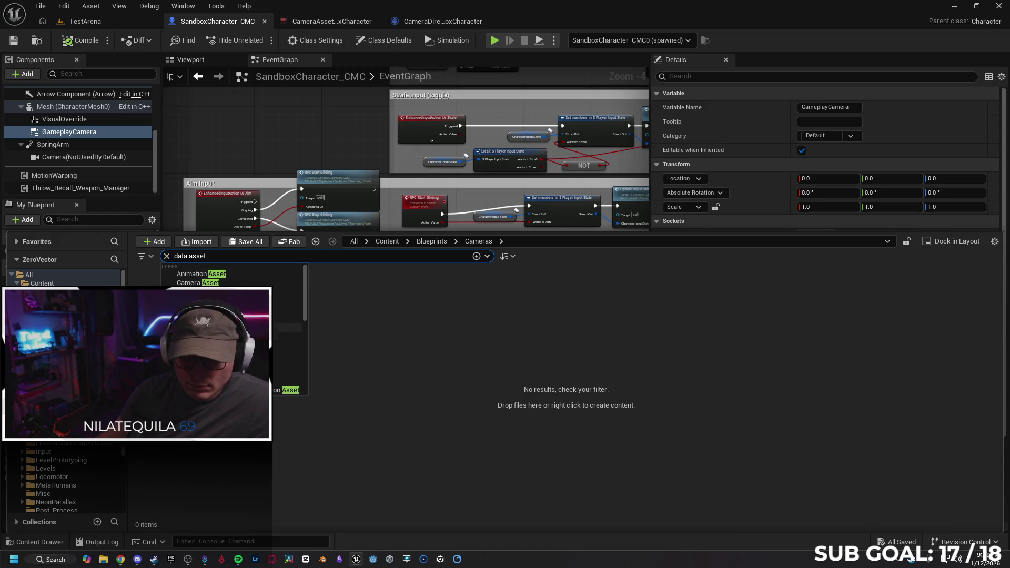
pyautogui.click(288, 314)
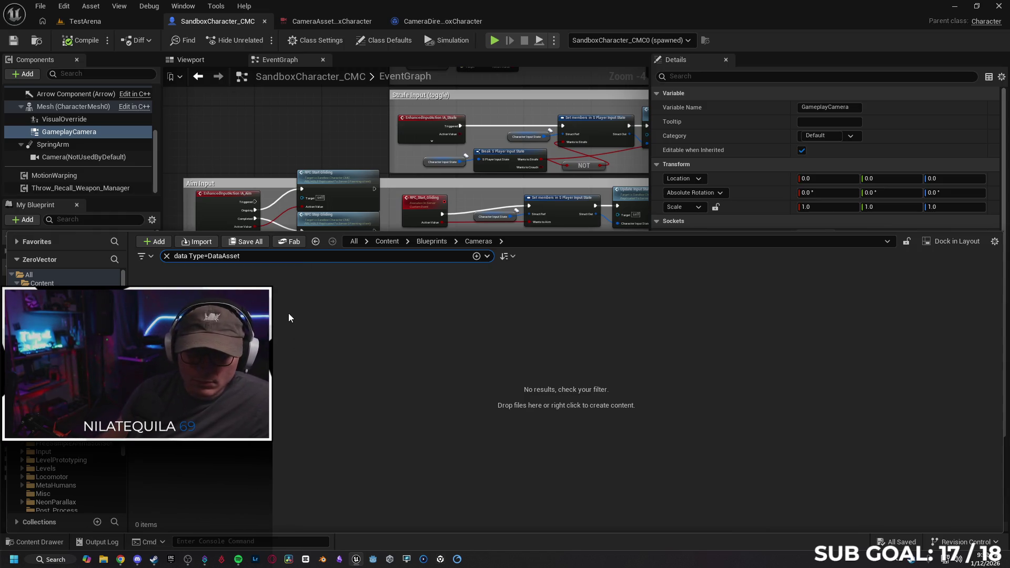
# Step: Repeat the Data Asset type search across the whole Content folder
pyautogui.click(42, 284)
pyautogui.click(263, 257)
pyautogui.press('BackSpace')
pyautogui.press('BackSpace')
pyautogui.press('BackSpace')
pyautogui.press('BackSpace')
pyautogui.press('BackSpace')
pyautogui.press('BackSpace')
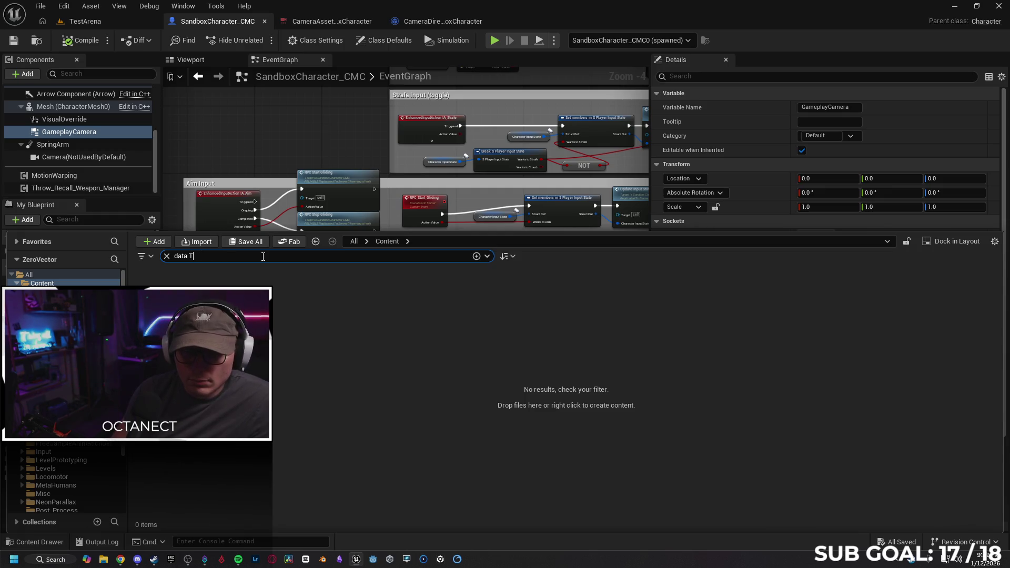
pyautogui.write('asset')
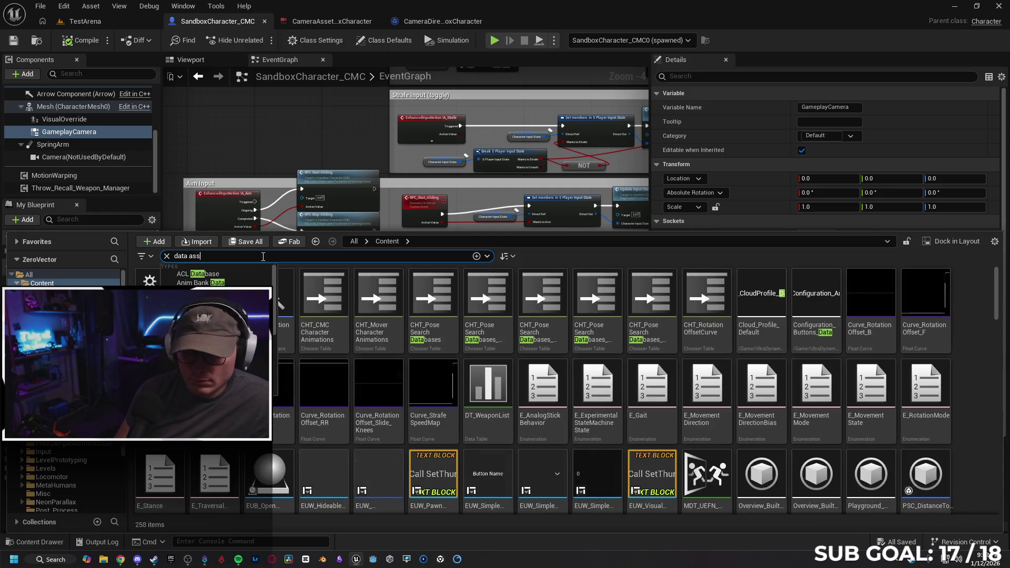
pyautogui.press('Down')
pyautogui.press('Down')
pyautogui.press('Down')
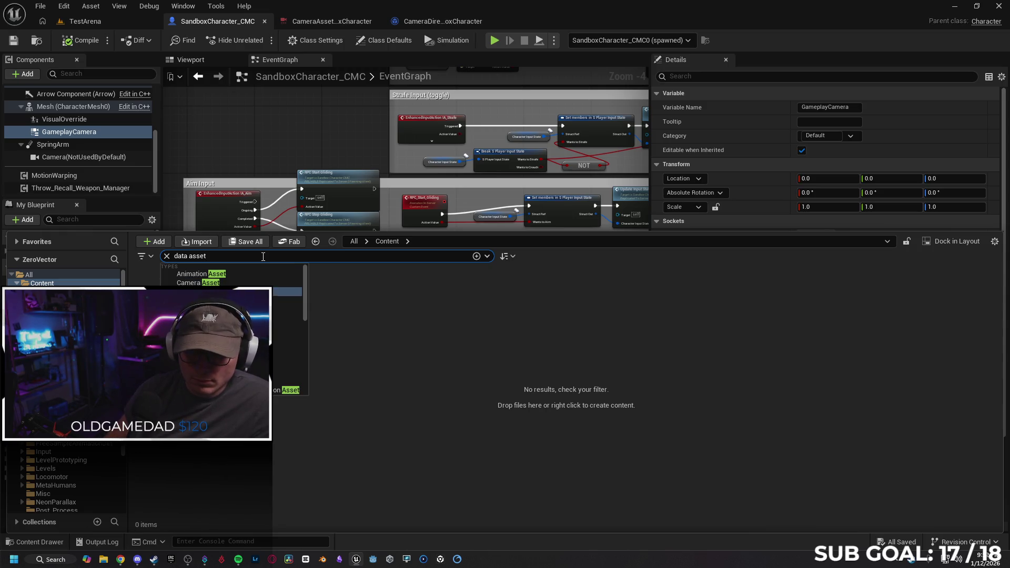
pyautogui.press('Return')
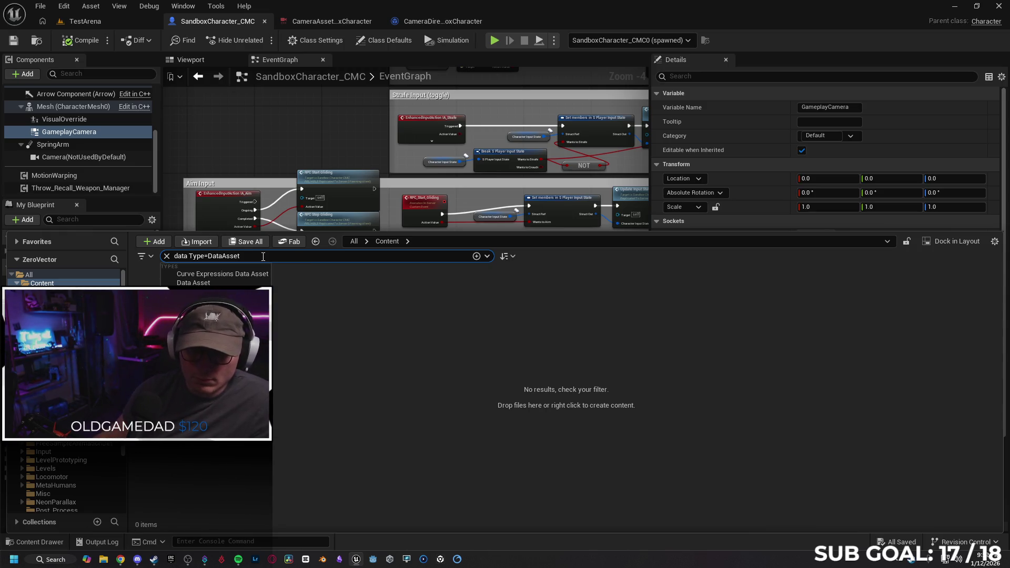
# Step: Clear the search, return to Cameras and open CameraAsset_SandboxCharacter
pyautogui.hotkey('ctrl', 'a')
pyautogui.press('BackSpace')
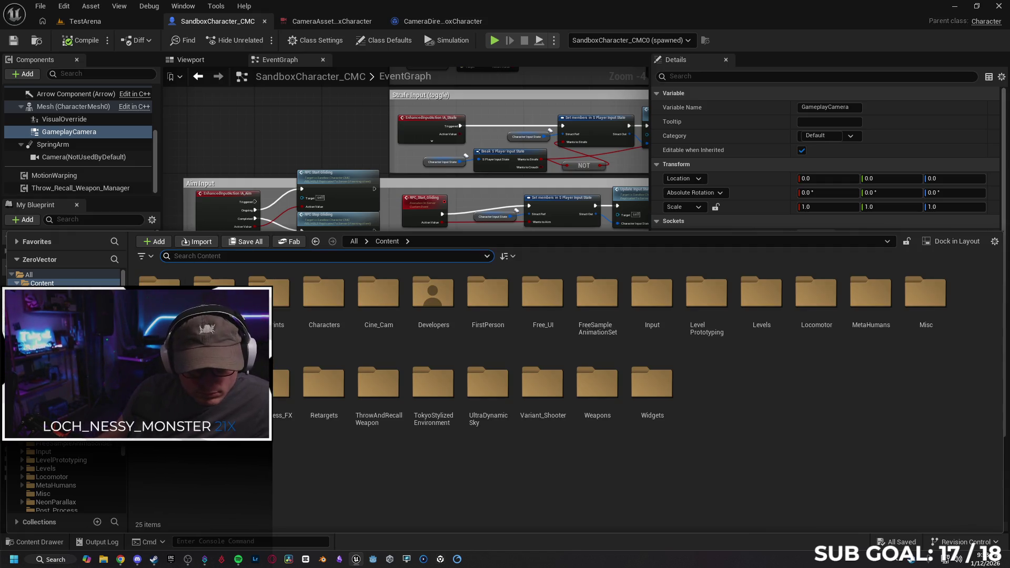
pyautogui.hotkey('alt', 'Left')
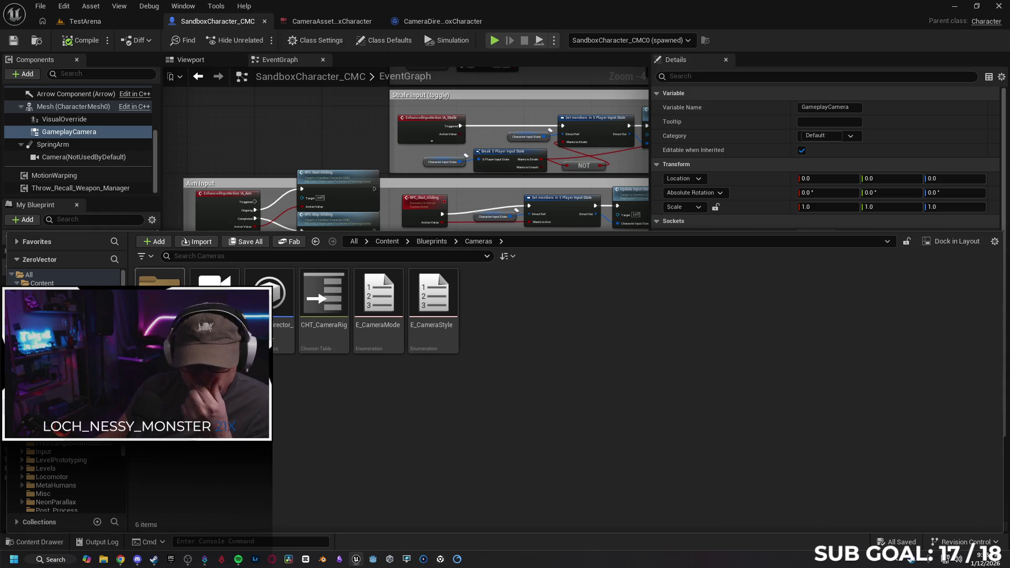
pyautogui.doubleClick(214, 300)
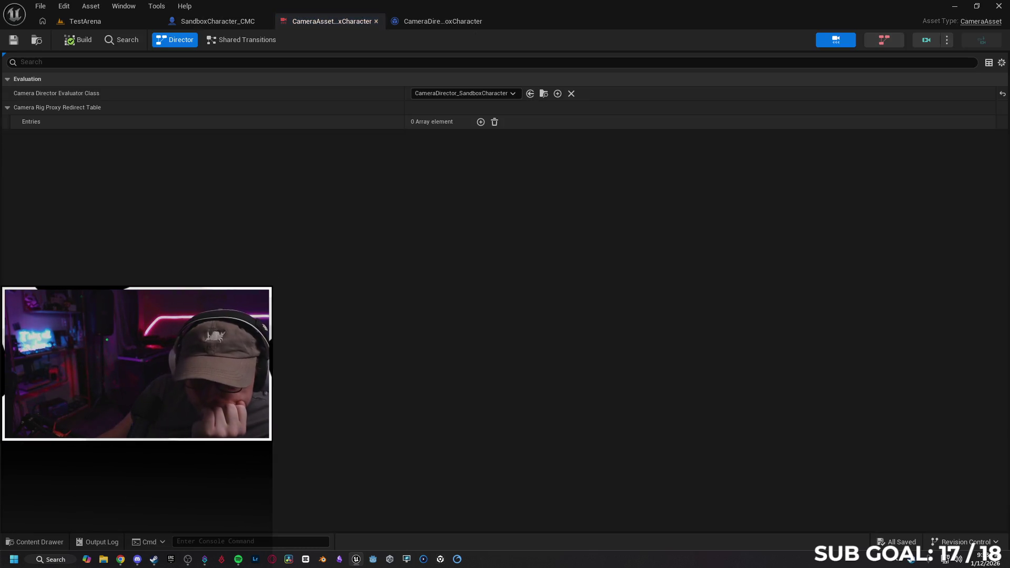
# Step: Close the camera asset and director tabs, browse the Rigs folder, then return to Cameras
pyautogui.click(376, 22)
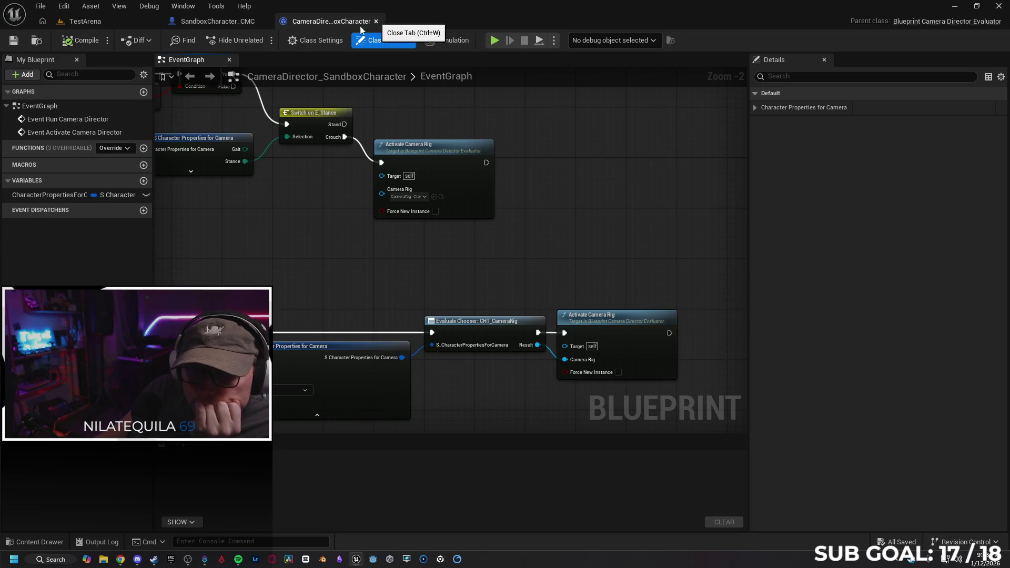
pyautogui.click(376, 21)
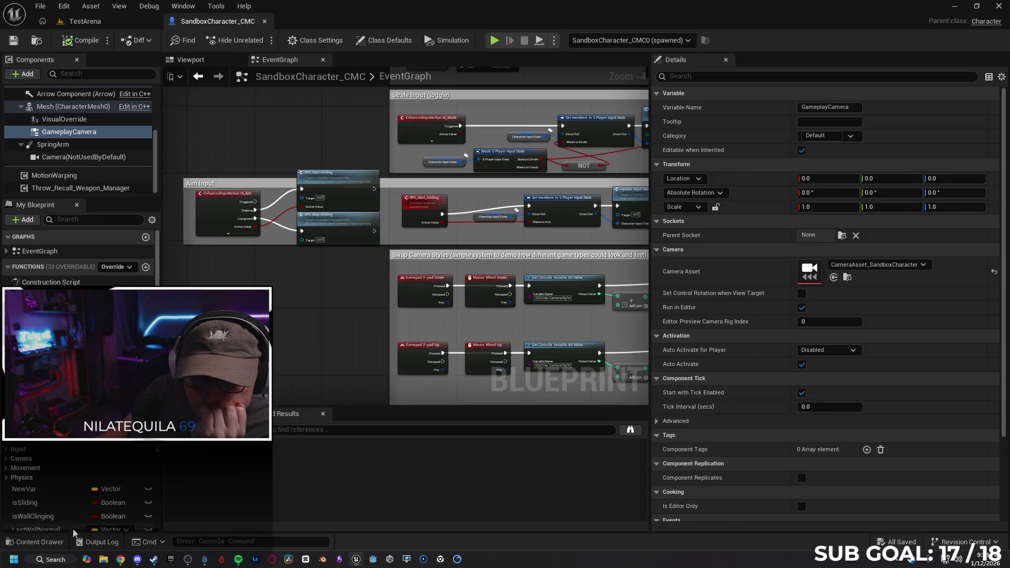
pyautogui.click(35, 542)
pyautogui.doubleClick(160, 297)
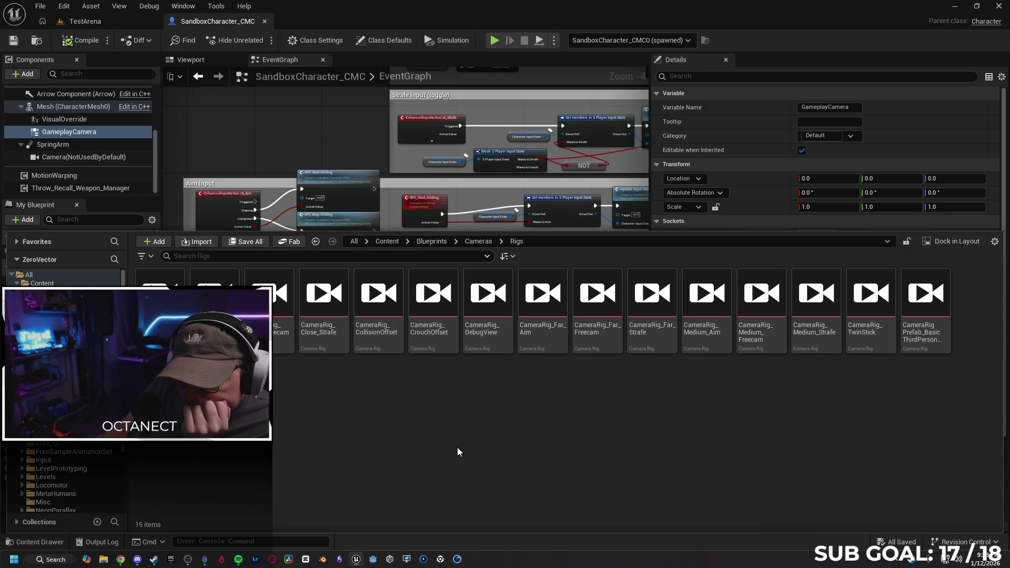
pyautogui.hotkey('alt', 'Left')
pyautogui.click(453, 435)
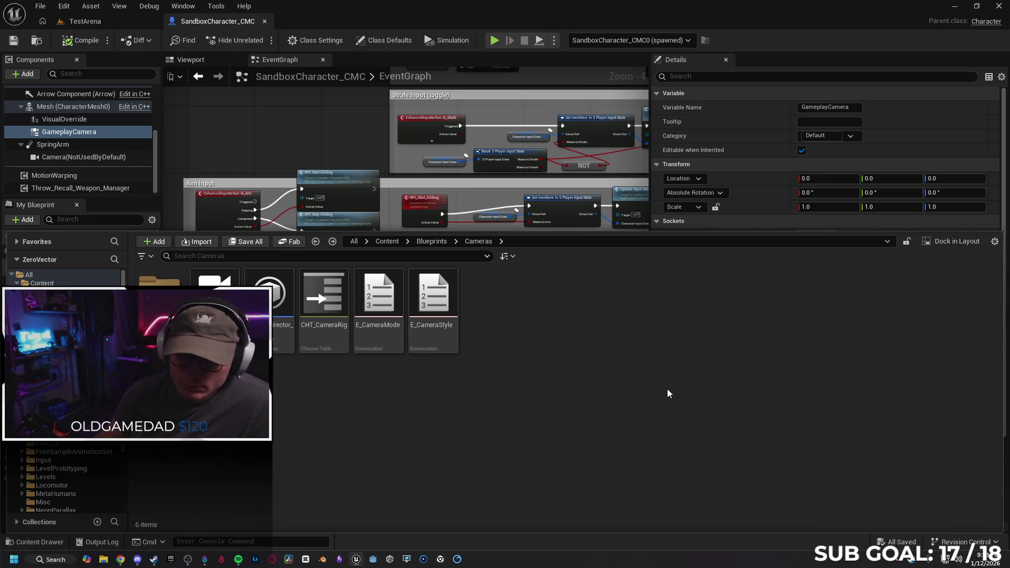
# Step: Snip a screenshot of the Cameras folder's assets and switch to the Gemini chat
pyautogui.press('super+shift+s')
pyautogui.moveTo(127, 233)
pyautogui.mouseDown()
pyautogui.moveTo(379, 372)
pyautogui.moveTo(523, 412)
pyautogui.mouseUp()
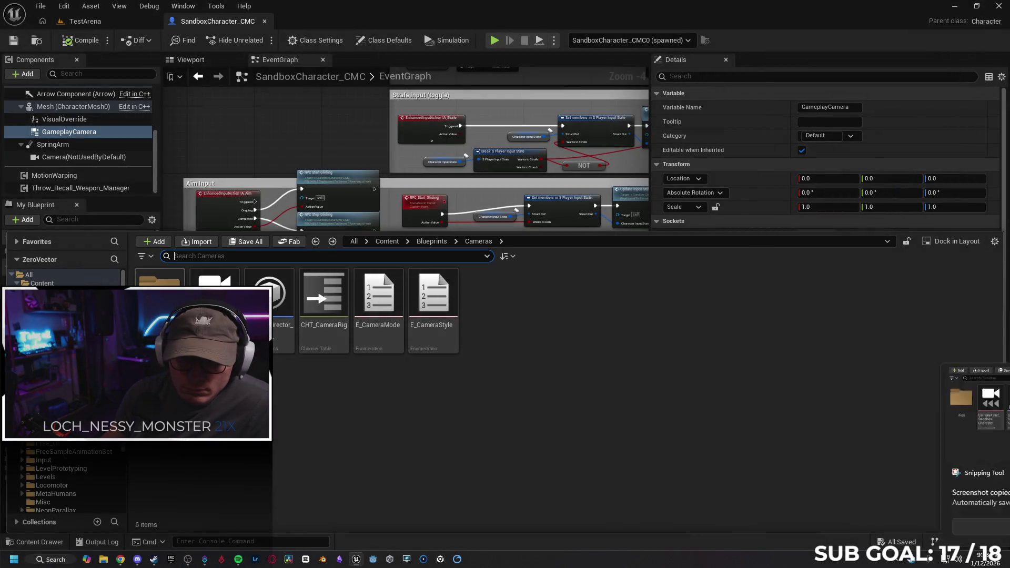
pyautogui.click(121, 559)
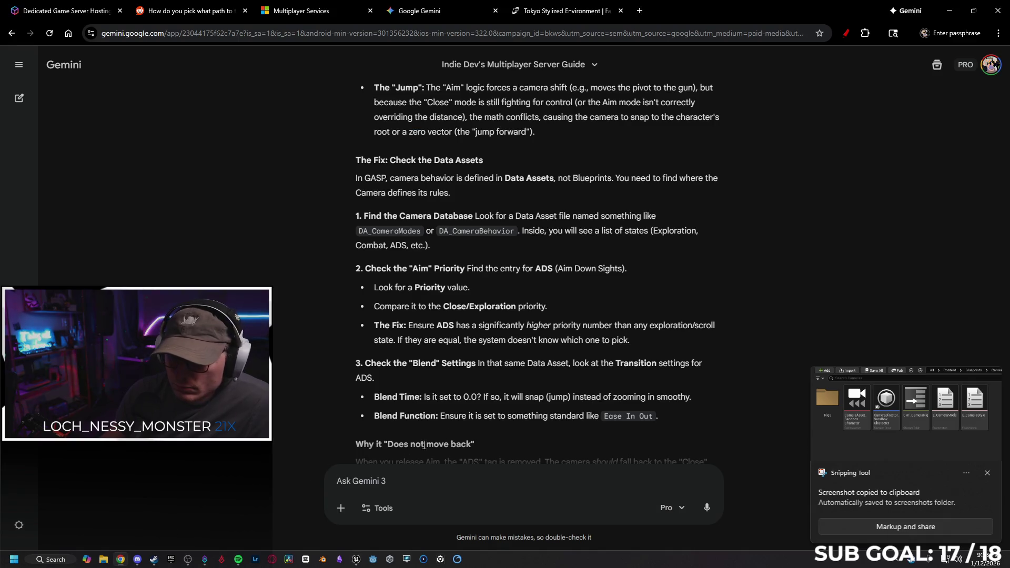
# Step: Paste the Cameras folder screenshot into Gemini's prompt, then return to the Unreal editor
pyautogui.scroll(-5, 532, 358)
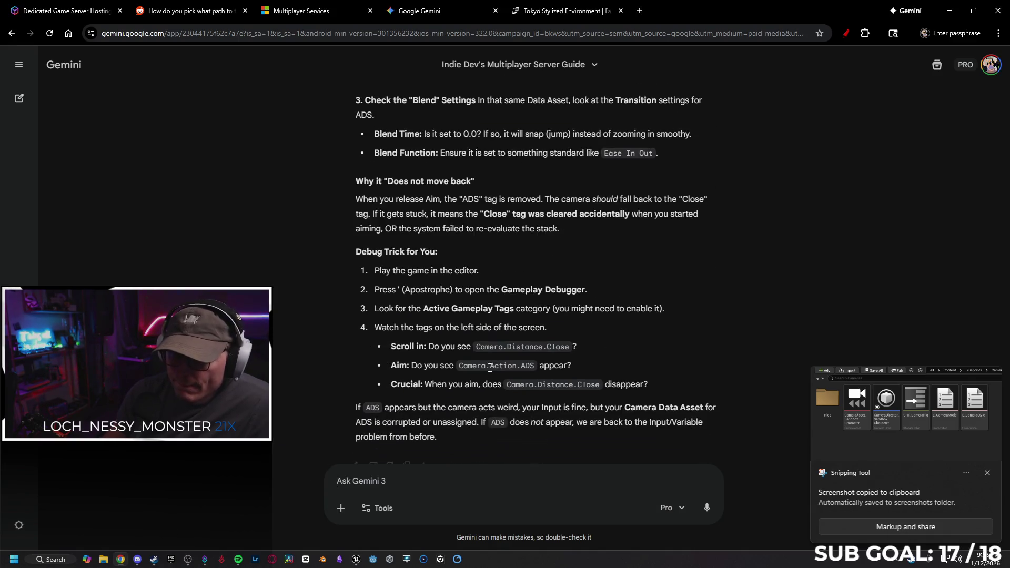
pyautogui.hotkey('ctrl', 'v')
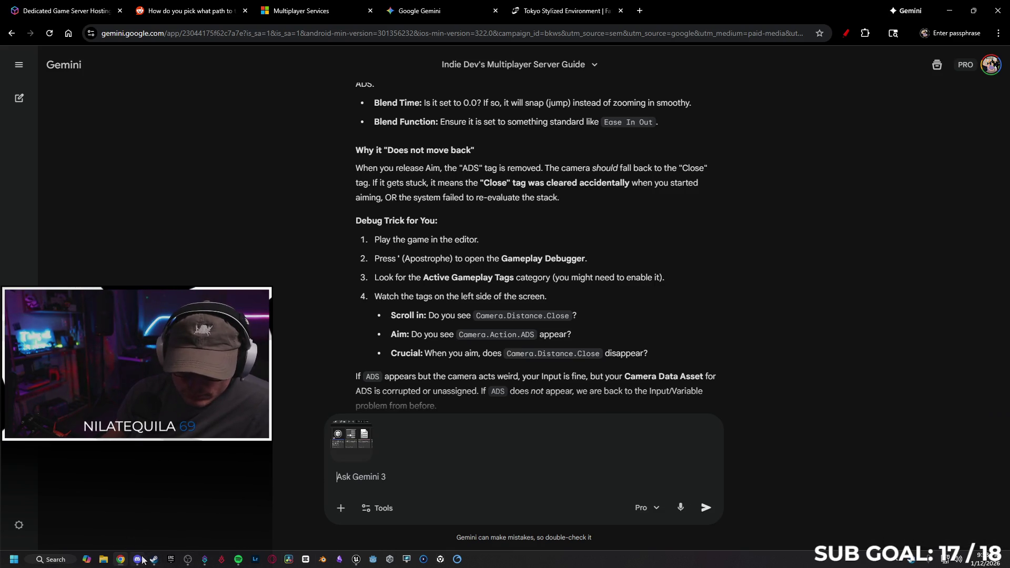
pyautogui.moveTo(138, 559)
pyautogui.click(356, 559)
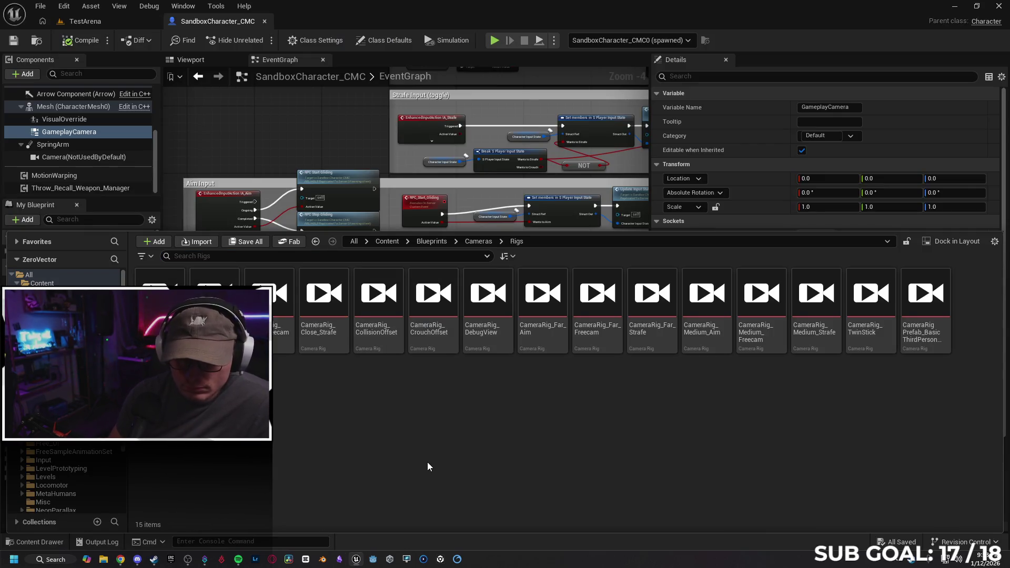
# Step: Snip the Rigs folder's camera rig assets to the clipboard and bring the Gemini chat back
pyautogui.press('super+shift+s')
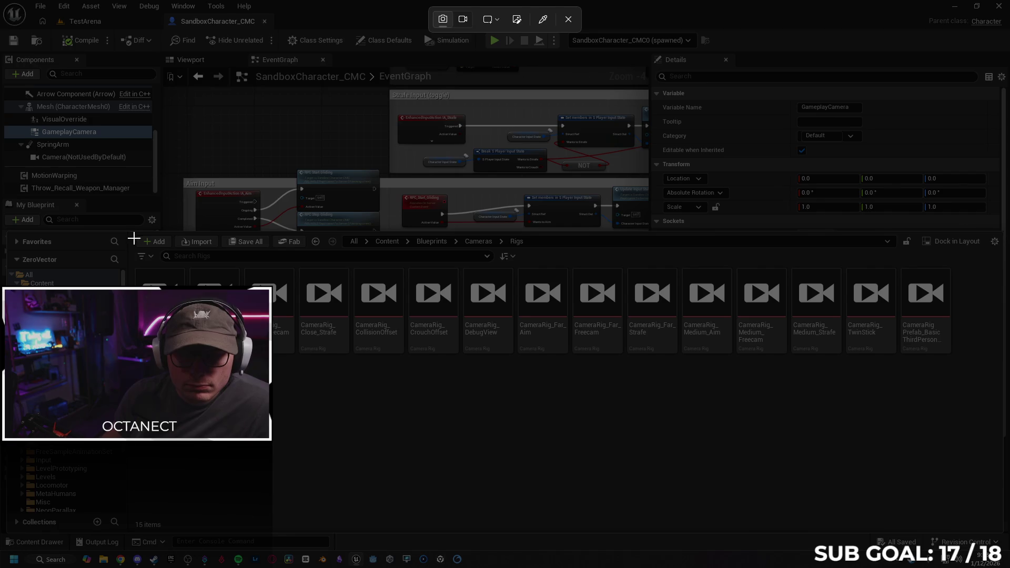
pyautogui.moveTo(129, 233)
pyautogui.mouseDown()
pyautogui.moveTo(992, 422)
pyautogui.moveTo(994, 432)
pyautogui.mouseUp()
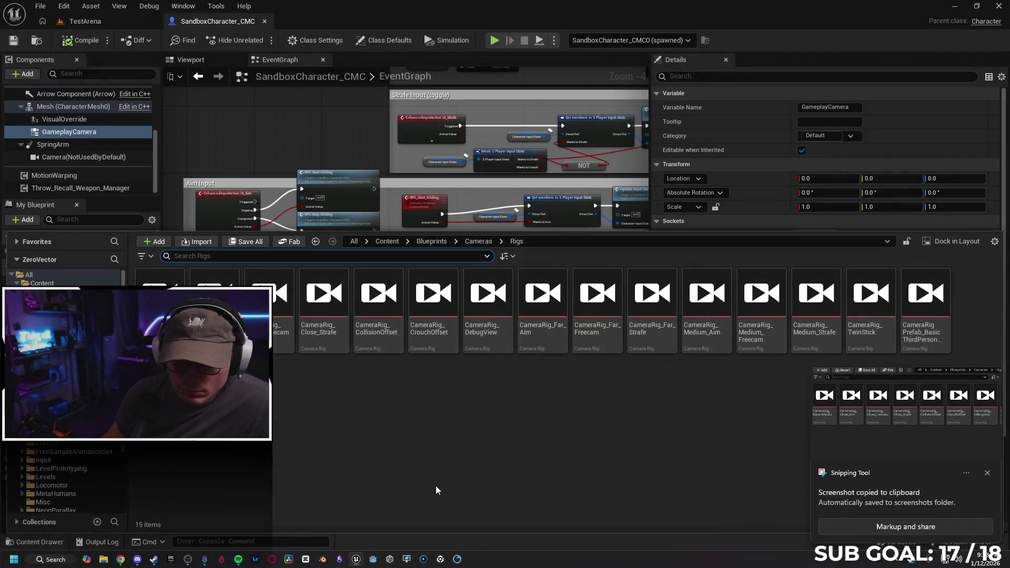
pyautogui.moveTo(360, 564)
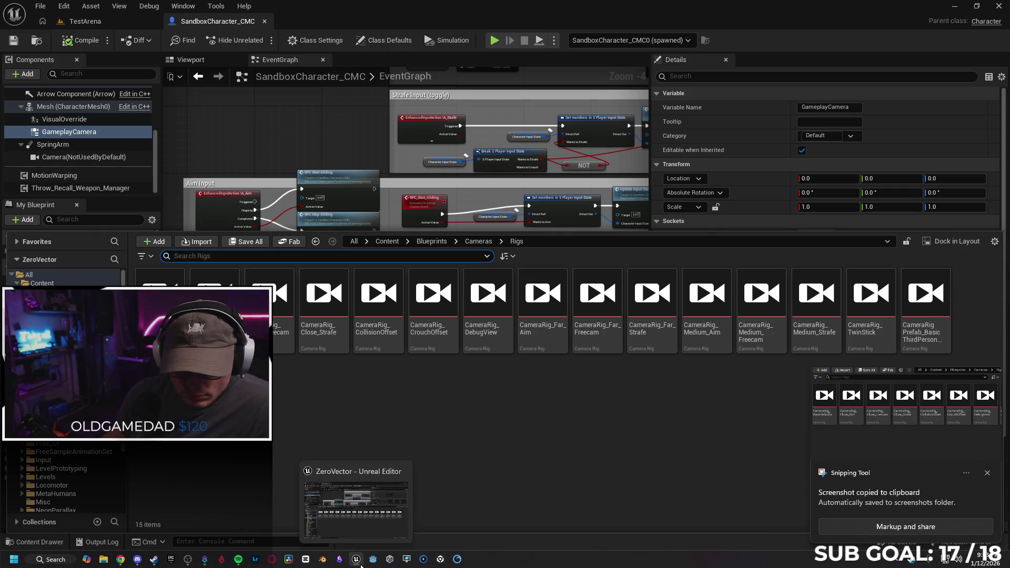
pyautogui.click(122, 561)
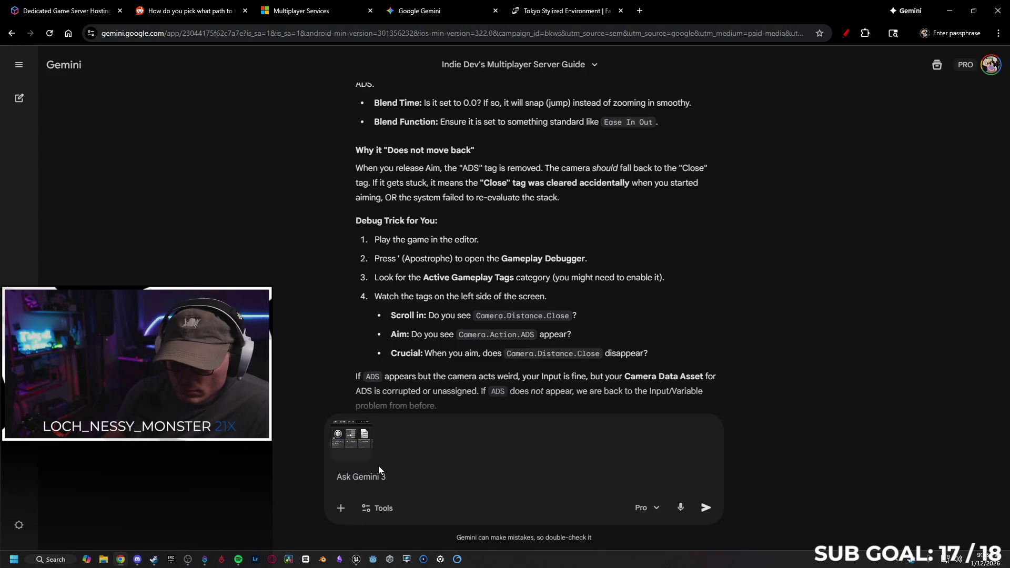
# Step: Send Gemini the camera rigs screenshot with 'These are what I could find for camera related assets in GASP'
pyautogui.hotkey('ctrl', 'v')
pyautogui.write('These are what I could find ')
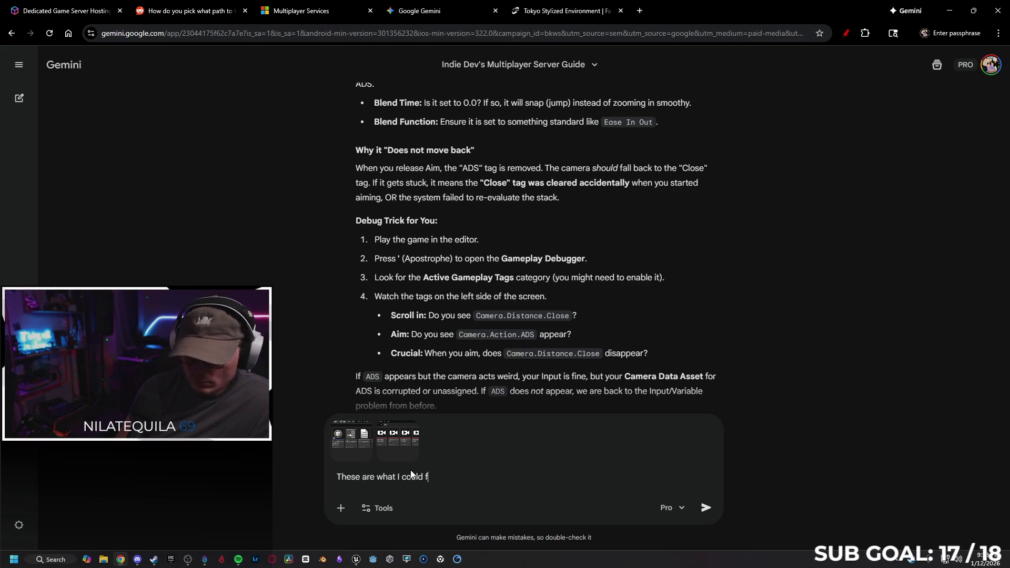
pyautogui.write('for c')
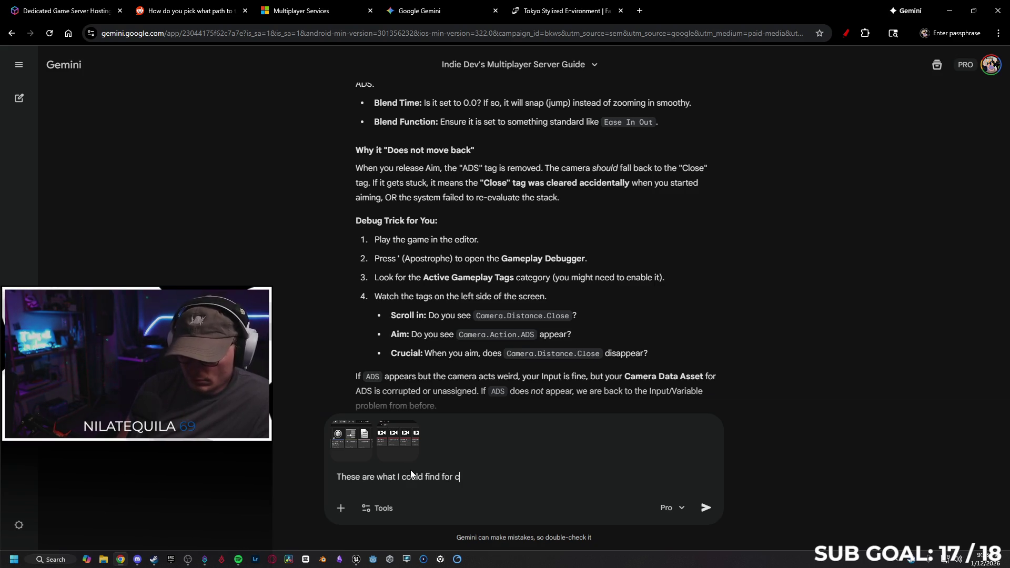
pyautogui.write('amera rel')
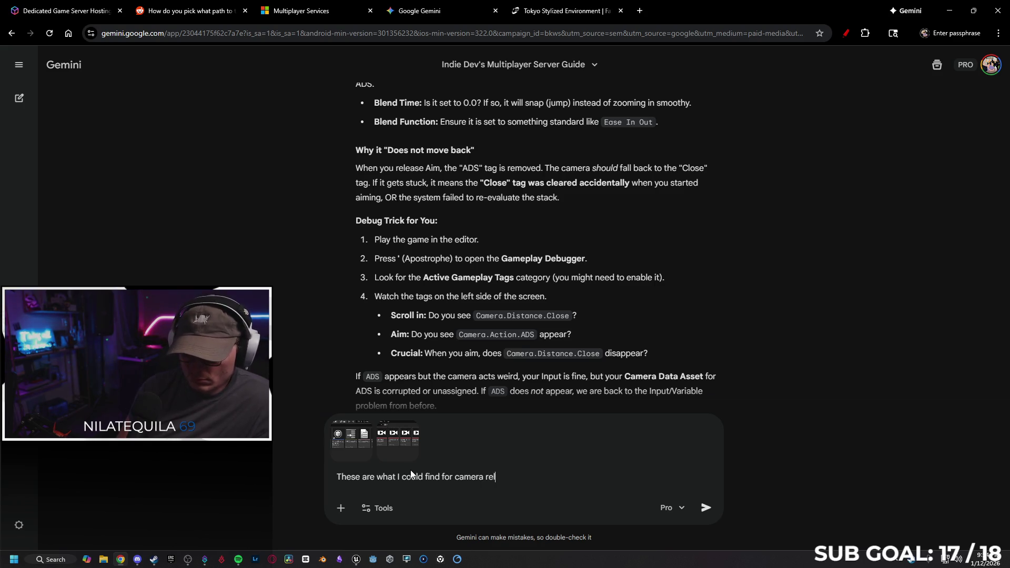
pyautogui.write('ated assets')
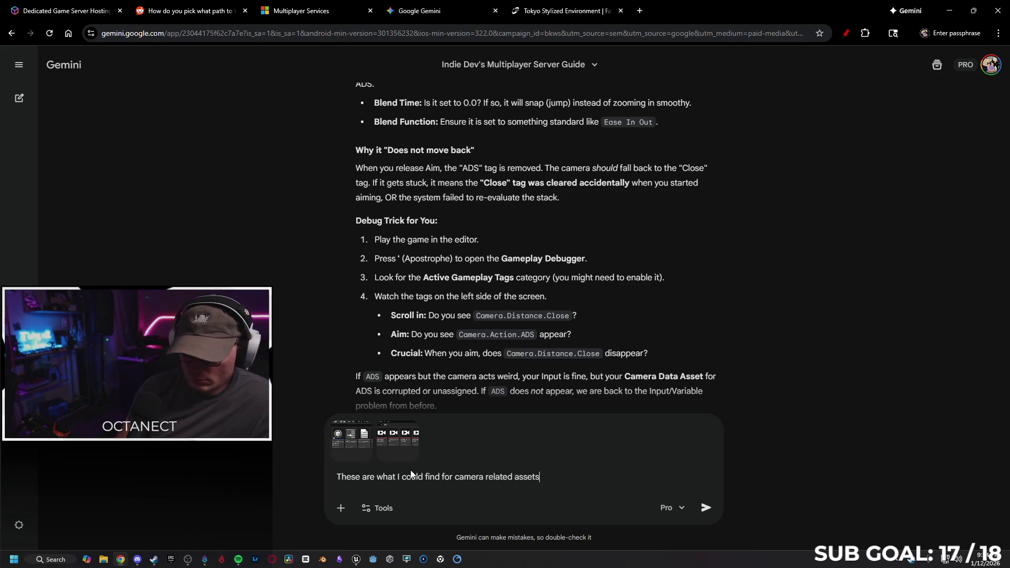
pyautogui.write(' in GASP')
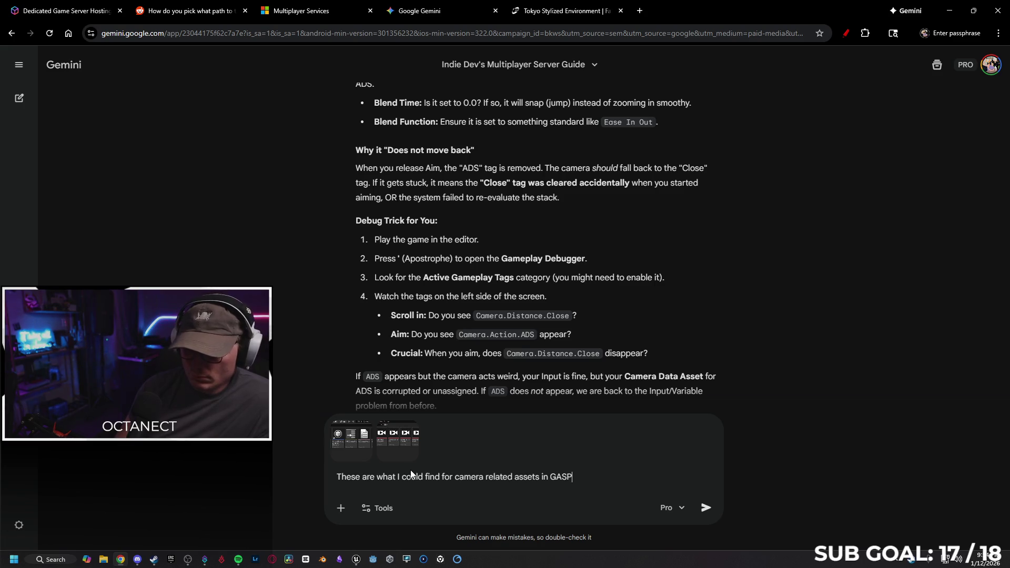
pyautogui.press('Return')
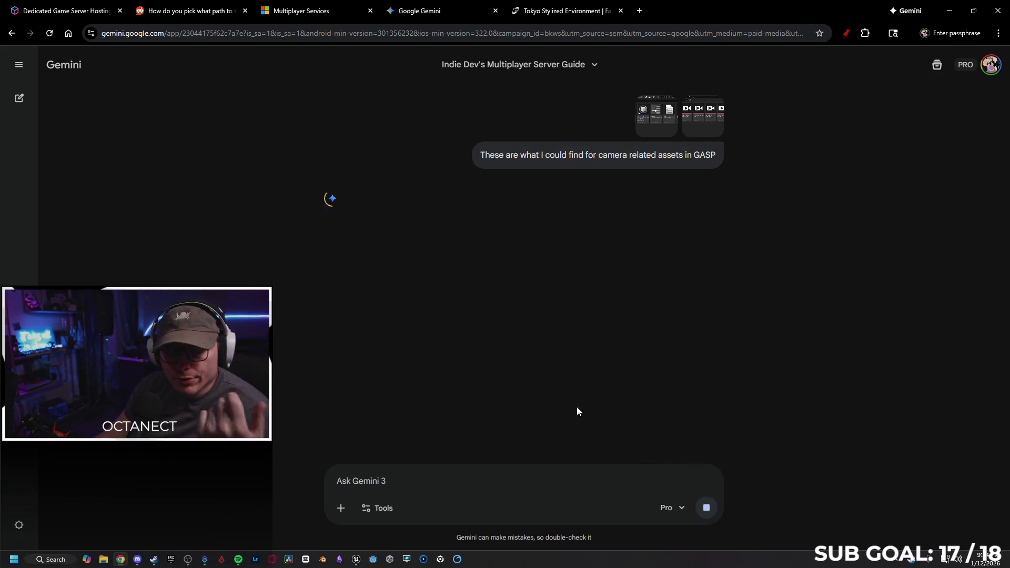
# Step: Close the Tokyo Stylized, Multiplayer Services, Reddit and server hosting tabs, then return to Unreal
pyautogui.moveTo(125, 561)
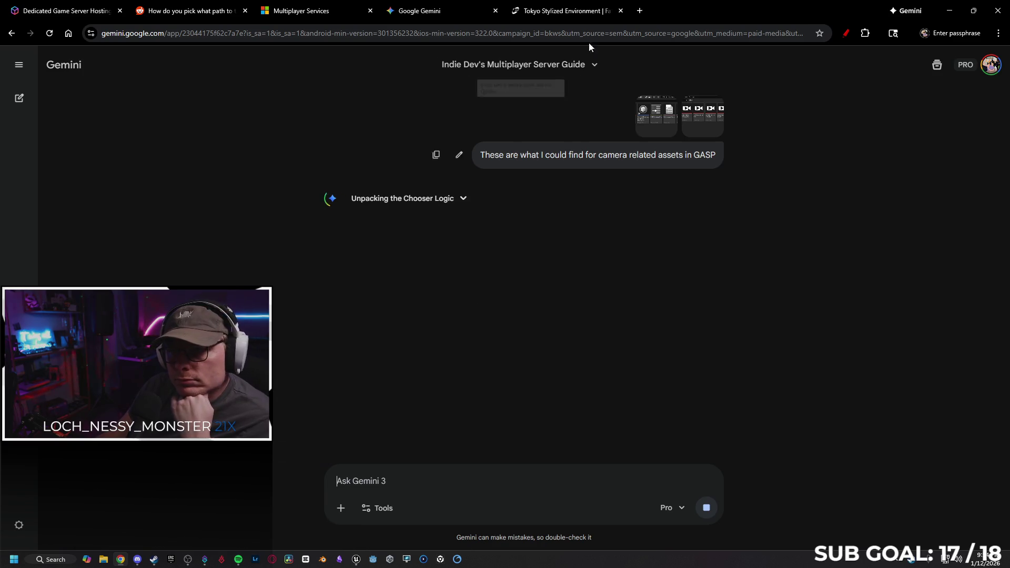
pyautogui.click(620, 11)
pyautogui.middleClick(279, 13)
pyautogui.click(245, 10)
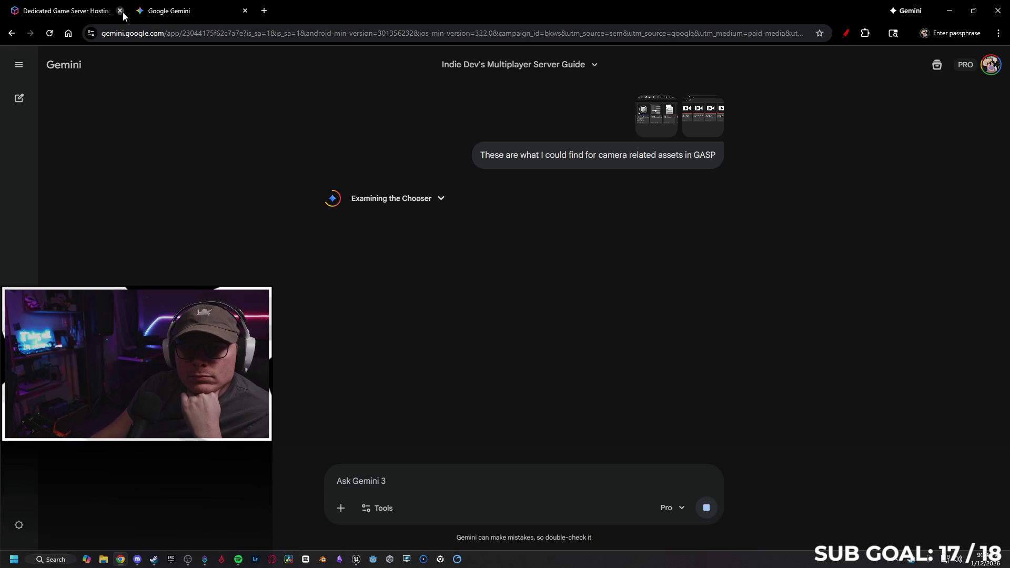
pyautogui.click(121, 11)
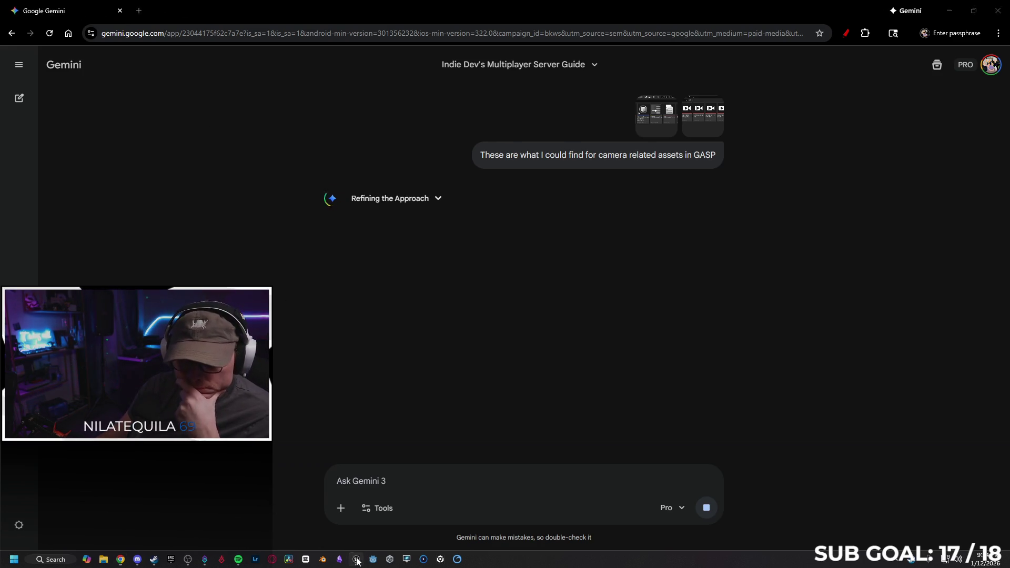
pyautogui.click(356, 559)
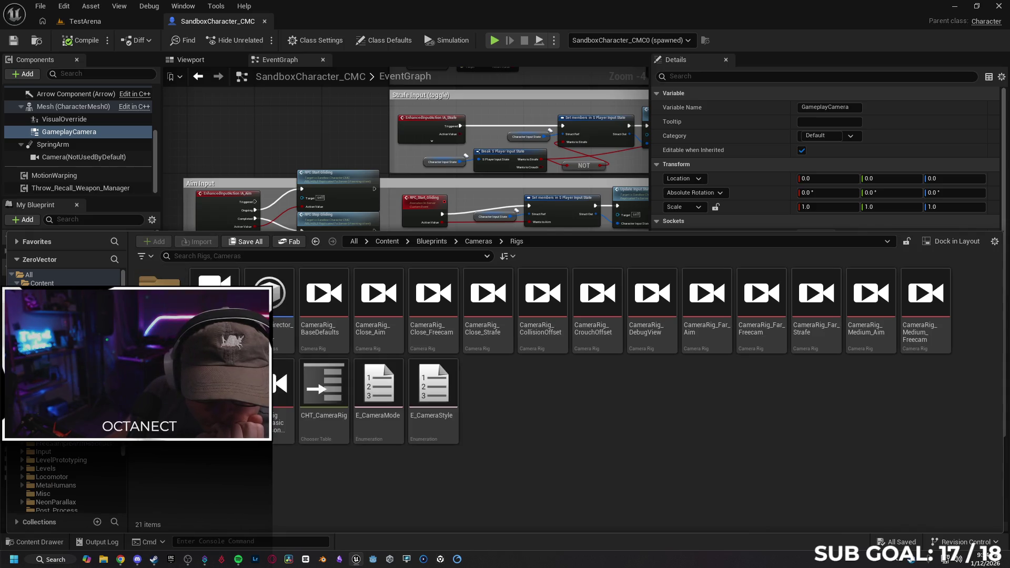
# Step: Switch from the SandboxCharacter_CMC blueprint to the TestArena level editor tab
pyautogui.scroll(-1, 65, 389)
pyautogui.scroll(2, 66, 479)
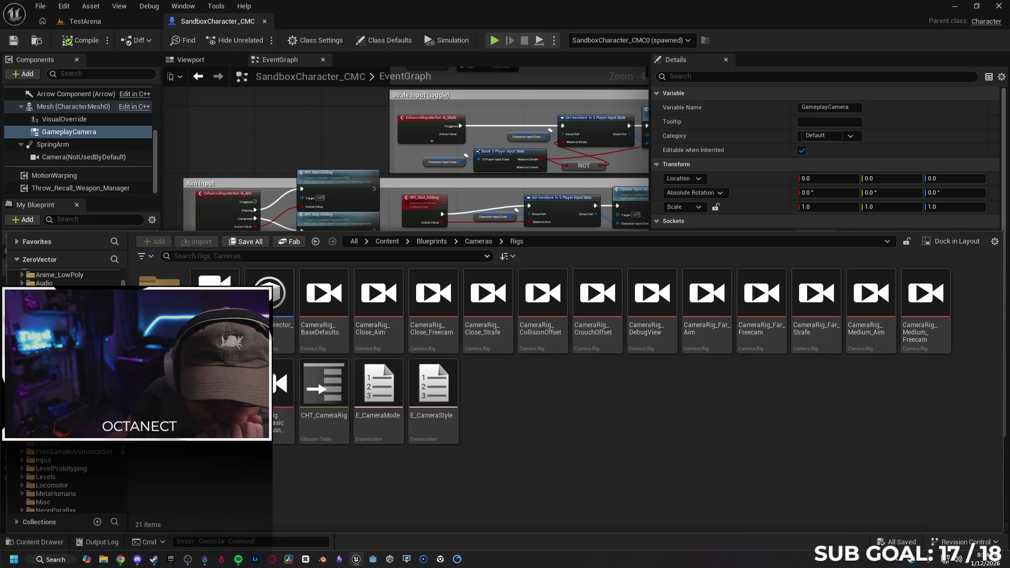
pyautogui.scroll(-3, 66, 478)
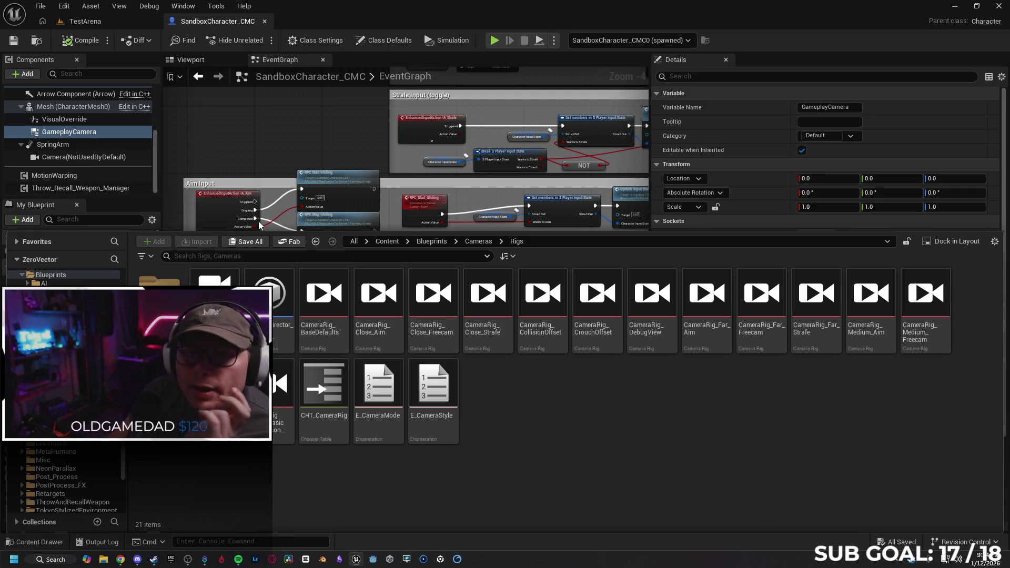
pyautogui.click(124, 23)
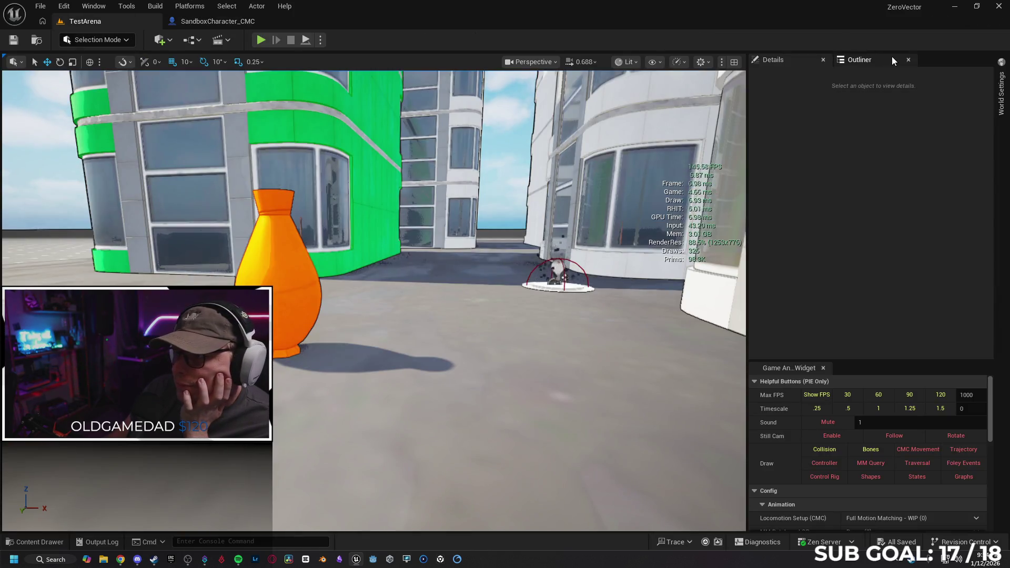
# Step: Check the TestArena level's World Settings, then close them
pyautogui.click(892, 55)
pyautogui.click(1001, 94)
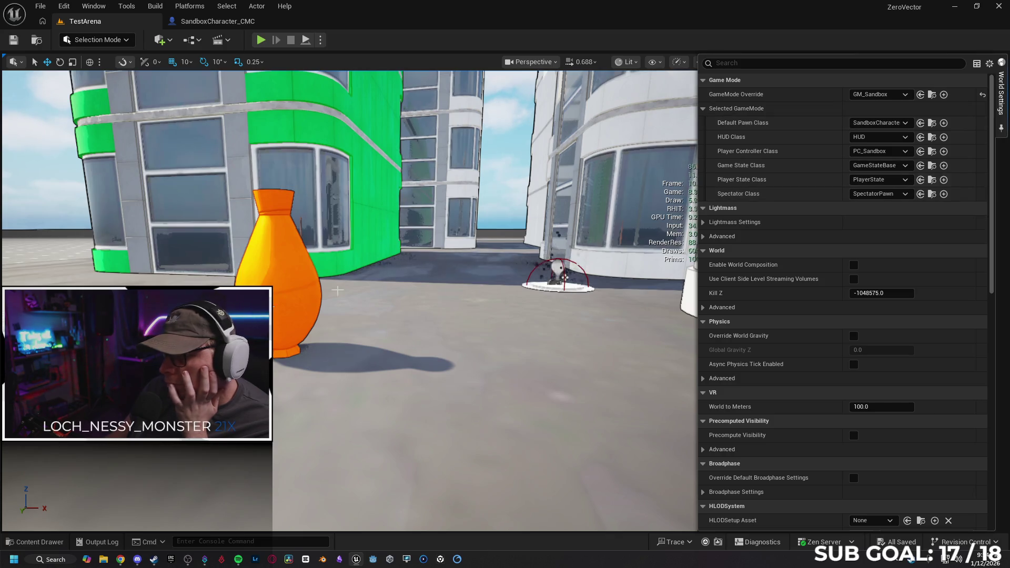
pyautogui.click(37, 542)
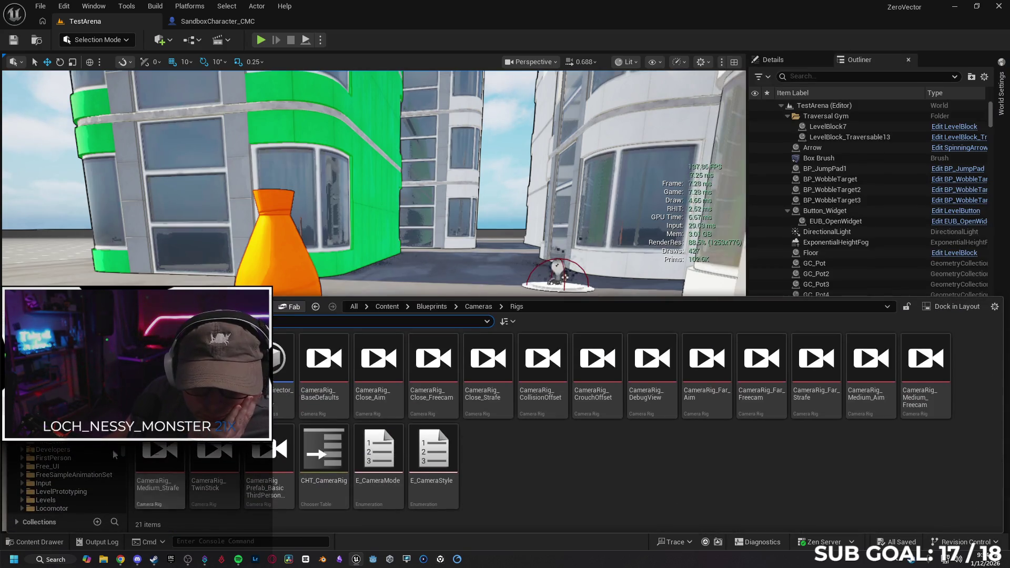
# Step: Browse Cine_Cam's Maps, UI and Crosshair folders, then open the BP_Cine_Camera blueprint
pyautogui.scroll(2, 68, 452)
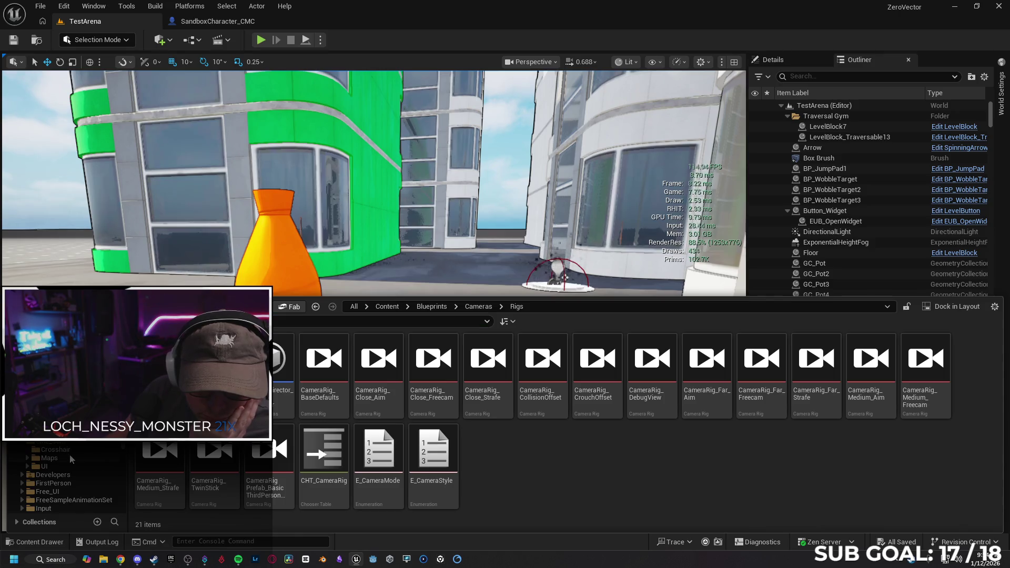
pyautogui.click(59, 459)
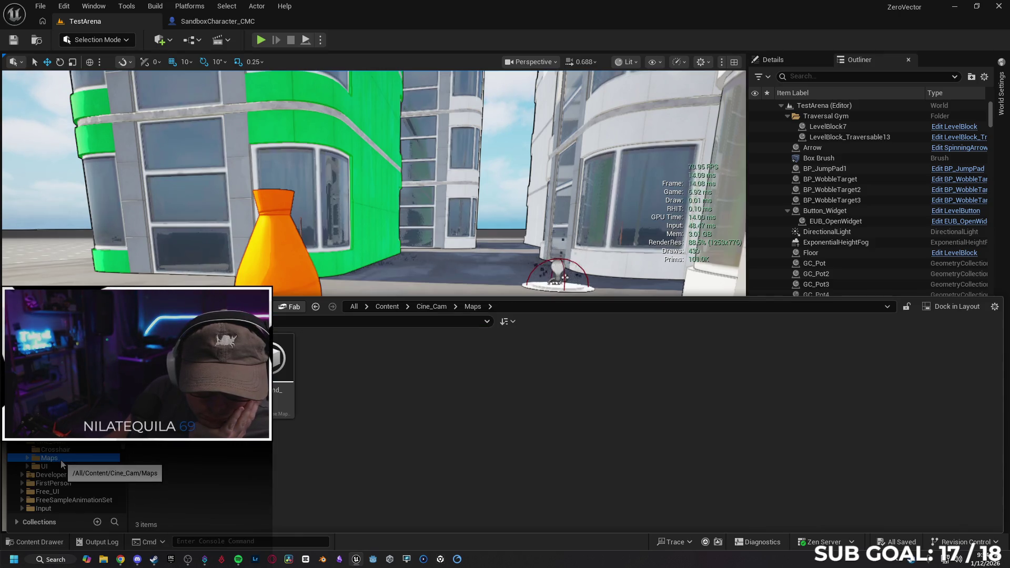
pyautogui.click(59, 466)
pyautogui.click(55, 449)
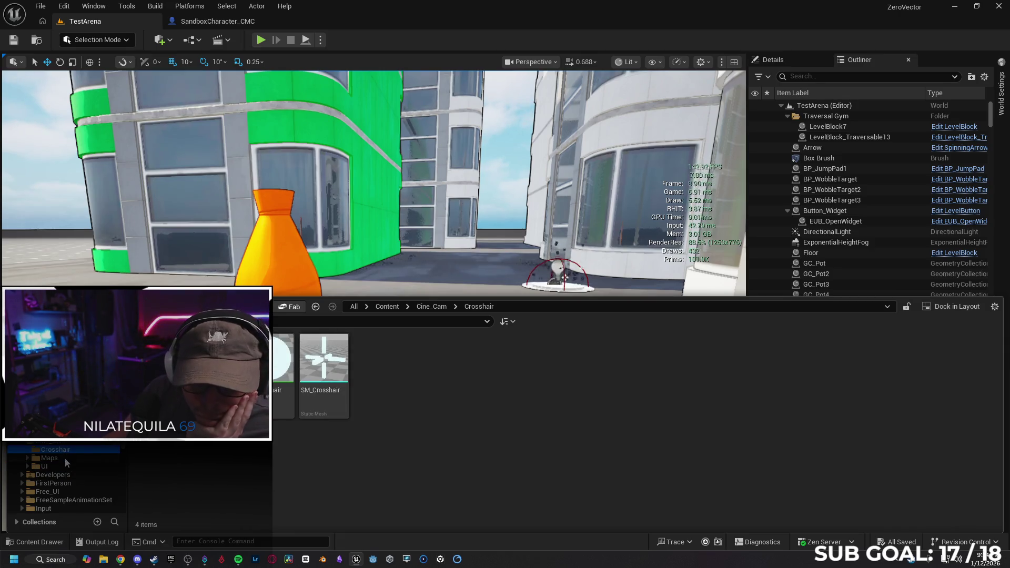
pyautogui.click(62, 458)
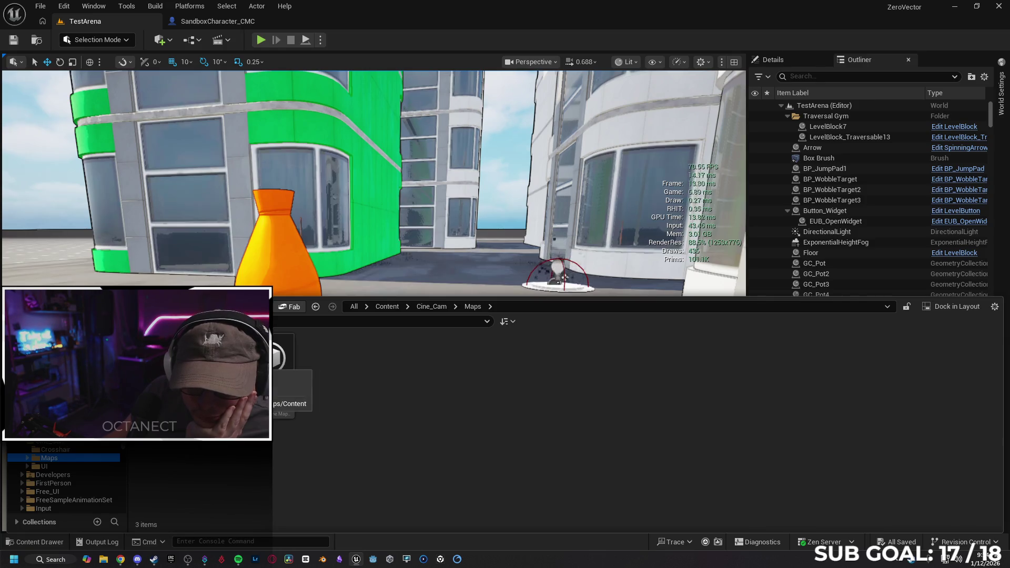
pyautogui.doubleClick(160, 368)
pyautogui.click(57, 467)
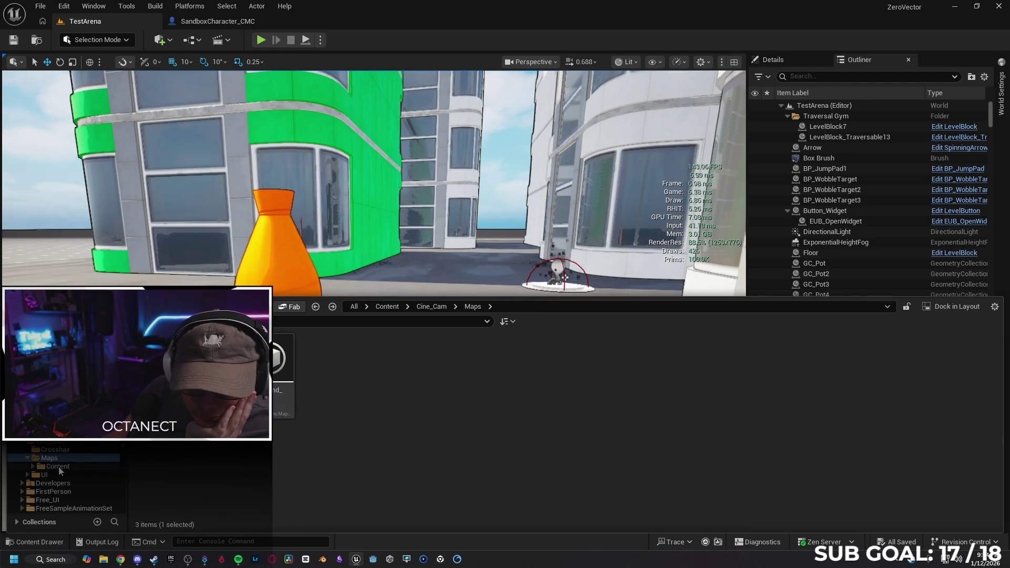
pyautogui.click(28, 457)
pyautogui.click(44, 466)
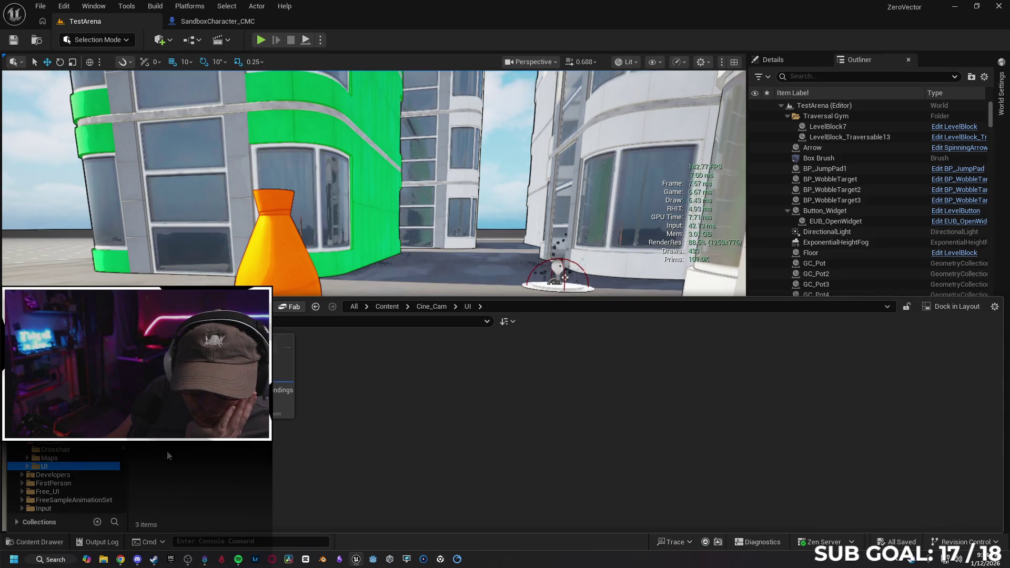
pyautogui.click(119, 442)
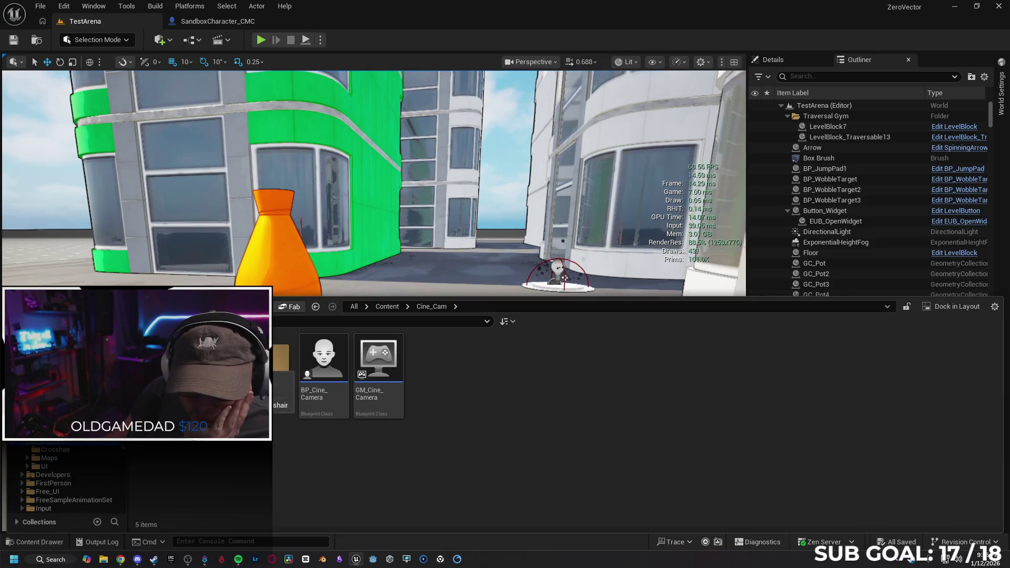
pyautogui.doubleClick(323, 363)
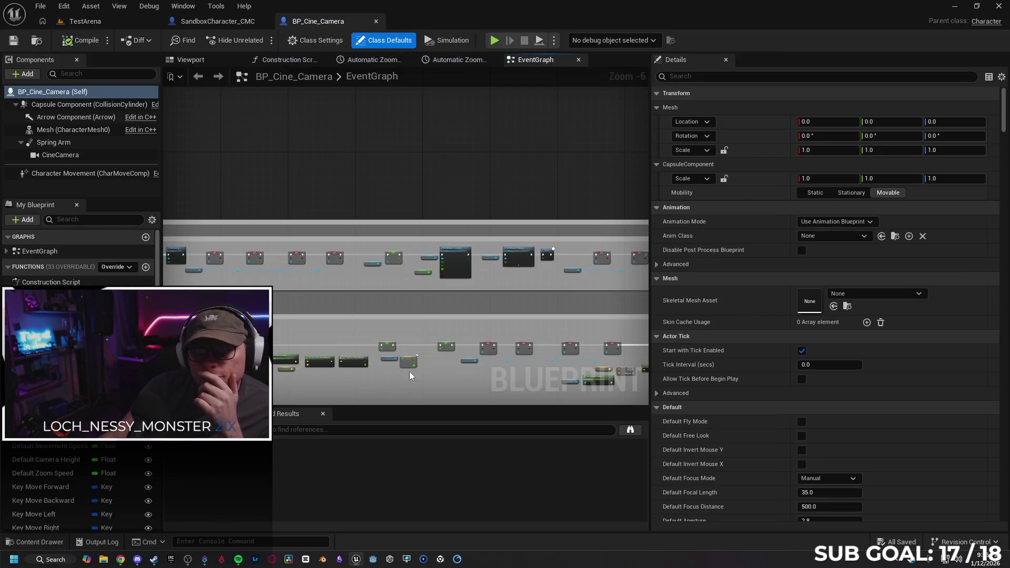
# Step: Pan BP_Cine_Camera's graph to Orbit Target and Lock on Target, glancing at its viewport
pyautogui.scroll(4, 234, 180)
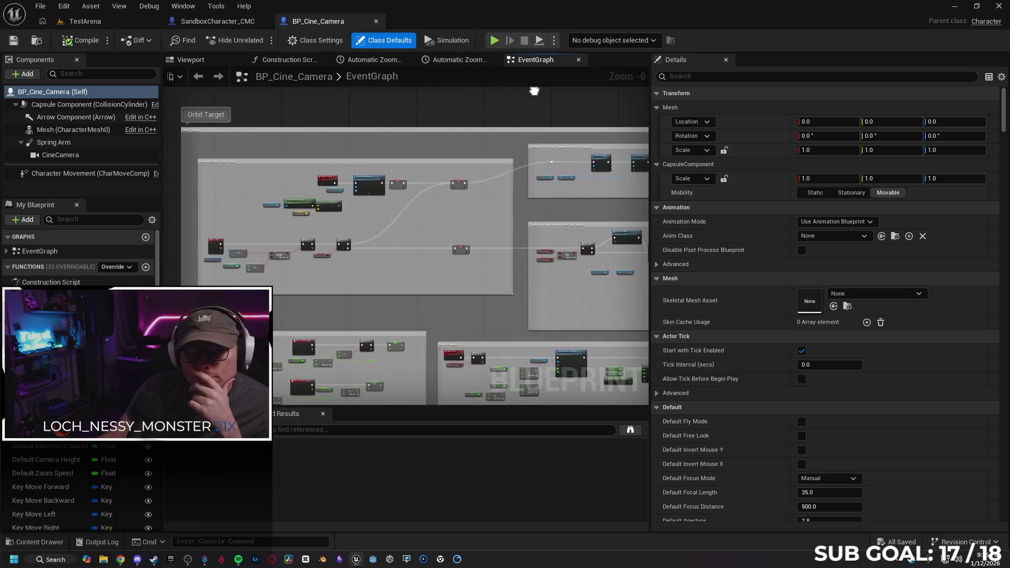
pyautogui.scroll(1, 219, 207)
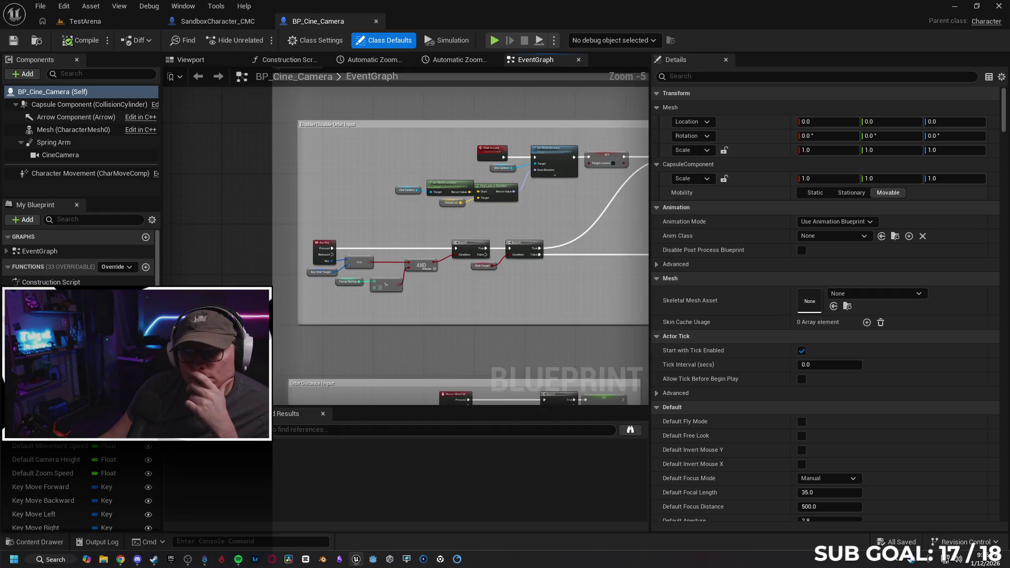
pyautogui.moveTo(219, 206); pyautogui.dragTo(192, 235)
pyautogui.scroll(-1, 192, 234)
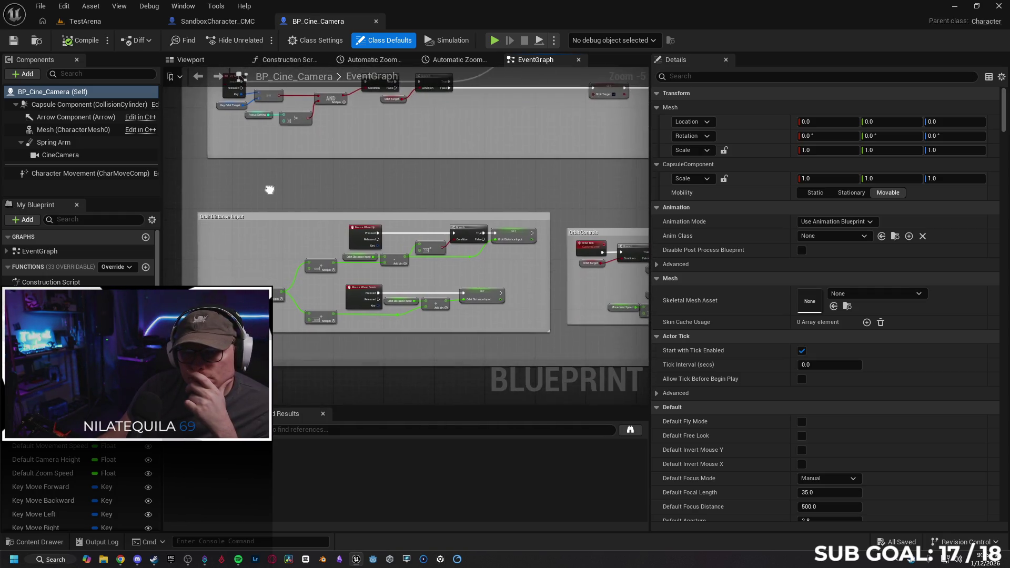
pyautogui.moveTo(273, 184)
pyautogui.mouseDown()
pyautogui.moveTo(373, 194)
pyautogui.moveTo(346, 215)
pyautogui.mouseUp()
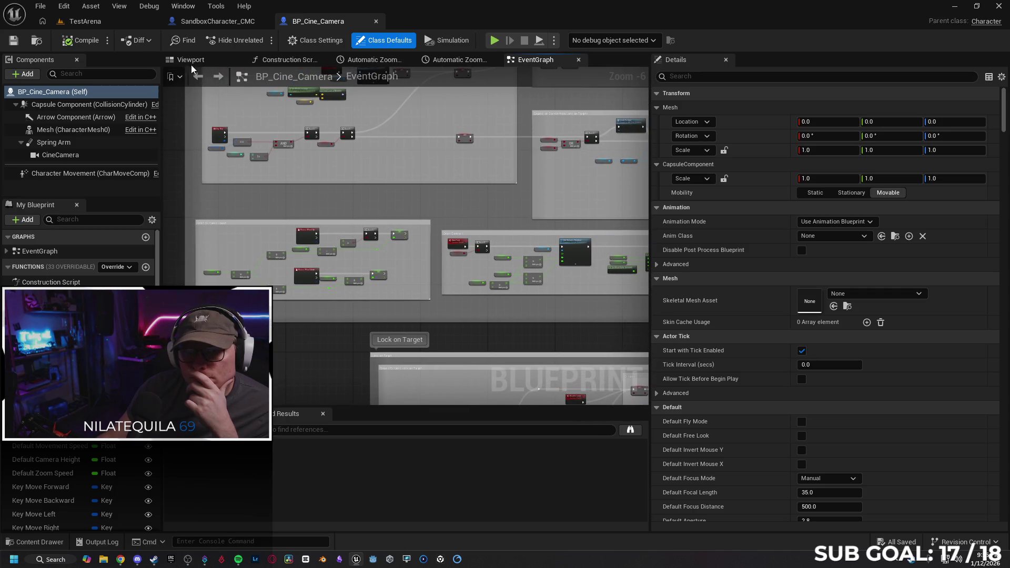
pyautogui.click(191, 64)
pyautogui.click(516, 63)
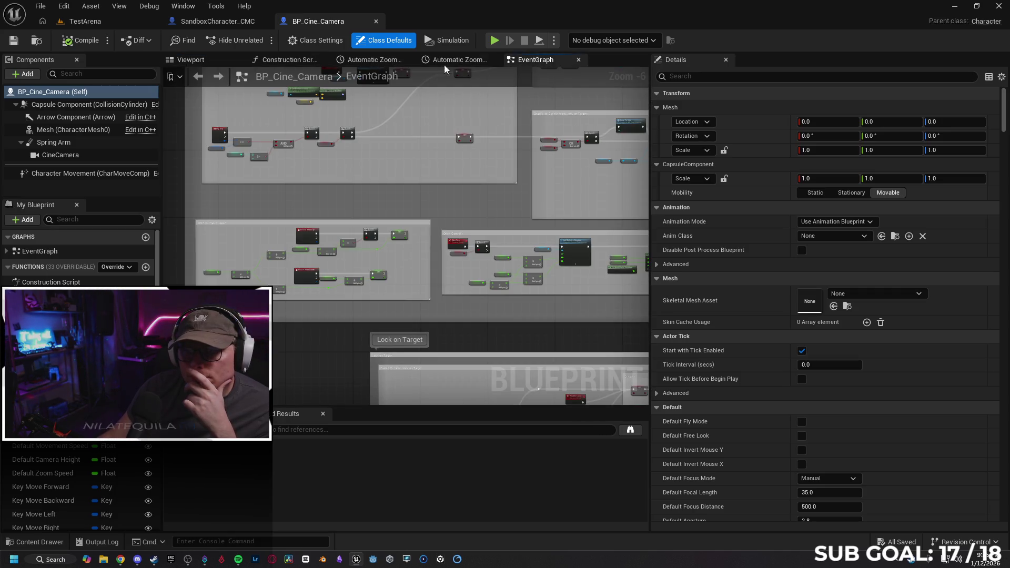
# Step: Survey the Mouse Wheel, Camera Height, Aperture, Focal Length, Zoom and Touch Input graph sections
pyautogui.moveTo(433, 216)
pyautogui.mouseDown()
pyautogui.moveTo(368, 131)
pyautogui.moveTo(406, 249)
pyautogui.moveTo(356, 168)
pyautogui.moveTo(425, 234)
pyautogui.moveTo(493, 197)
pyautogui.moveTo(474, 173)
pyautogui.moveTo(522, 223)
pyautogui.moveTo(569, 215)
pyautogui.moveTo(320, 190)
pyautogui.moveTo(444, 199)
pyautogui.moveTo(570, 267)
pyautogui.moveTo(473, 285)
pyautogui.moveTo(622, 293)
pyautogui.moveTo(216, 213)
pyautogui.mouseUp()
pyautogui.scroll(-1, 570, 267)
pyautogui.scroll(-2, 269, 226)
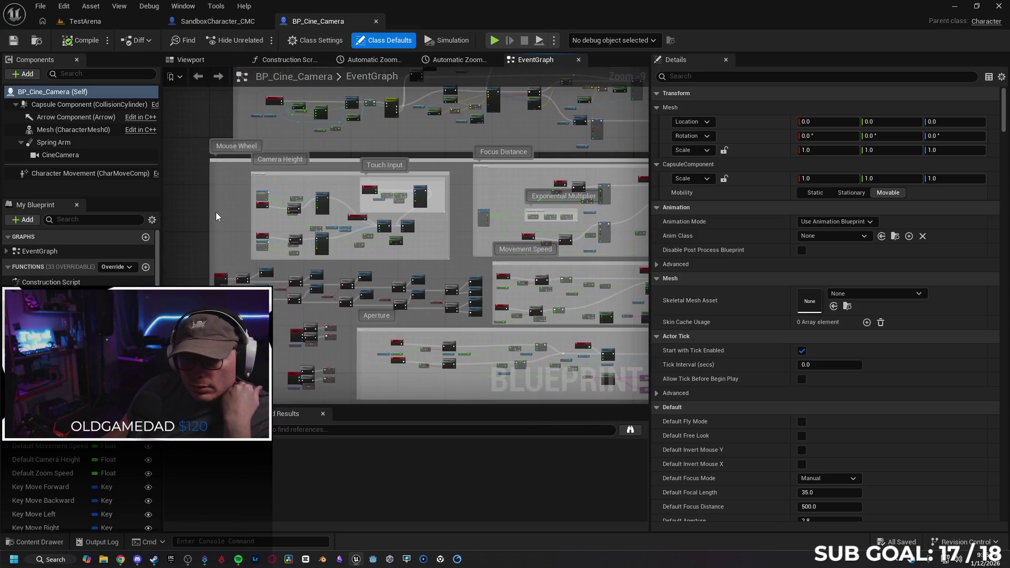
pyautogui.scroll(-1, 200, 223)
pyautogui.moveTo(324, 345)
pyautogui.mouseDown()
pyautogui.moveTo(303, 290)
pyautogui.moveTo(295, 210)
pyautogui.mouseUp()
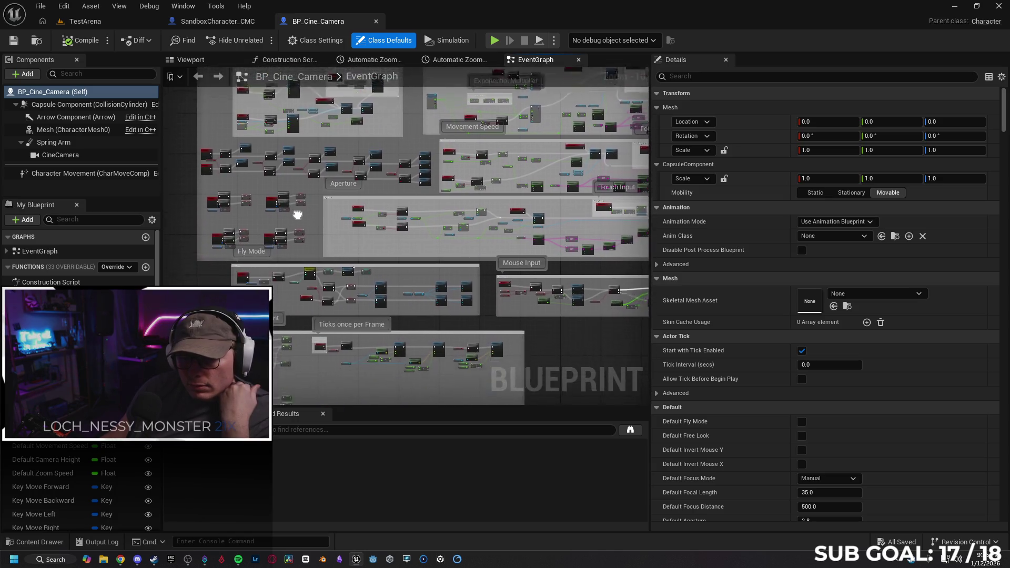
pyautogui.moveTo(523, 339)
pyautogui.mouseDown()
pyautogui.moveTo(528, 309)
pyautogui.moveTo(297, 264)
pyautogui.mouseUp()
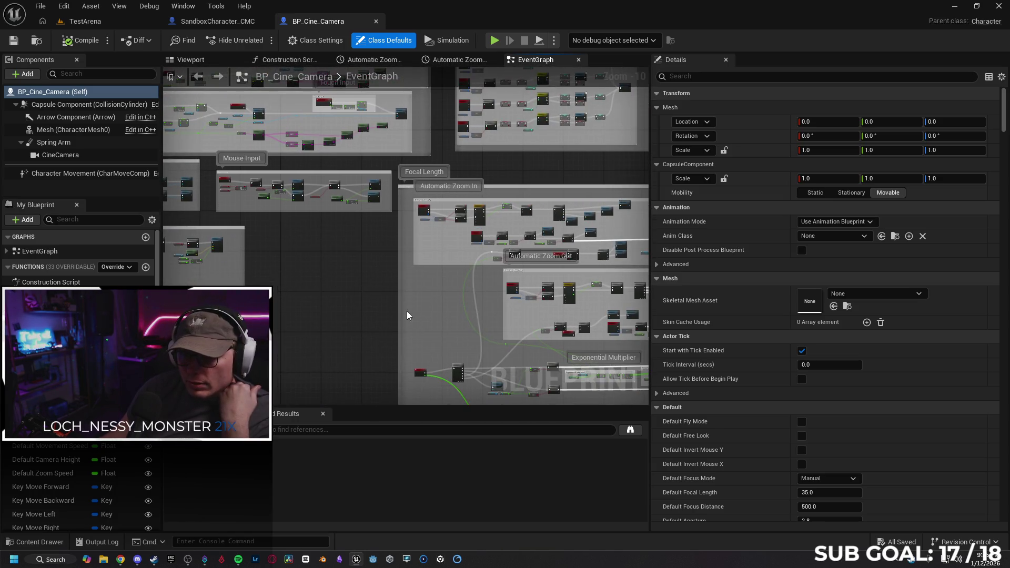
pyautogui.moveTo(409, 311); pyautogui.dragTo(244, 246)
# Step: Review the UI, Fade In/Out and Focus Settings sections, then close BP_Cine_Camera
pyautogui.scroll(-2, 248, 257)
pyautogui.moveTo(554, 262)
pyautogui.mouseDown()
pyautogui.moveTo(538, 291)
pyautogui.moveTo(382, 385)
pyautogui.mouseUp()
pyautogui.moveTo(468, 148)
pyautogui.mouseDown()
pyautogui.moveTo(474, 289)
pyautogui.moveTo(451, 384)
pyautogui.mouseUp()
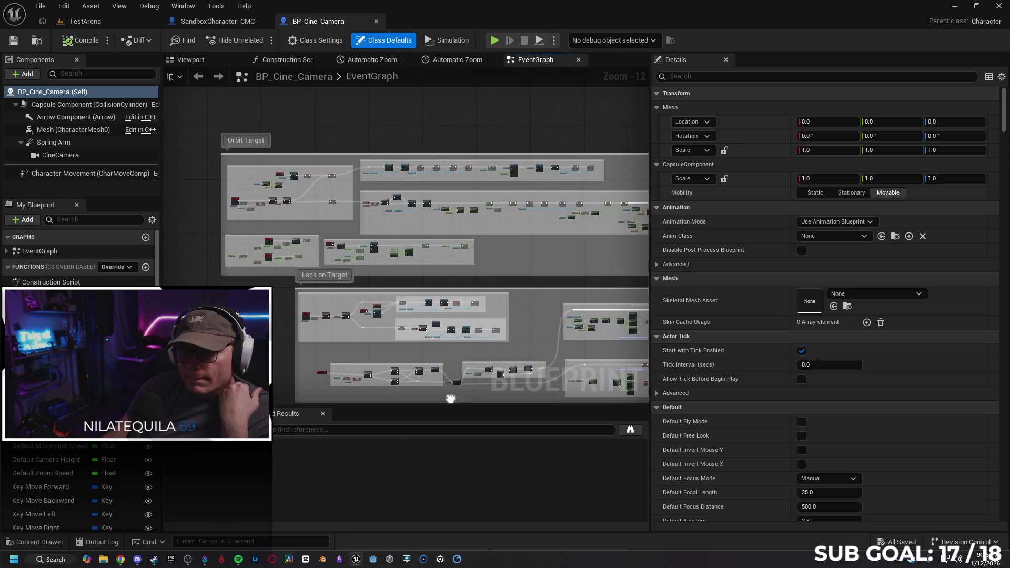
pyautogui.moveTo(279, 318)
pyautogui.mouseDown()
pyautogui.moveTo(231, 256)
pyautogui.moveTo(438, 201)
pyautogui.moveTo(489, 135)
pyautogui.moveTo(479, 103)
pyautogui.mouseUp()
pyautogui.moveTo(462, 159); pyautogui.dragTo(451, 132)
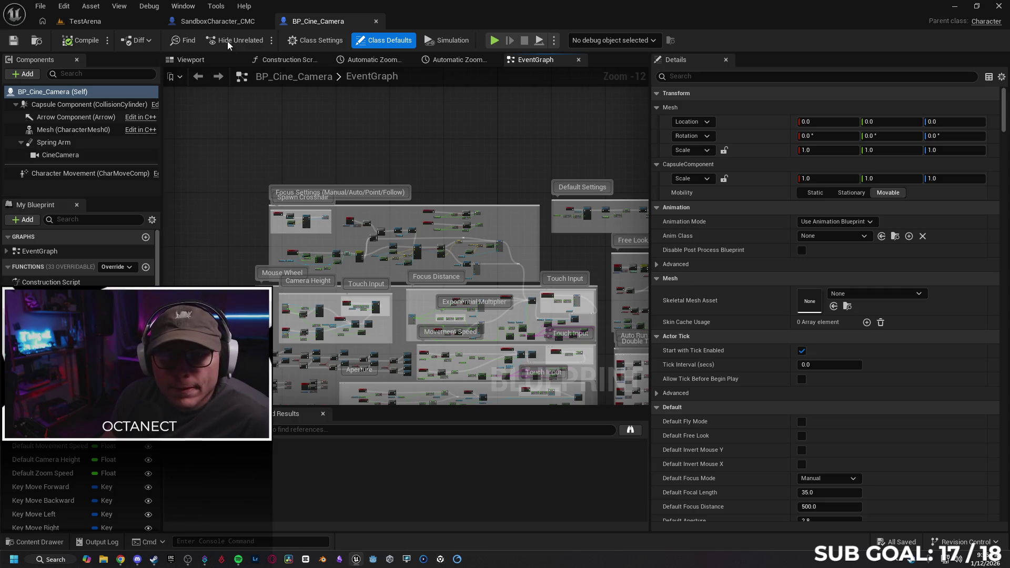
pyautogui.click(229, 26)
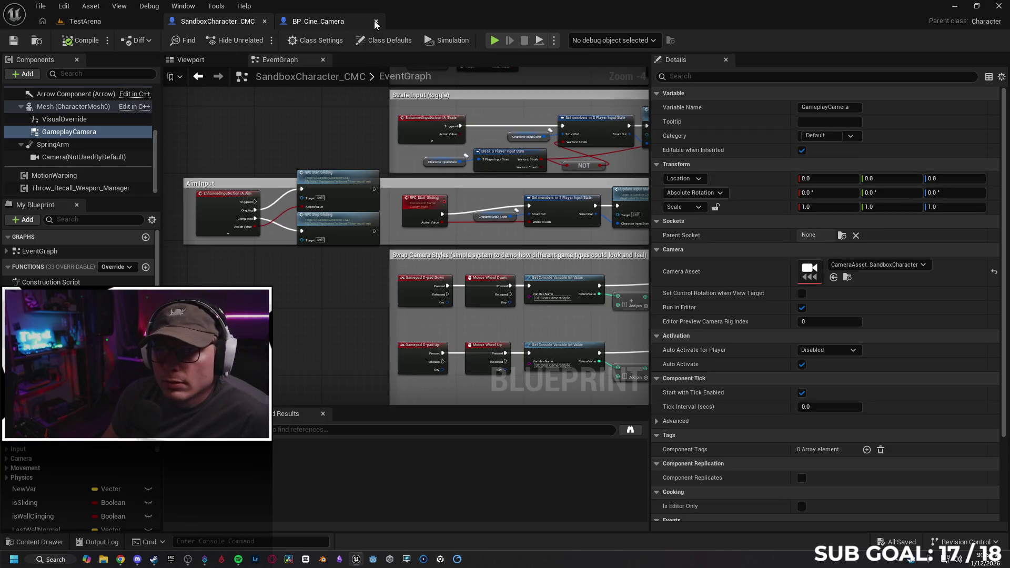
pyautogui.middleClick(323, 29)
# Step: Review the character's Class Defaults and Camera(NotUsedByDefault) component, then return to TestArena
pyautogui.click(383, 43)
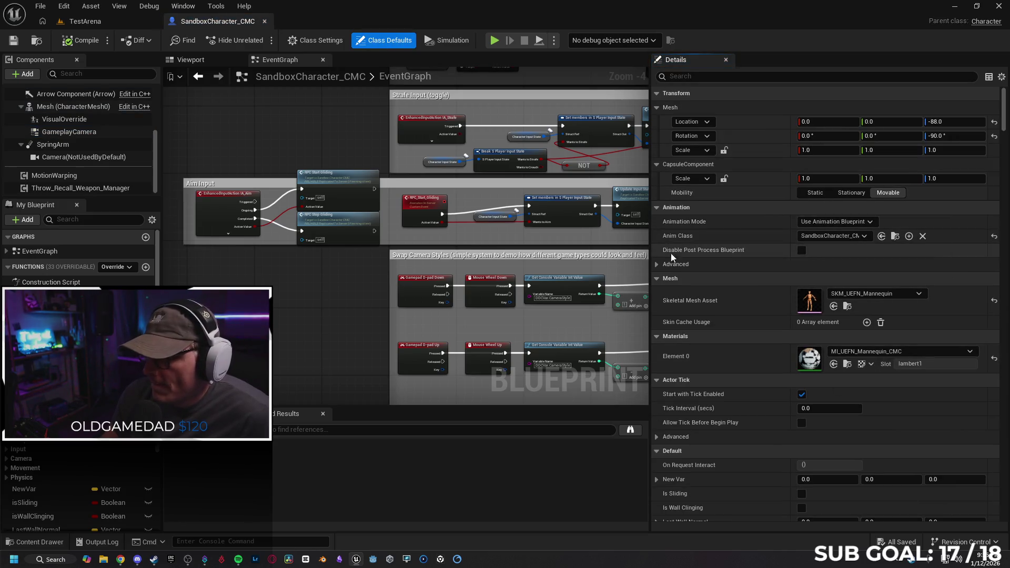
pyautogui.click(191, 59)
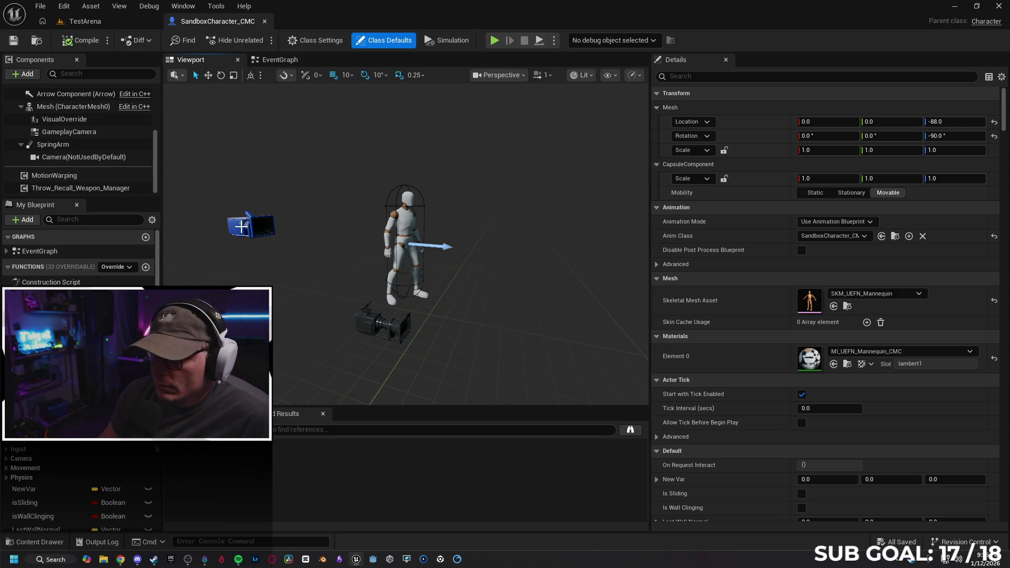
pyautogui.click(241, 226)
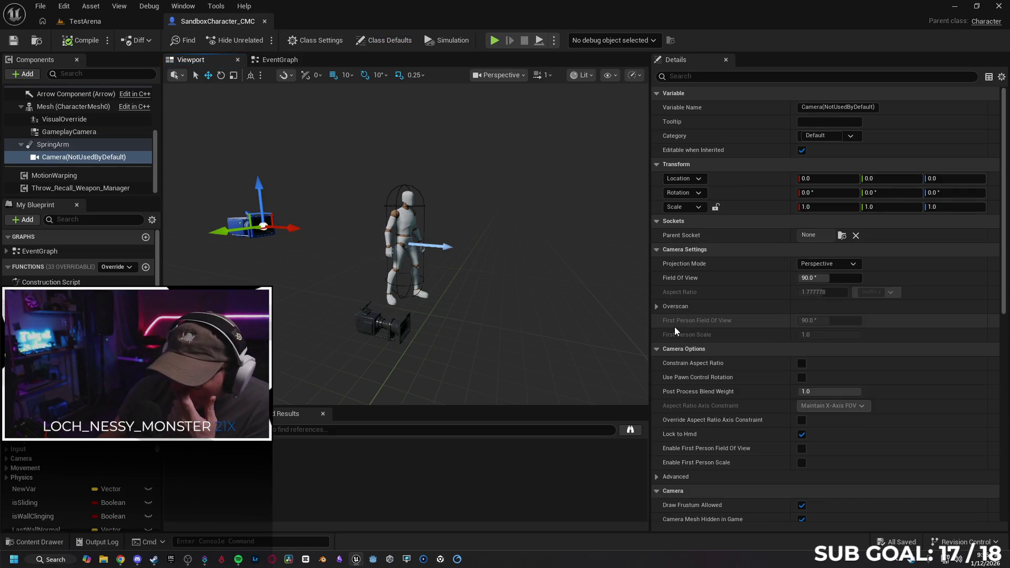
pyautogui.moveTo(649, 263); pyautogui.dragTo(705, 262)
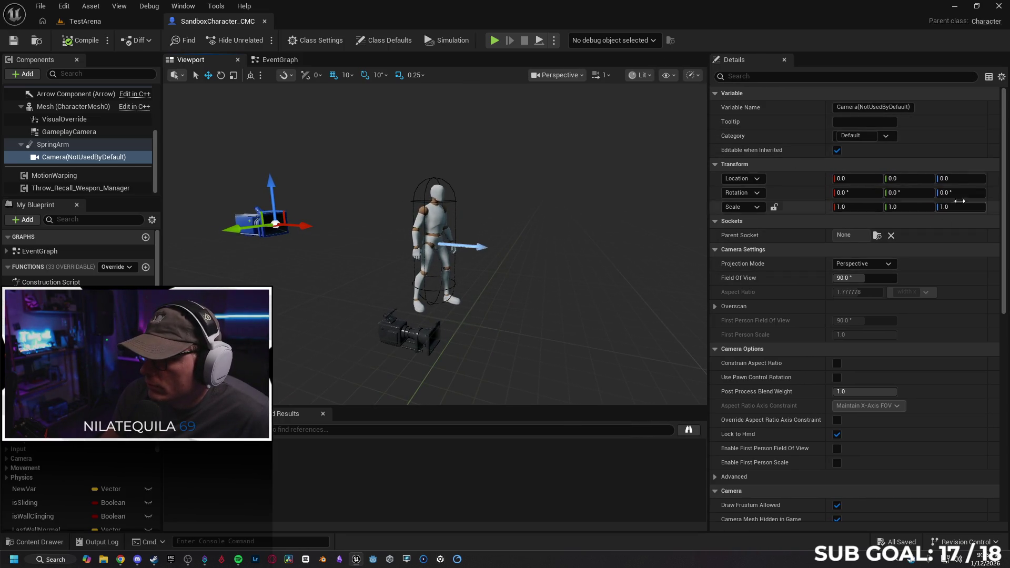
pyautogui.moveTo(1004, 189)
pyautogui.mouseDown()
pyautogui.moveTo(985, 416)
pyautogui.moveTo(965, 144)
pyautogui.mouseUp()
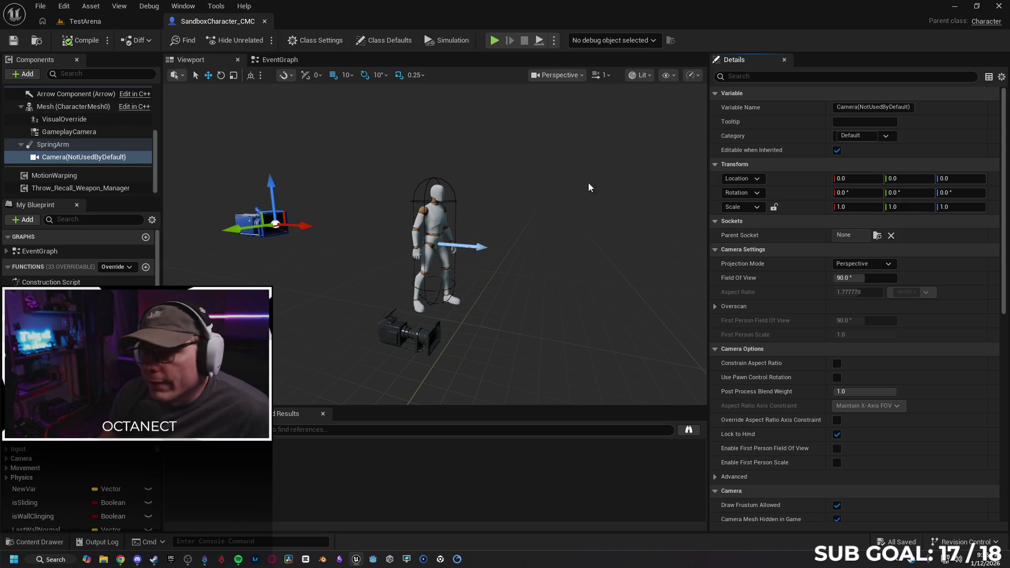
pyautogui.click(142, 23)
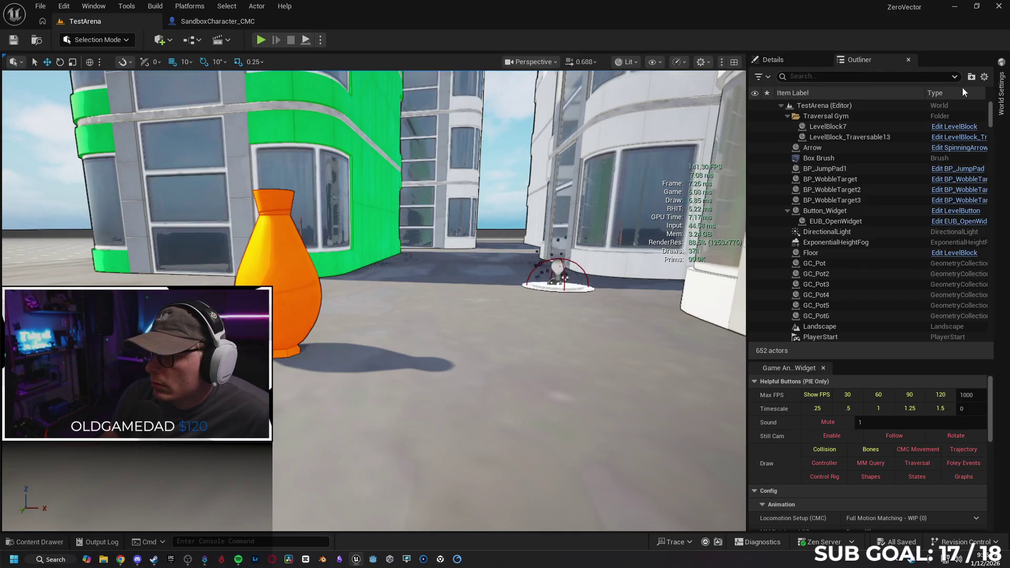
# Step: Open World Settings and inspect the HUD, default pawn and player controller class dropdowns
pyautogui.click(1002, 97)
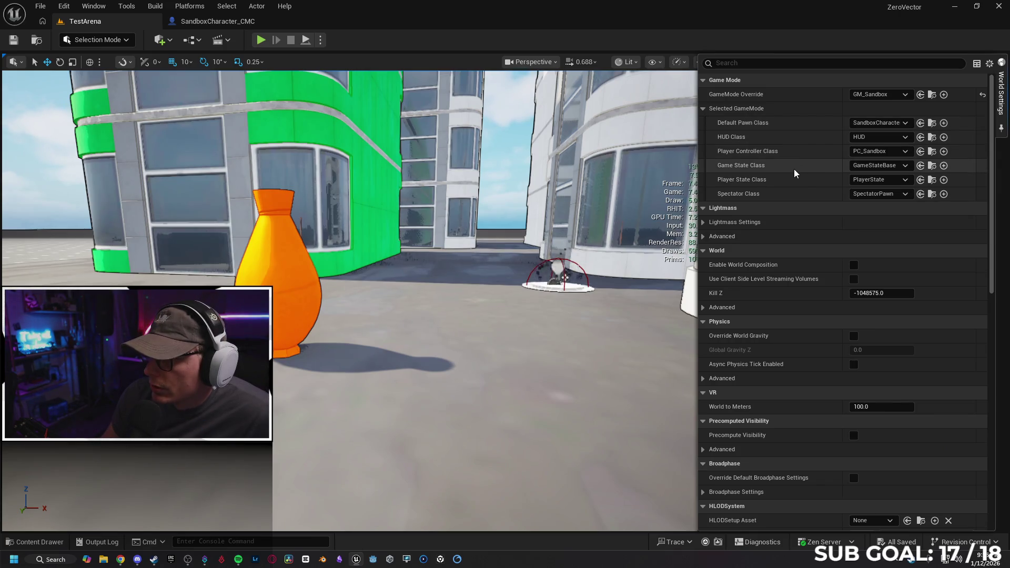
pyautogui.click(896, 139)
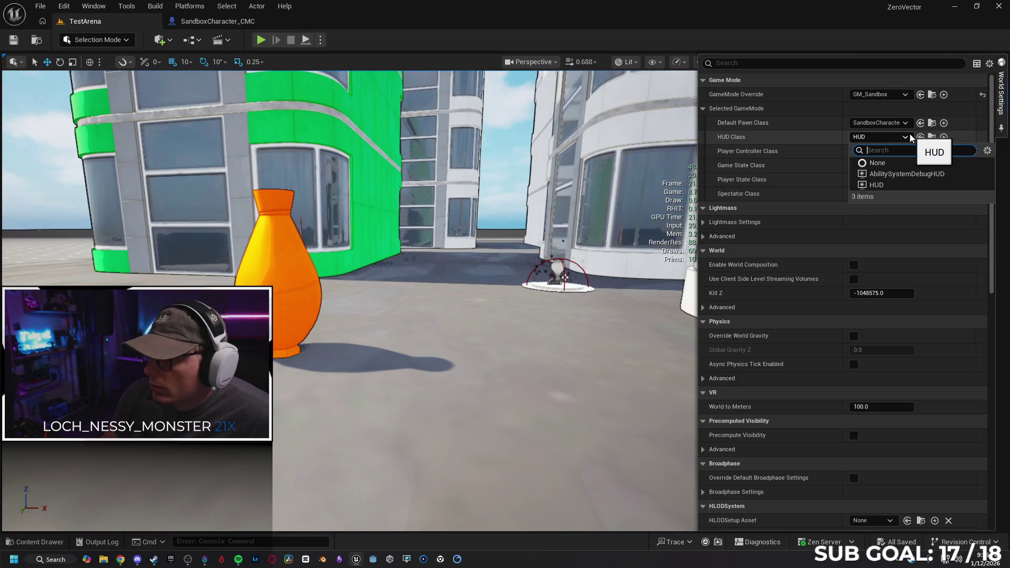
pyautogui.click(911, 138)
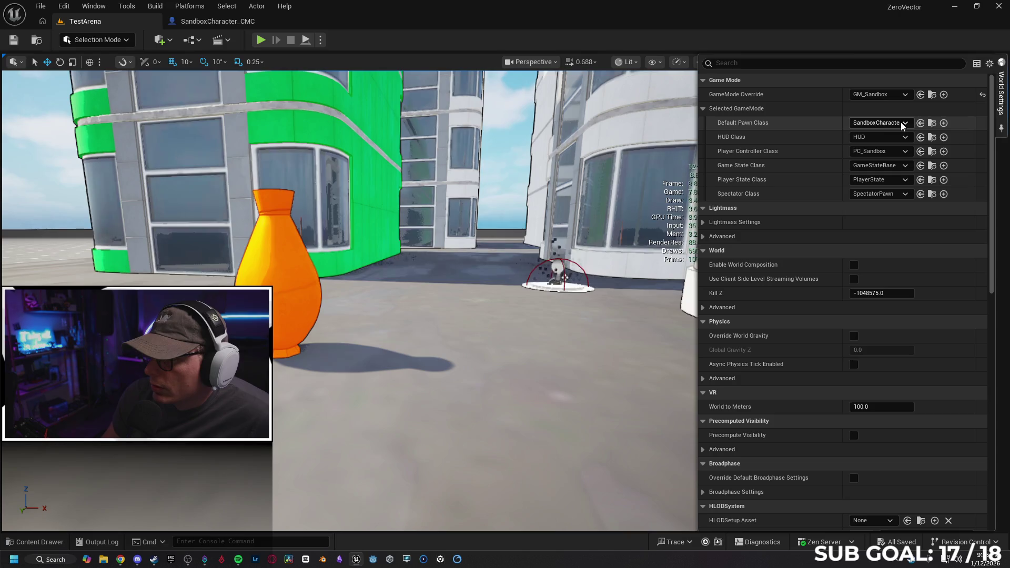
pyautogui.click(903, 125)
pyautogui.click(902, 125)
pyautogui.click(906, 153)
pyautogui.click(905, 153)
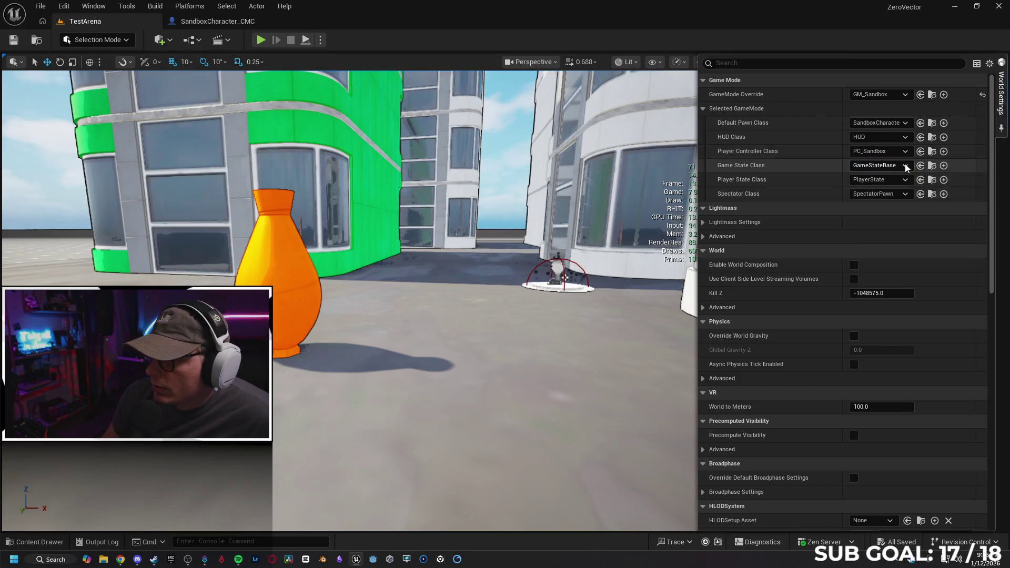
# Step: Inspect the game state, player state and spectator class dropdowns, leaving all values unchanged
pyautogui.click(906, 166)
pyautogui.click(906, 166)
pyautogui.click(906, 180)
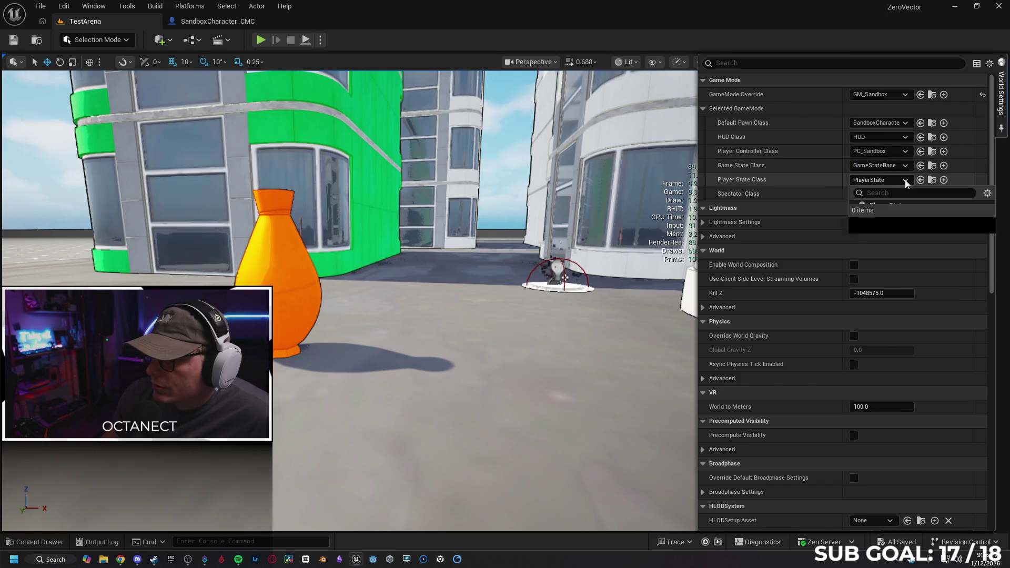
pyautogui.click(906, 180)
pyautogui.click(903, 197)
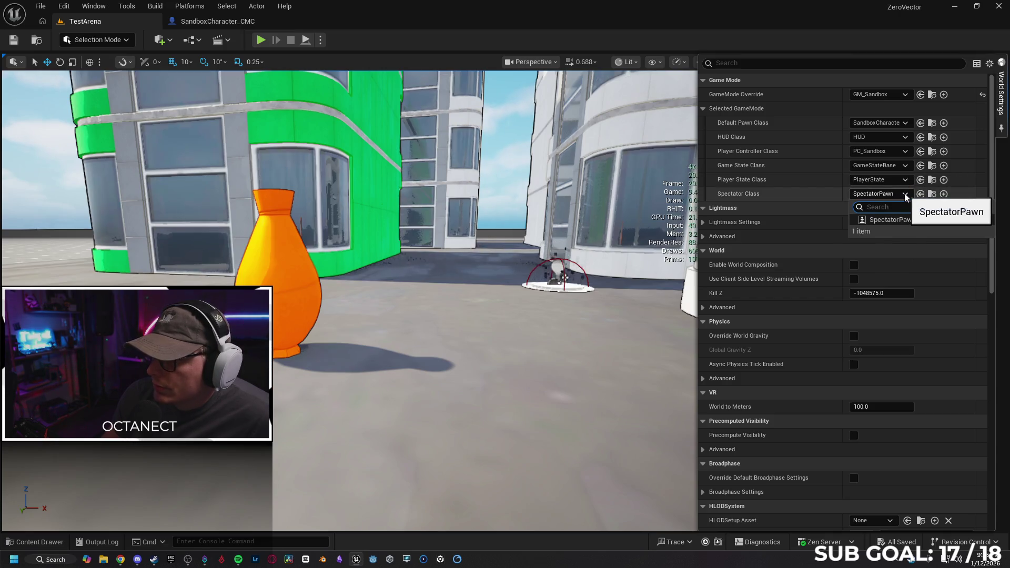
pyautogui.click(889, 194)
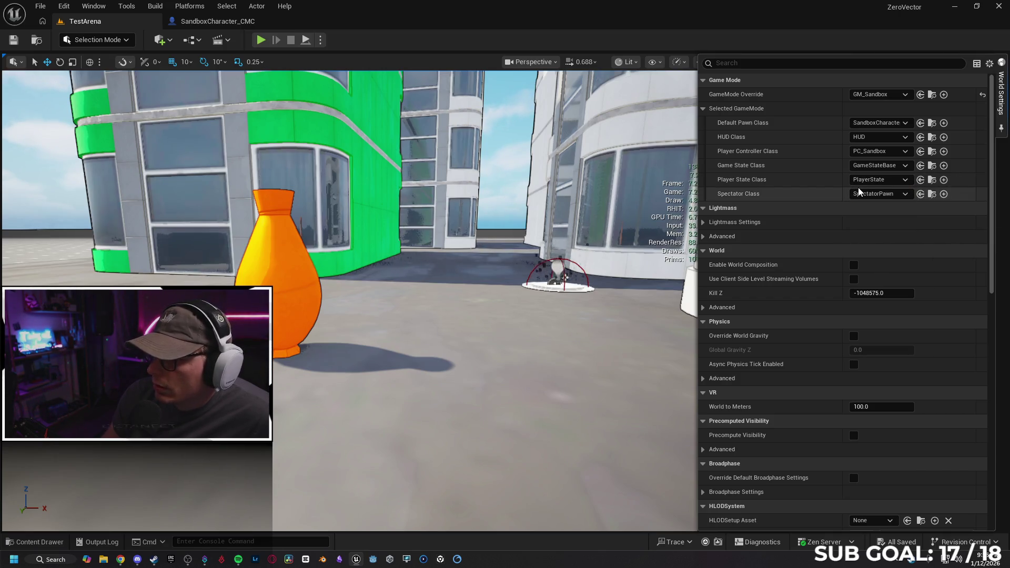
pyautogui.click(46, 9)
# Step: Load DefaultLevel from the File menu's recent levels
pyautogui.moveTo(45, 10)
pyautogui.moveTo(106, 82)
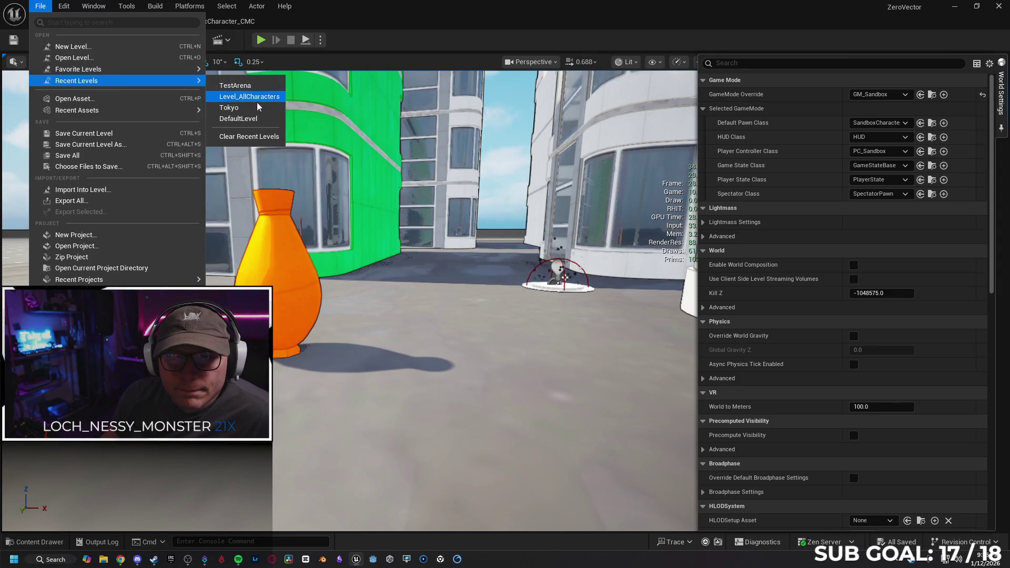
pyautogui.click(238, 119)
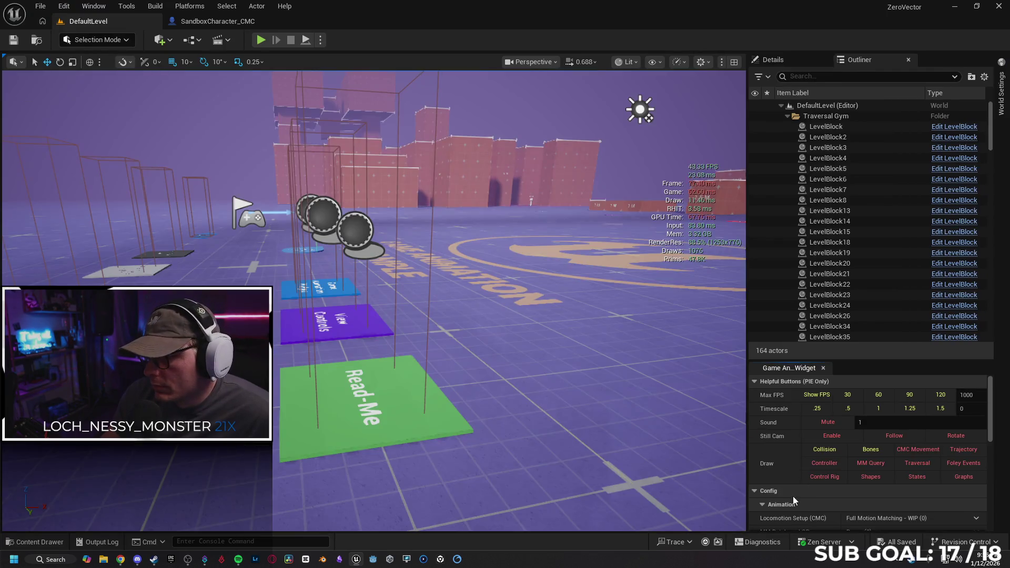
pyautogui.scroll(-1, 794, 412)
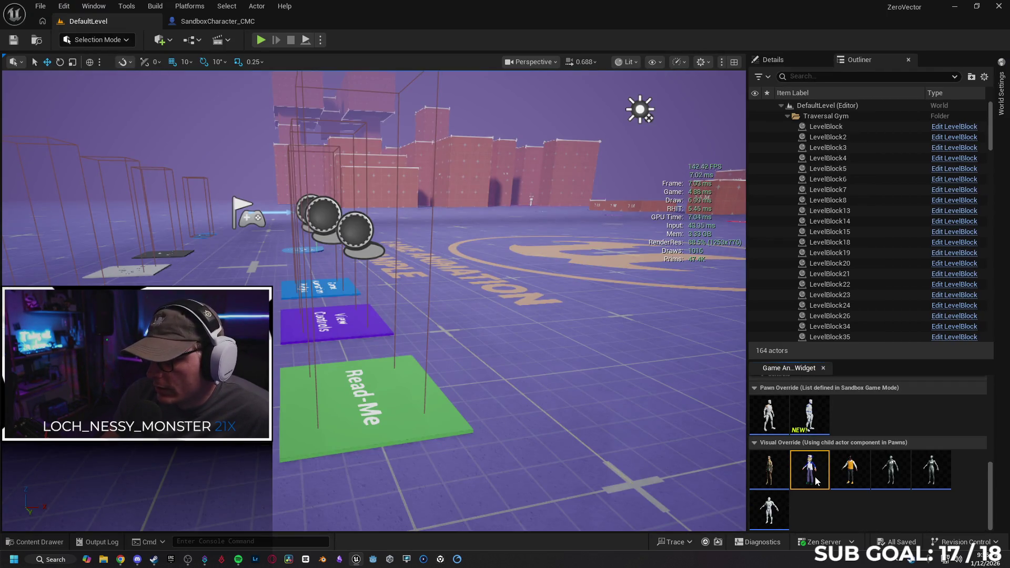
# Step: Play-test, run the character forward, switch to the Close camera style, then stop
pyautogui.click(262, 40)
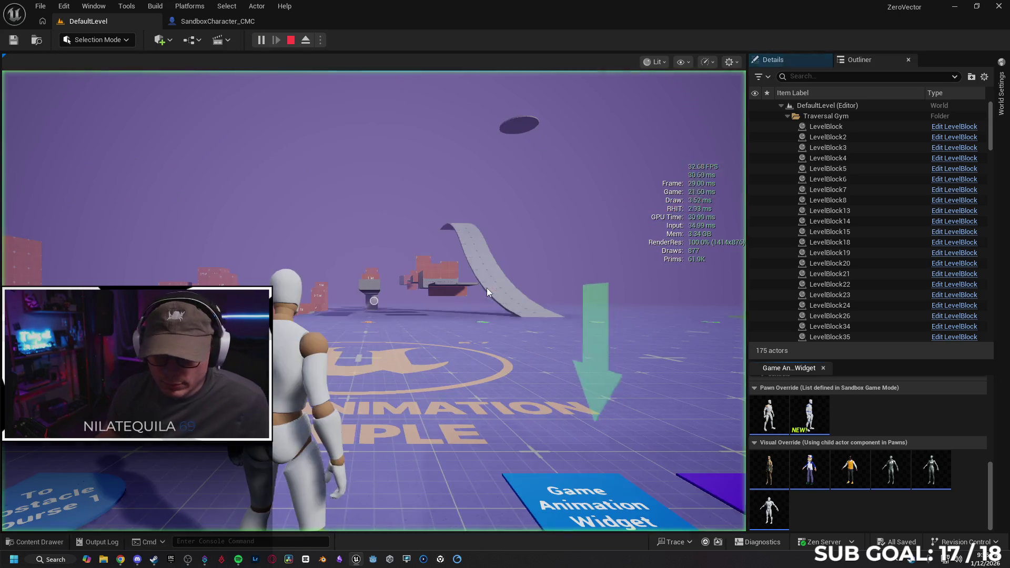
pyautogui.press('w')
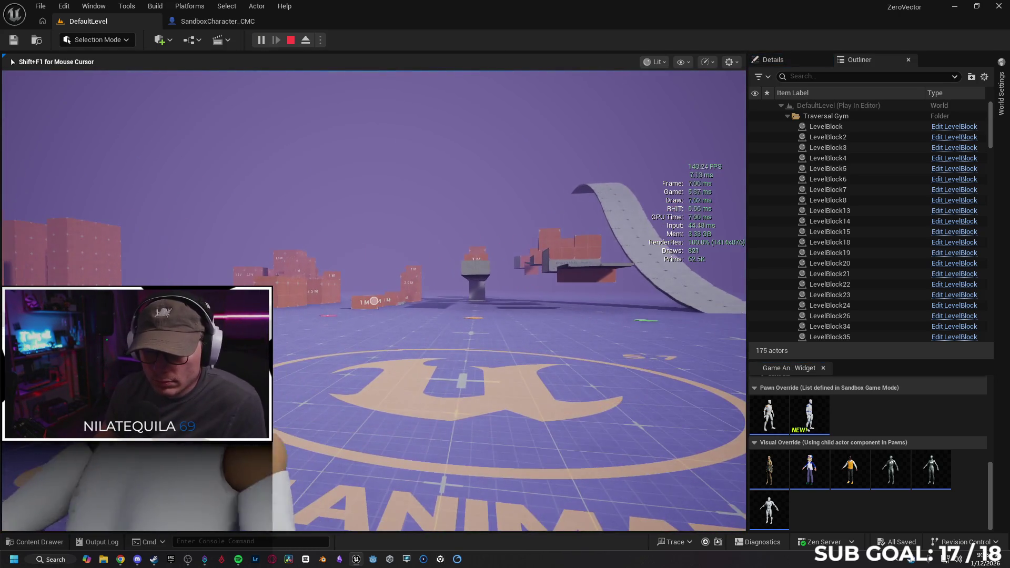
pyautogui.press('w')
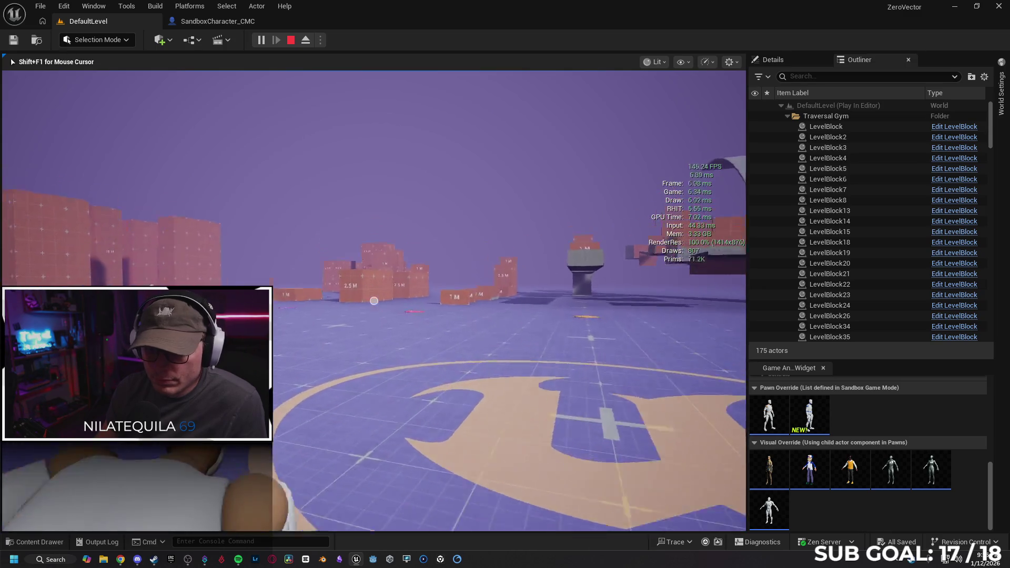
pyautogui.press('w')
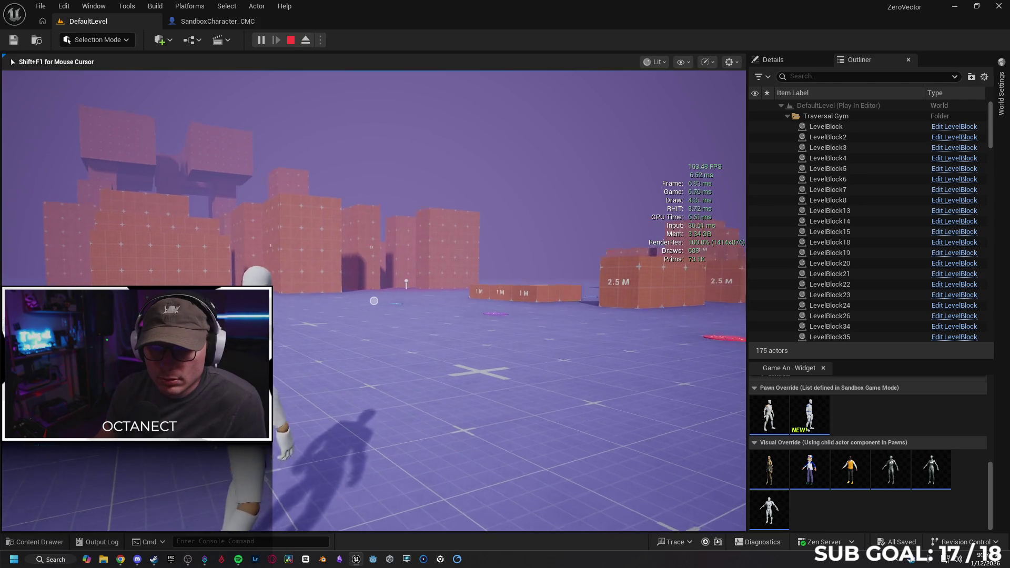
pyautogui.press('v')
pyautogui.press('v')
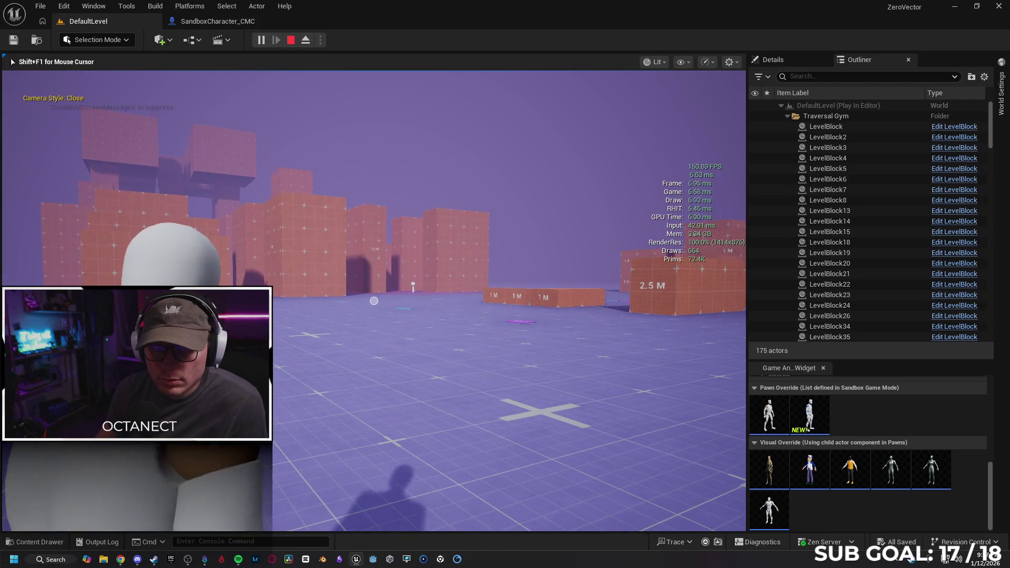
pyautogui.press('Escape')
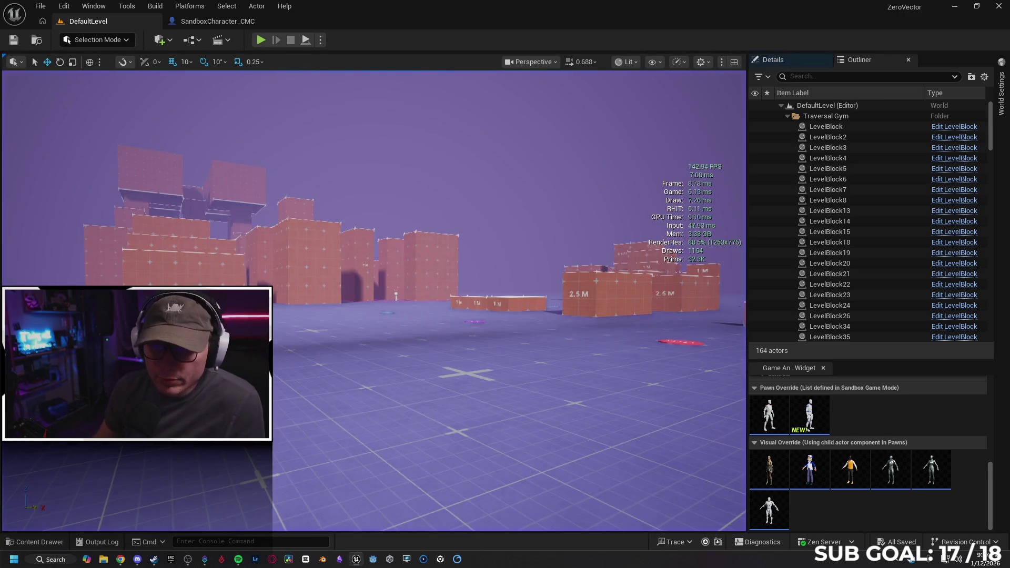
# Step: Run a second brief play-test, end it and switch away from the editor
pyautogui.click(260, 40)
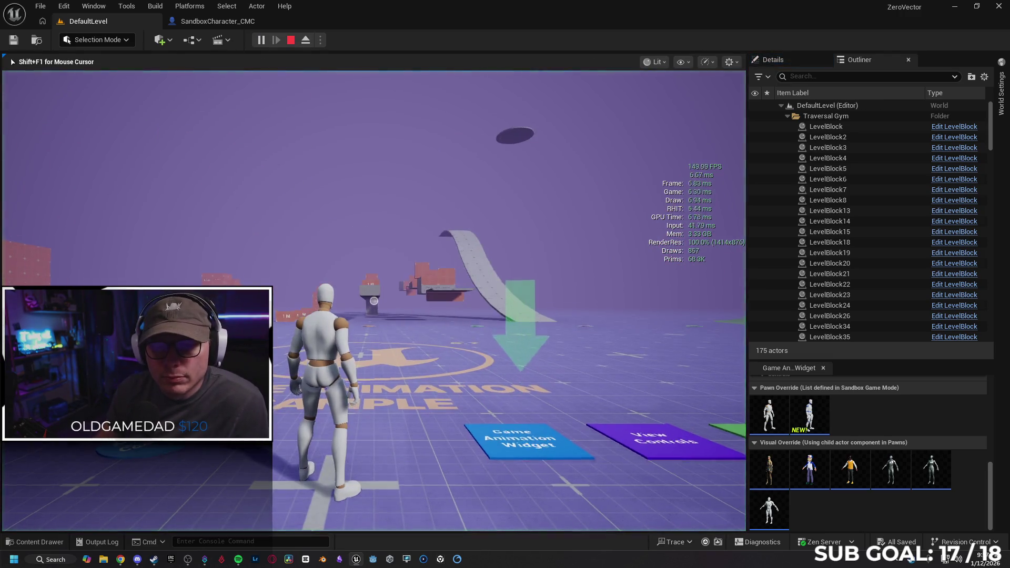
pyautogui.press('a')
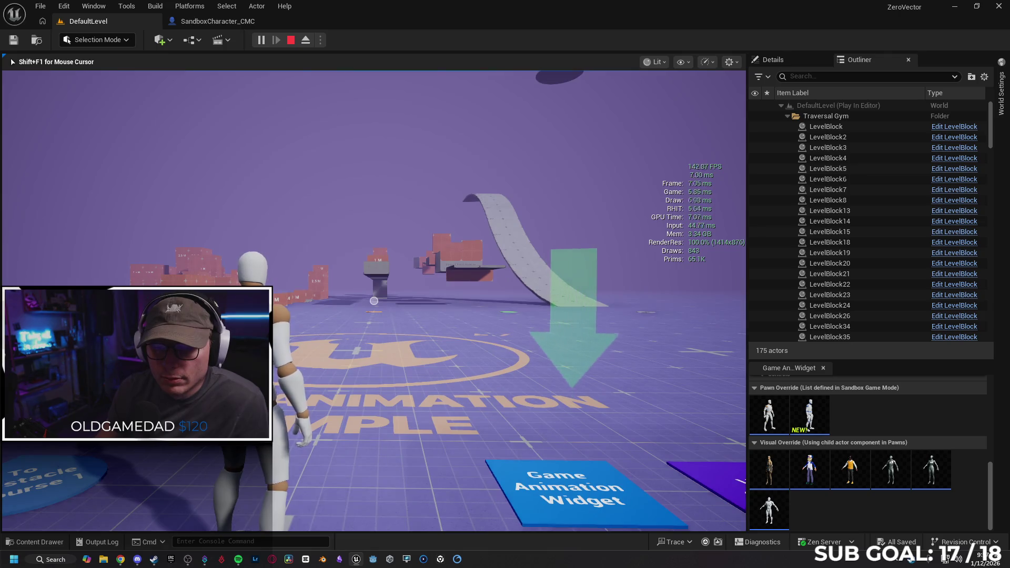
pyautogui.press('Escape')
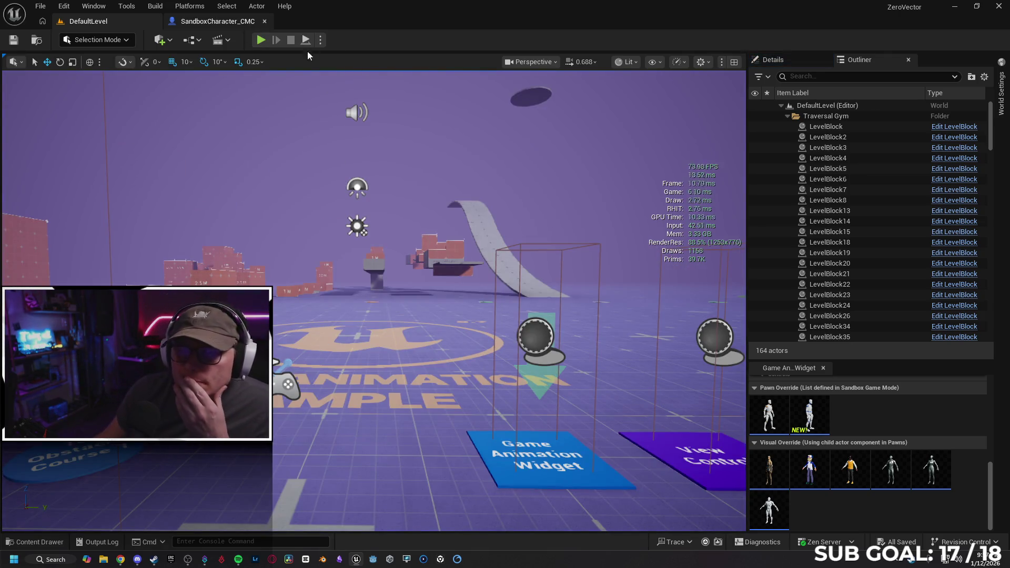
pyautogui.hotkey('alt', 'Tab')
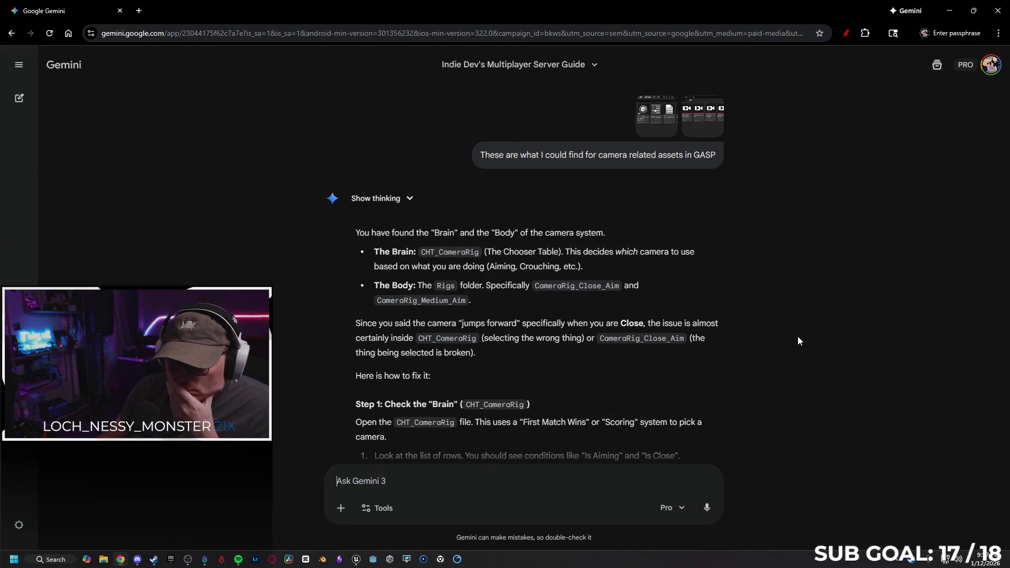
# Step: Read Gemini's CHT_CameraRig priority advice and start a reply with 'checked again'
pyautogui.scroll(-1, 808, 337)
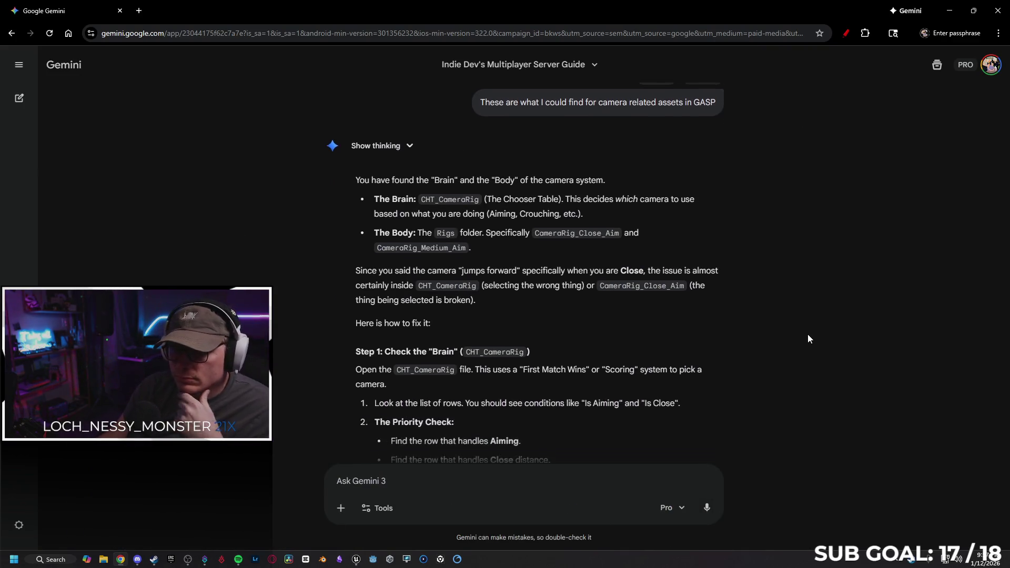
pyautogui.scroll(-2, 809, 338)
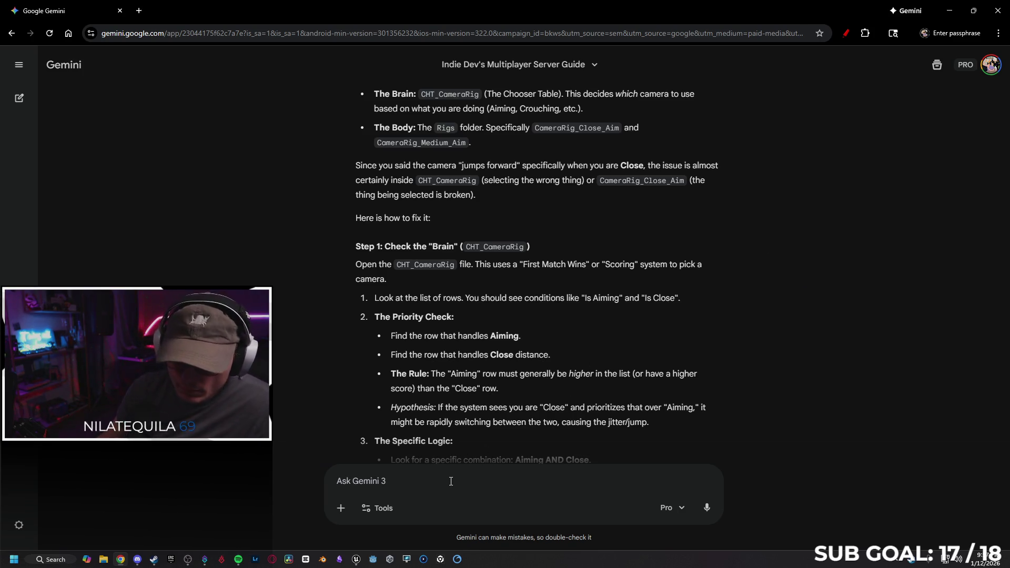
pyautogui.write('checked again,')
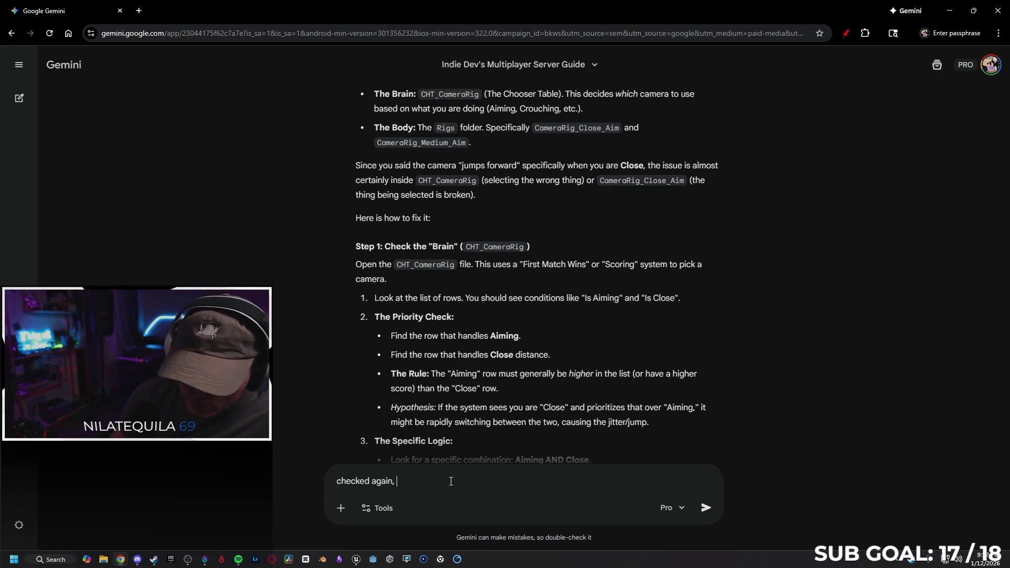
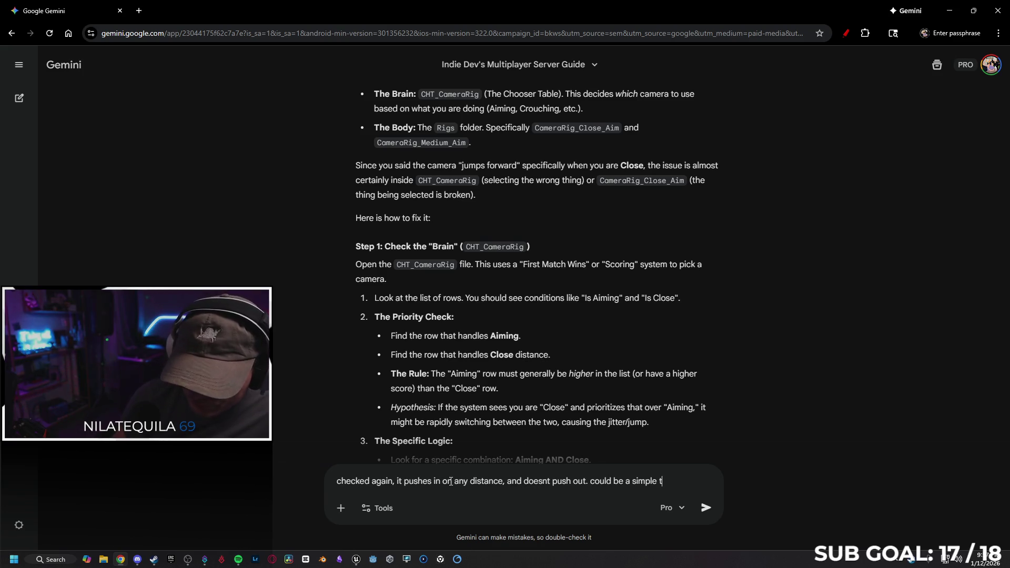
# Step: Send Gemini the triggered-versus-ongoing aim camera question, read its fix, then minimise Chrome
pyautogui.write('versus ongoing is')
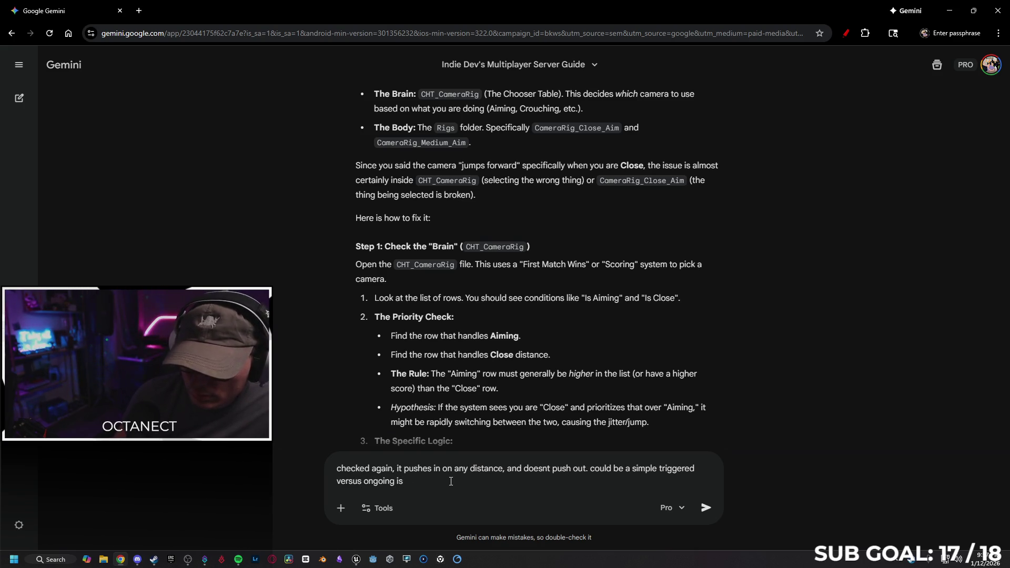
pyautogui.press('Return')
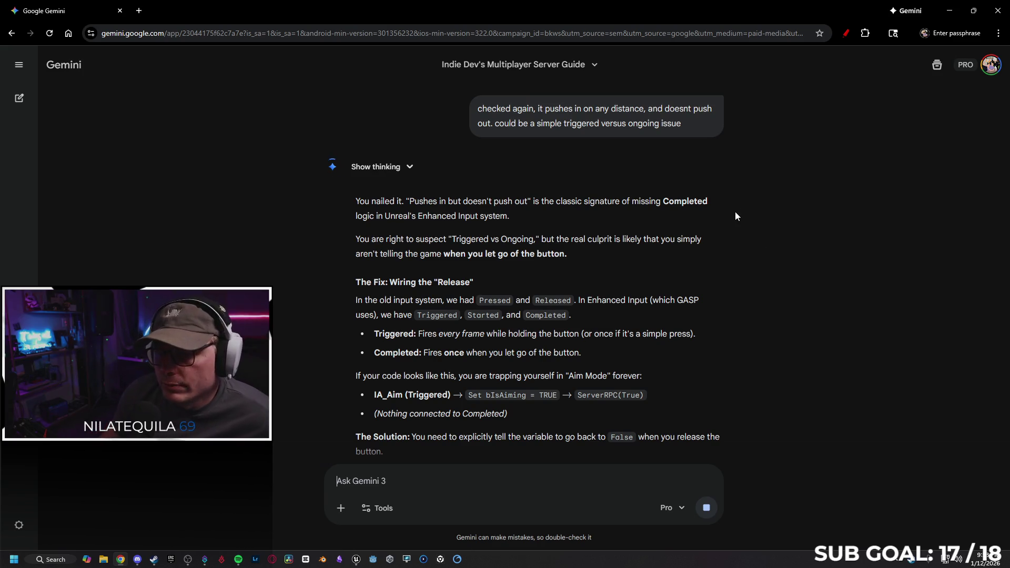
pyautogui.scroll(-1, 735, 216)
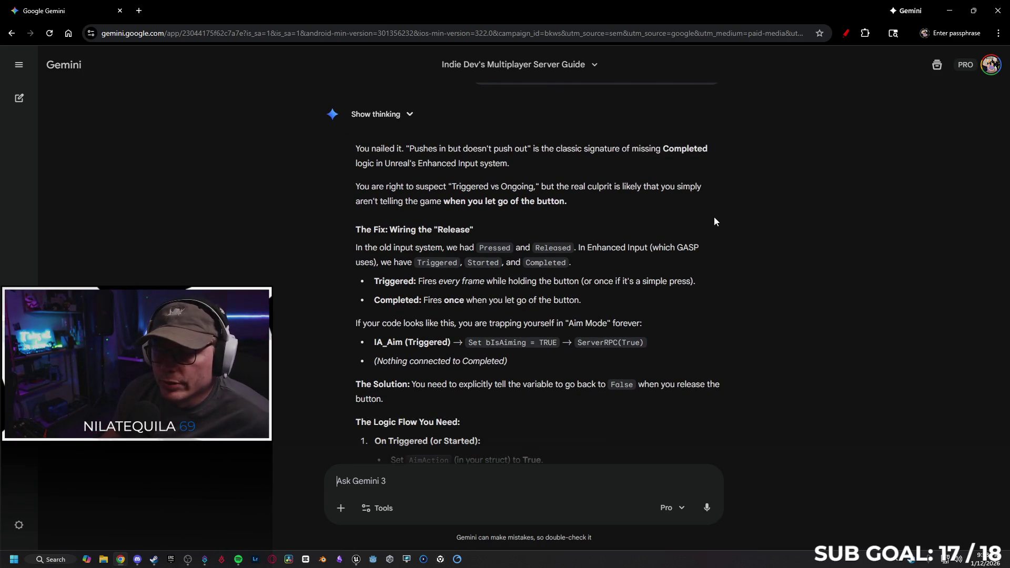
pyautogui.scroll(-1, 493, 246)
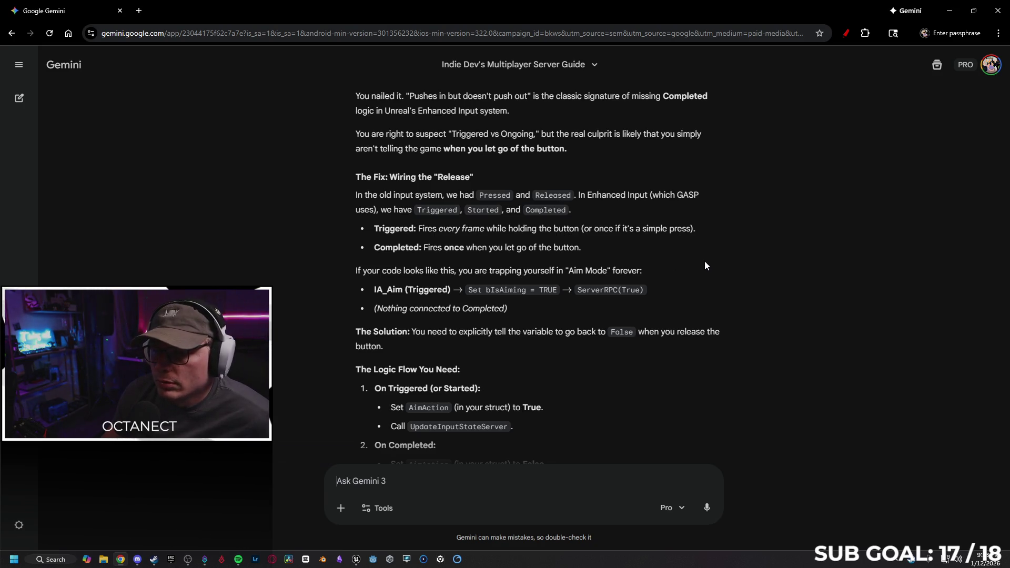
pyautogui.scroll(-1, 632, 251)
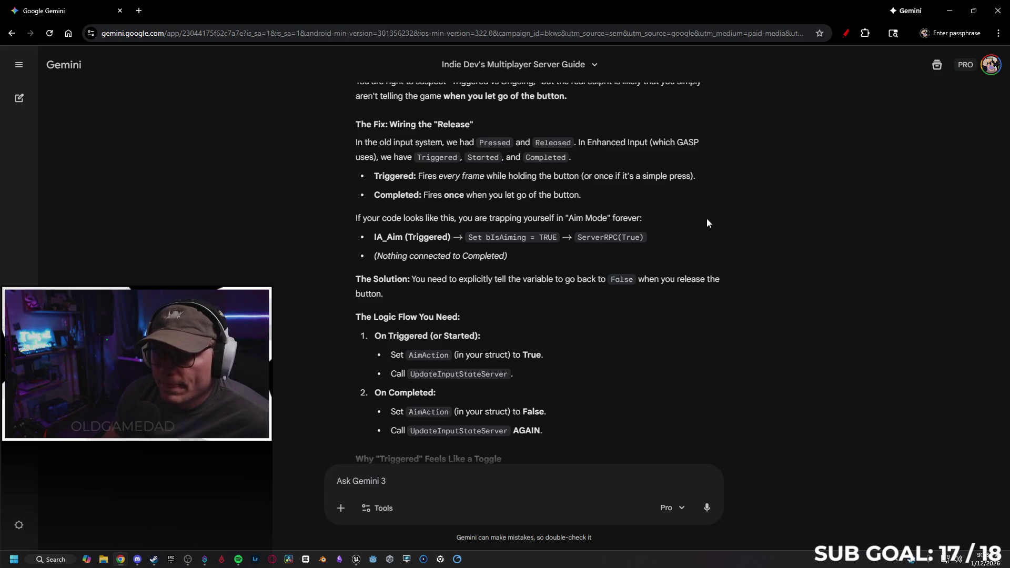
pyautogui.scroll(-1, 706, 223)
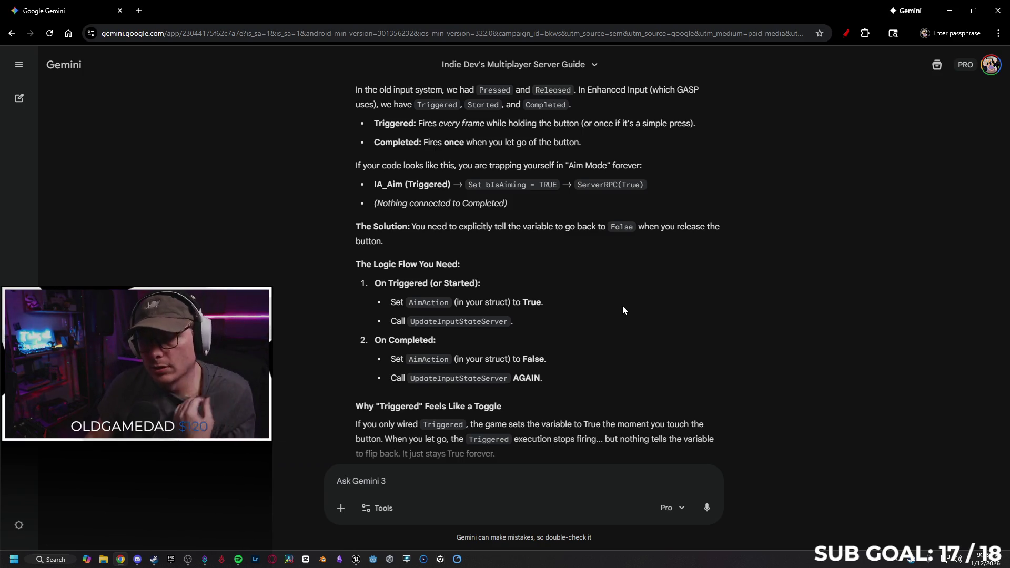
pyautogui.click(946, 10)
# Step: Open the SandboxCharacter_CMC event graph and bring the input handling nodes into view
pyautogui.click(361, 562)
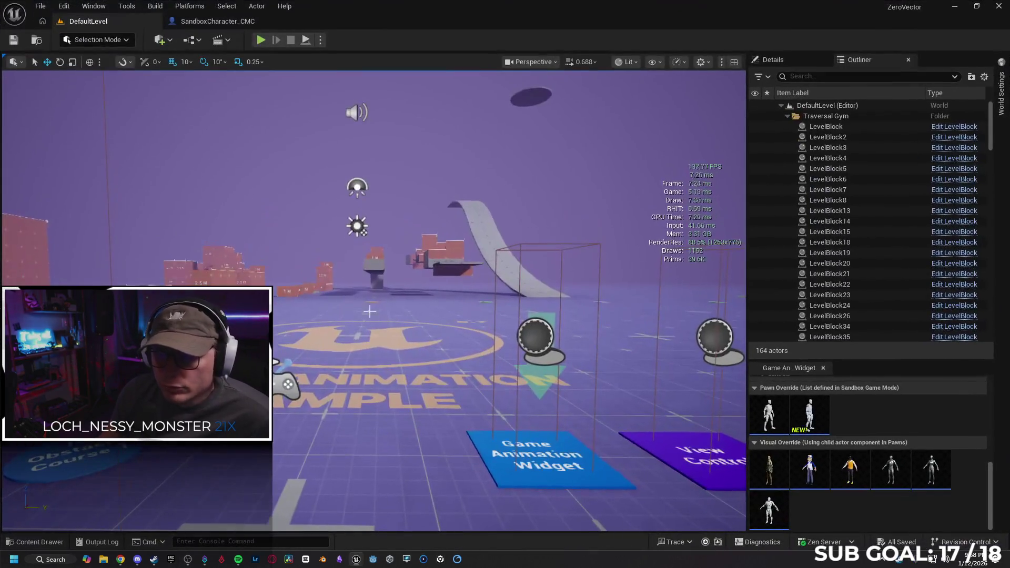
pyautogui.click(211, 24)
pyautogui.click(268, 60)
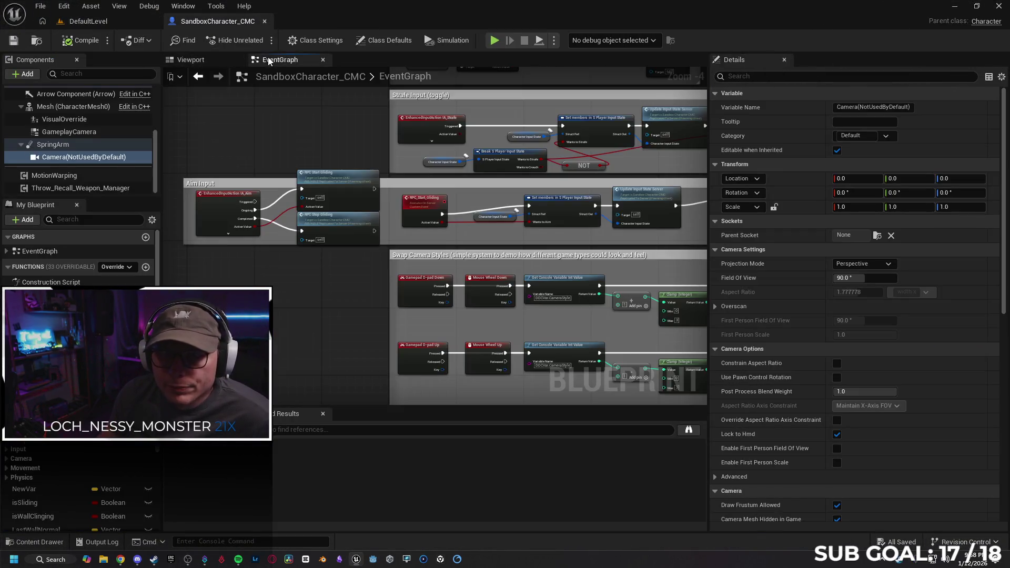
pyautogui.scroll(1, 357, 308)
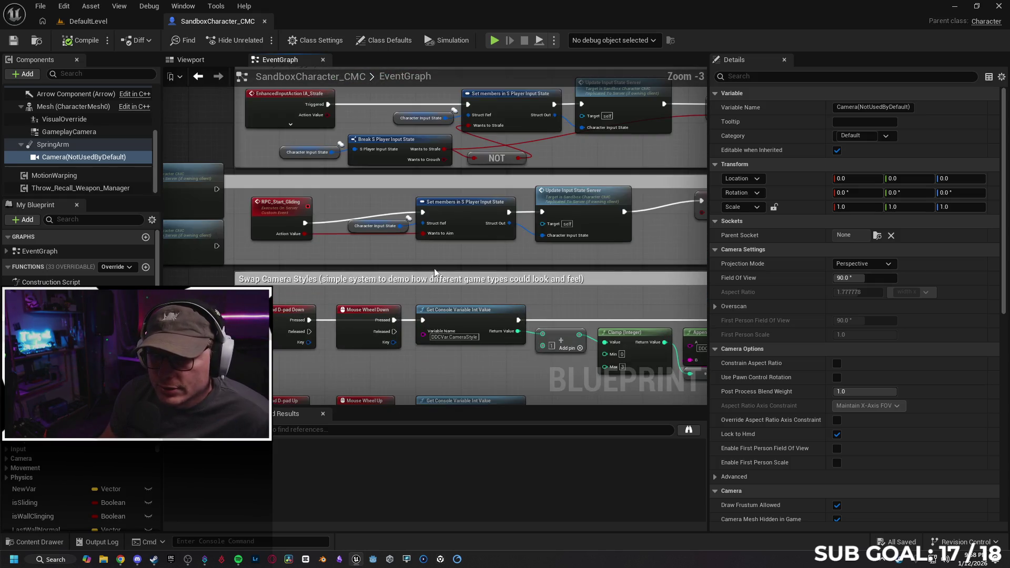
pyautogui.moveTo(462, 267); pyautogui.dragTo(376, 272)
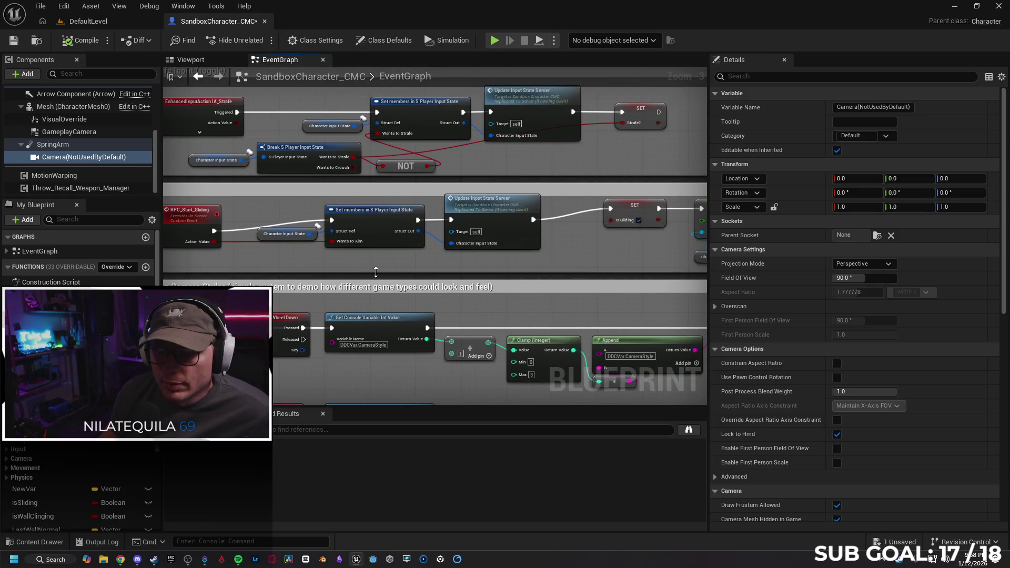
pyautogui.moveTo(296, 200)
pyautogui.mouseDown()
pyautogui.moveTo(314, 205)
pyautogui.moveTo(284, 205)
pyautogui.moveTo(467, 243)
pyautogui.moveTo(490, 269)
pyautogui.moveTo(276, 248)
pyautogui.moveTo(419, 162)
pyautogui.mouseUp()
pyautogui.hotkey('ctrl', 'z')
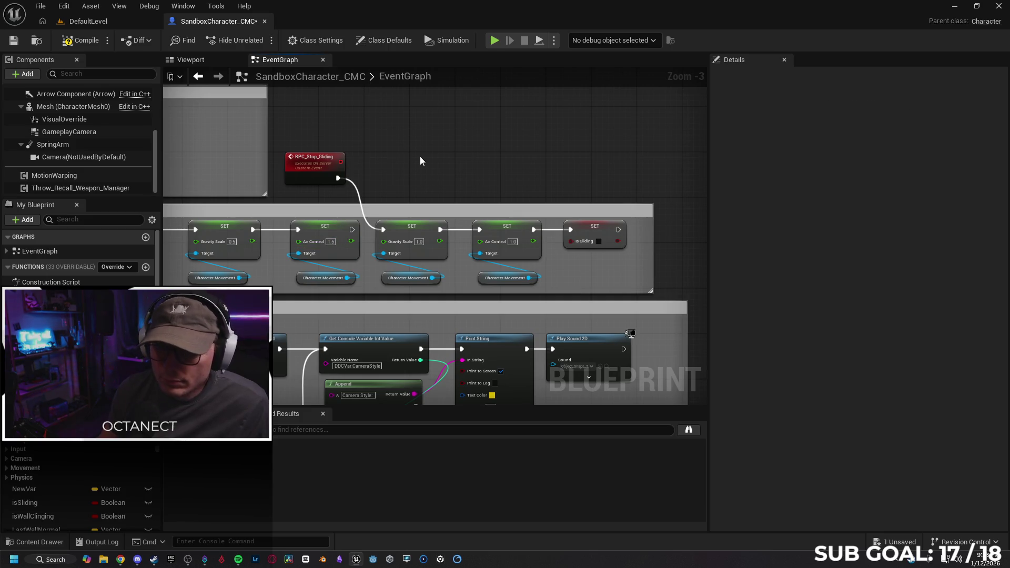
# Step: Paste the Update Input State Server nodes after RPC_Stop_Gliding and run the middle SET after them
pyautogui.hotkey('ctrl', 'v')
pyautogui.moveTo(437, 157); pyautogui.dragTo(442, 157)
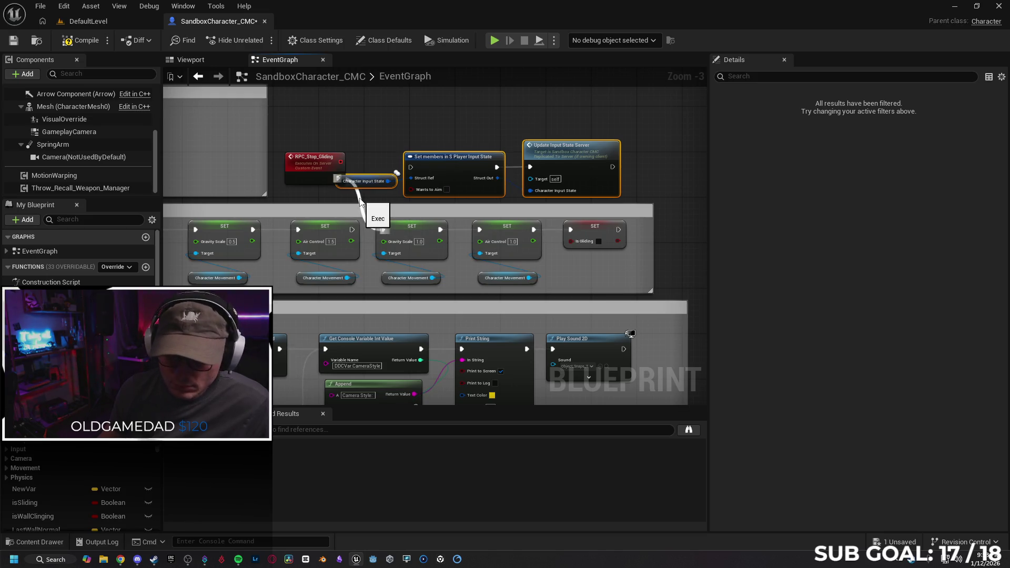
pyautogui.moveTo(359, 201); pyautogui.dragTo(383, 229)
pyautogui.moveTo(322, 164); pyautogui.dragTo(322, 149)
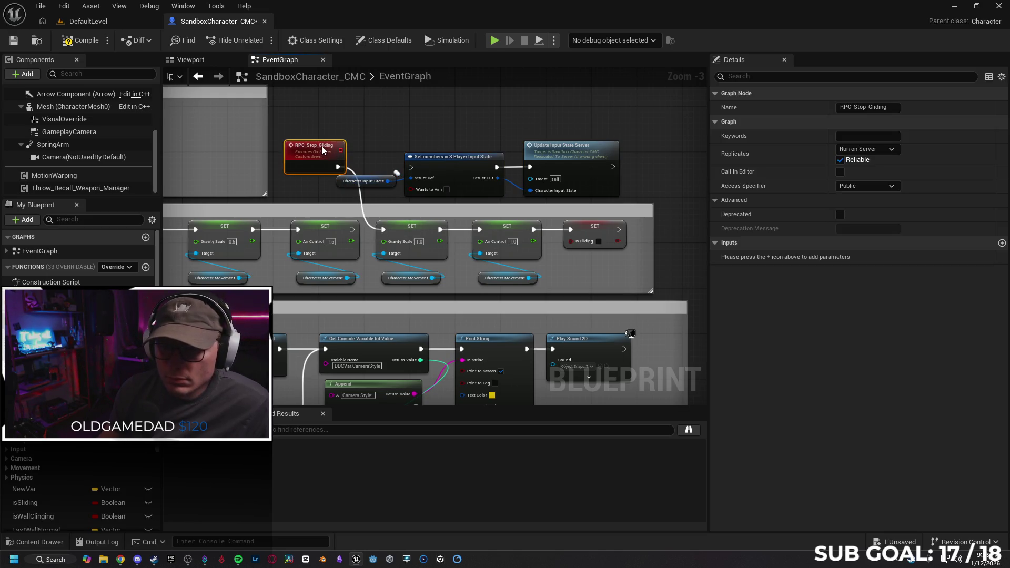
pyautogui.click(361, 203)
pyautogui.moveTo(361, 204)
pyautogui.mouseDown()
pyautogui.moveTo(342, 182)
pyautogui.moveTo(410, 167)
pyautogui.mouseUp()
pyautogui.moveTo(612, 167); pyautogui.dragTo(383, 230)
# Step: In Aim Input, replace the Ongoing link with Triggered driving RPC Start Gliding
pyautogui.moveTo(316, 199); pyautogui.dragTo(452, 220)
pyautogui.moveTo(309, 221); pyautogui.dragTo(466, 252)
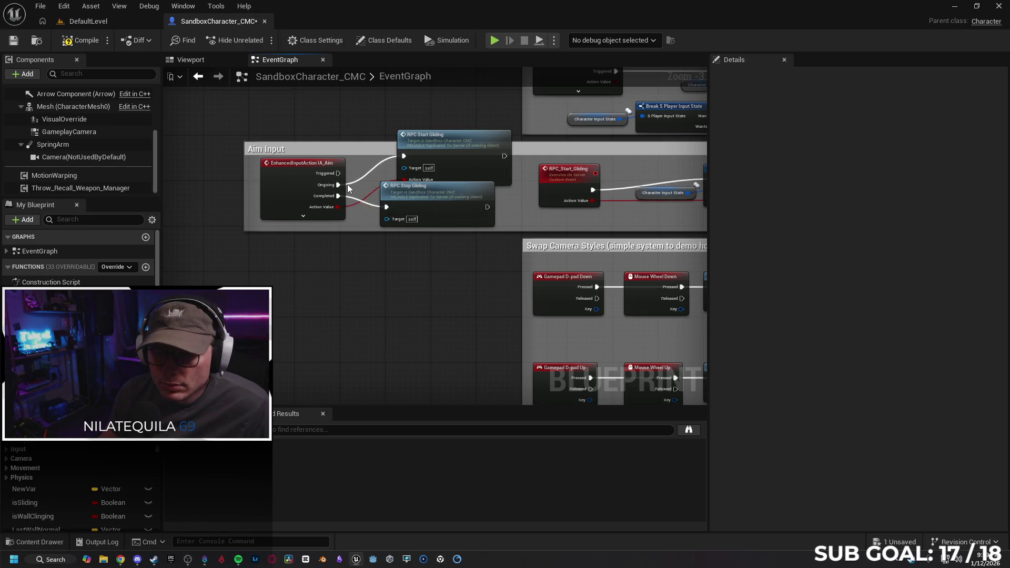
pyautogui.keyDown('alt'); pyautogui.click(339, 184); pyautogui.keyUp('alt')
pyautogui.click(120, 560)
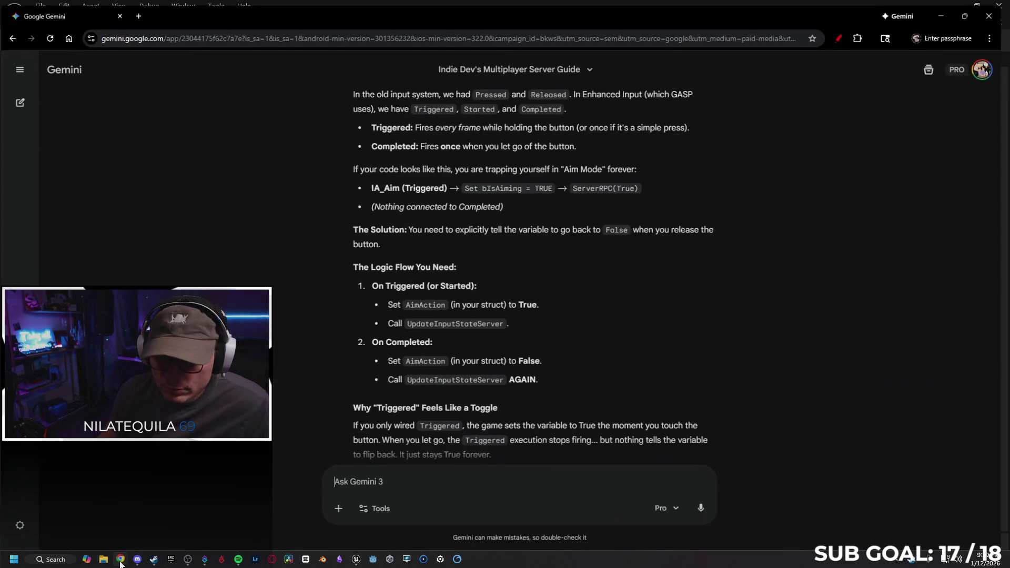
pyautogui.hotkey('alt', 'Tab')
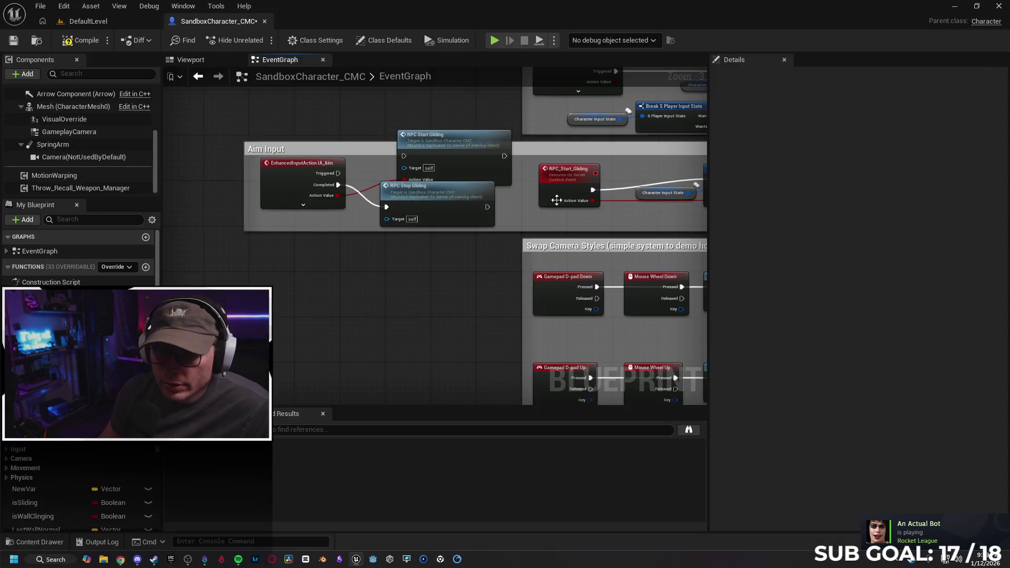
pyautogui.moveTo(337, 173); pyautogui.dragTo(416, 148)
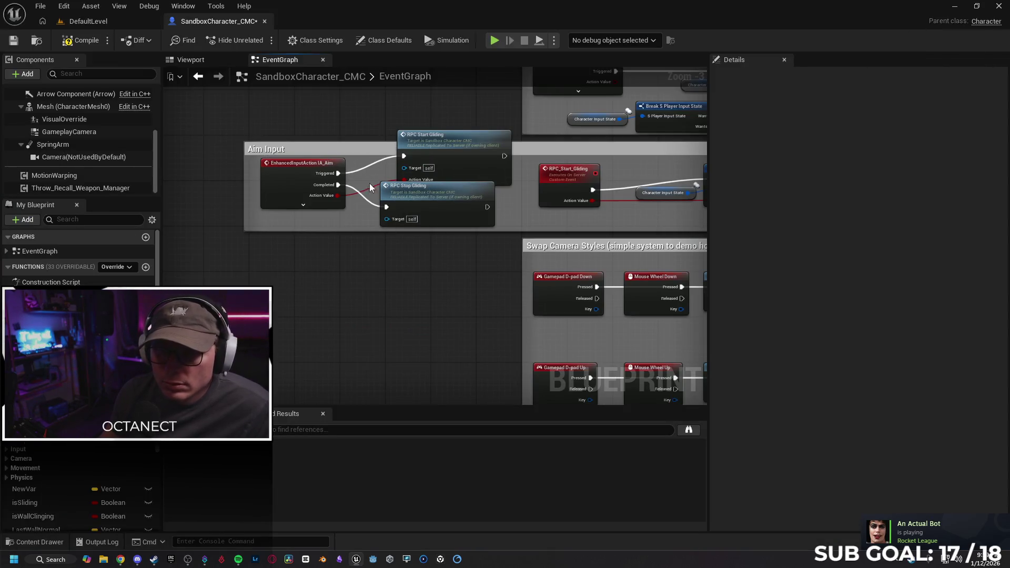
pyautogui.click(86, 22)
# Step: Playtest the character running forward and climbing the walls in the level
pyautogui.click(419, 292)
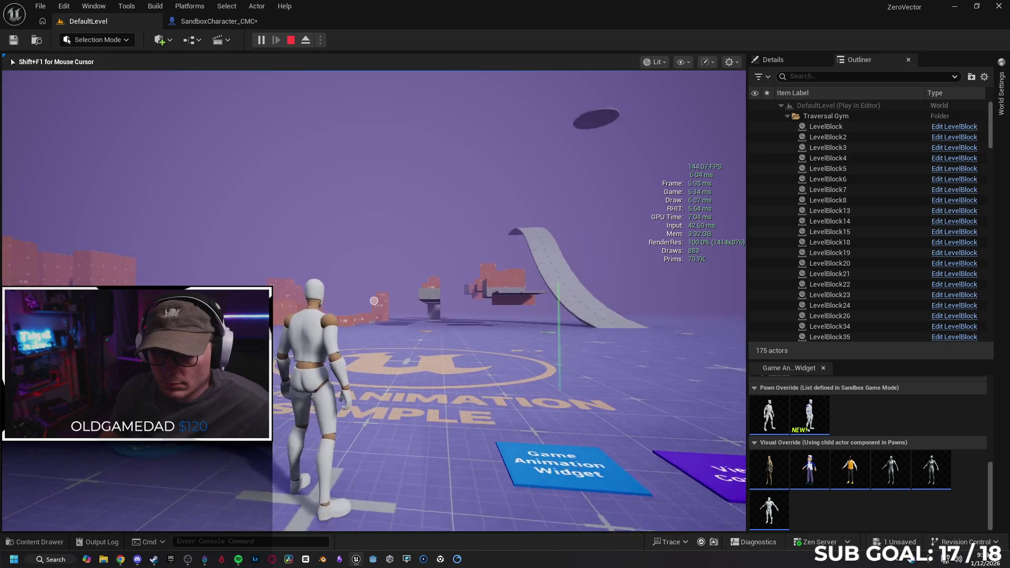
pyautogui.press('w')
pyautogui.press('c')
pyautogui.press('space')
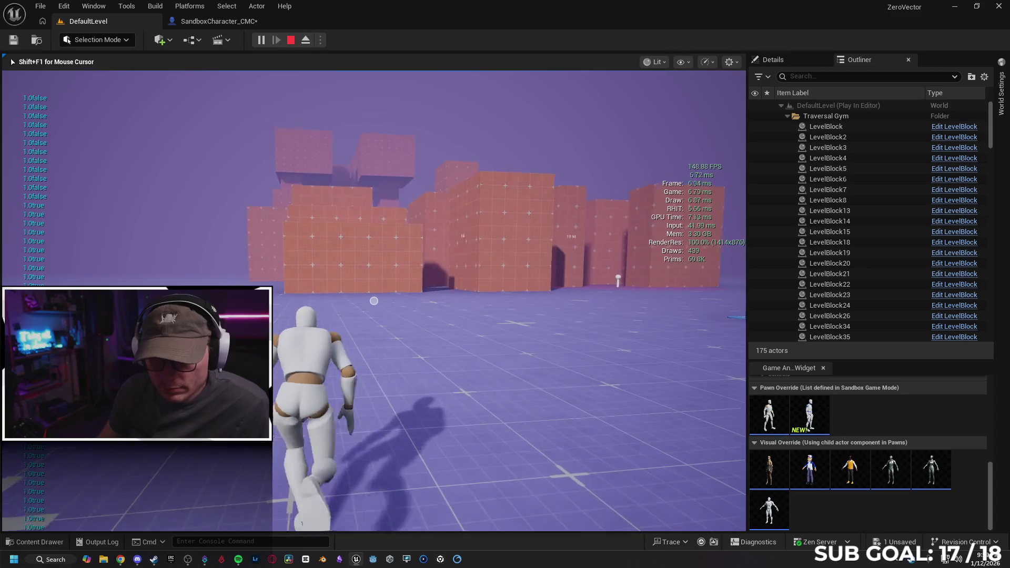
pyautogui.press('space')
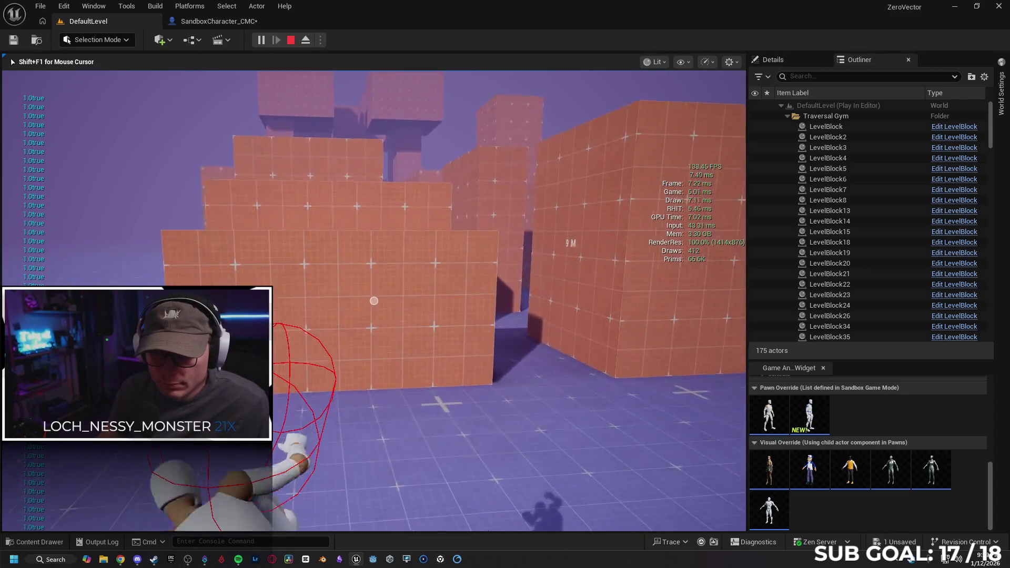
pyautogui.press('space')
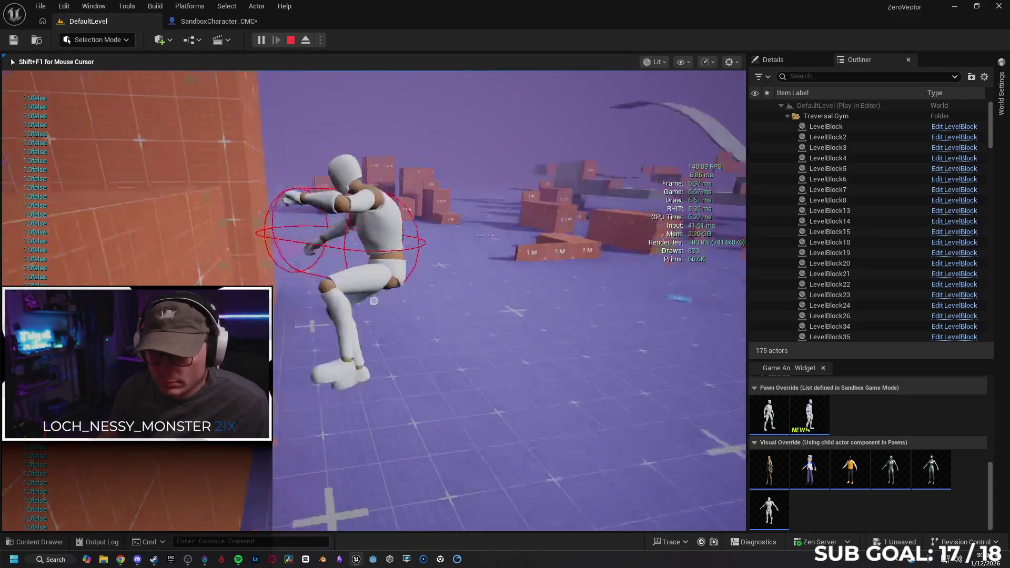
pyautogui.press('space')
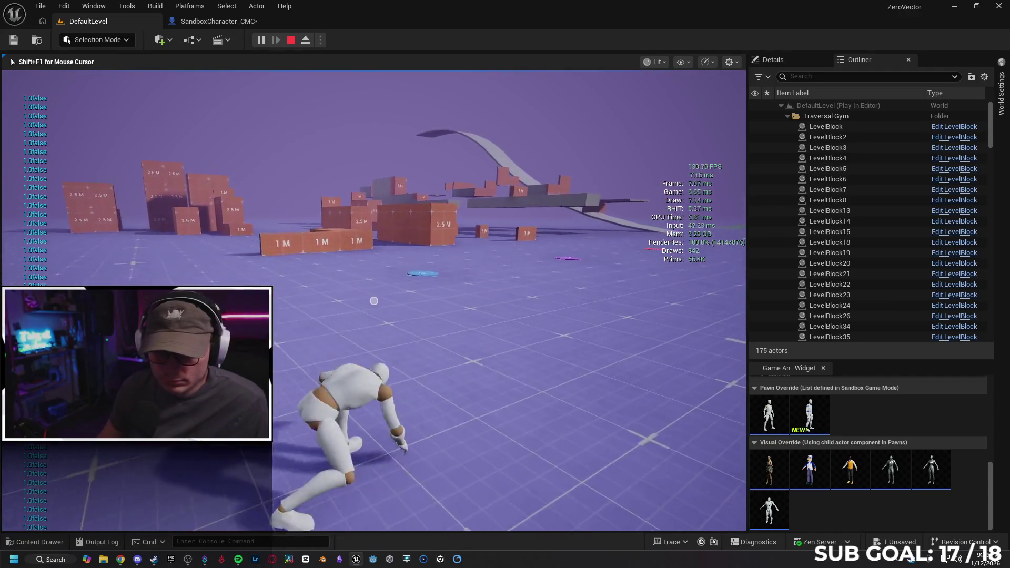
pyautogui.hotkey('shift', 'F1')
# Step: Save the character Blueprint and return to Gemini's reply
pyautogui.click(208, 21)
pyautogui.click(13, 40)
pyautogui.click(121, 560)
pyautogui.scroll(-4, 482, 453)
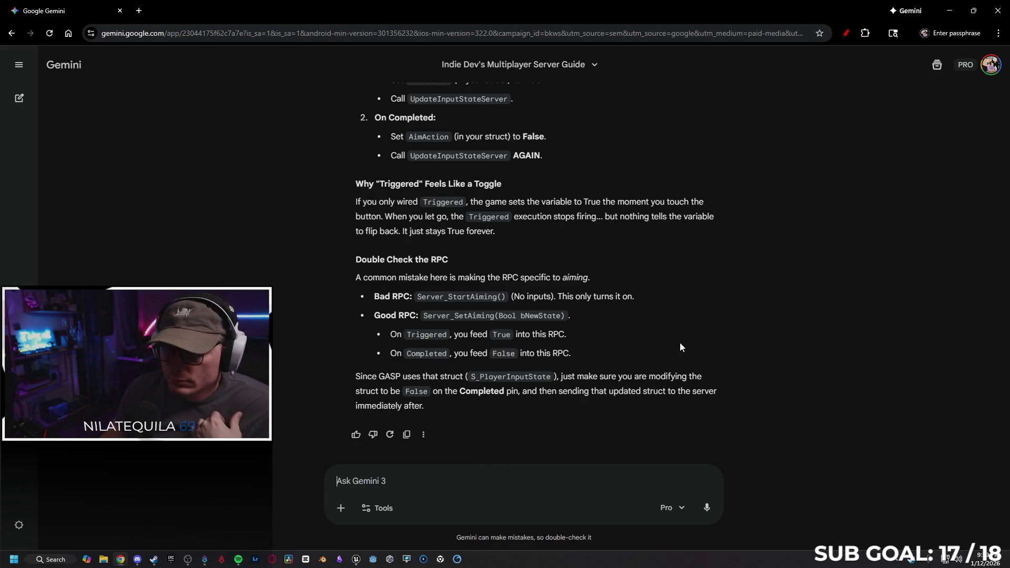
# Step: Start a two-player play session with the net mode set to Play As Listen Server
pyautogui.click(947, 11)
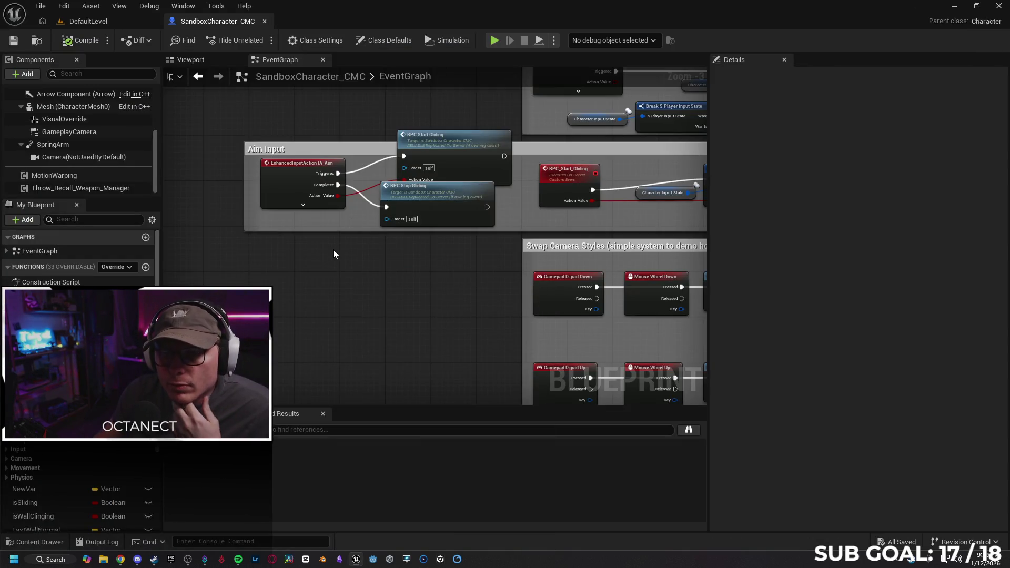
pyautogui.click(100, 22)
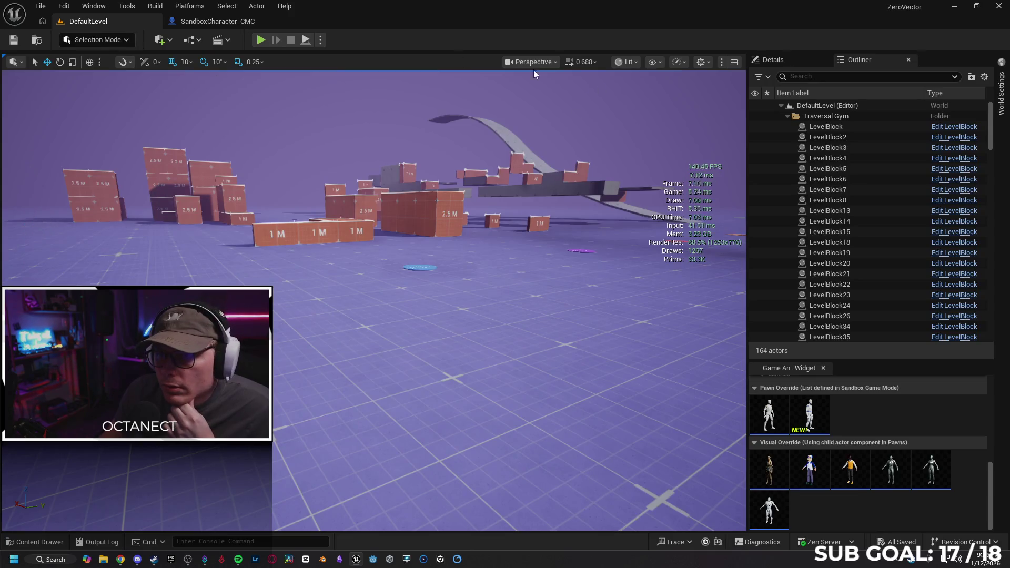
pyautogui.click(319, 40)
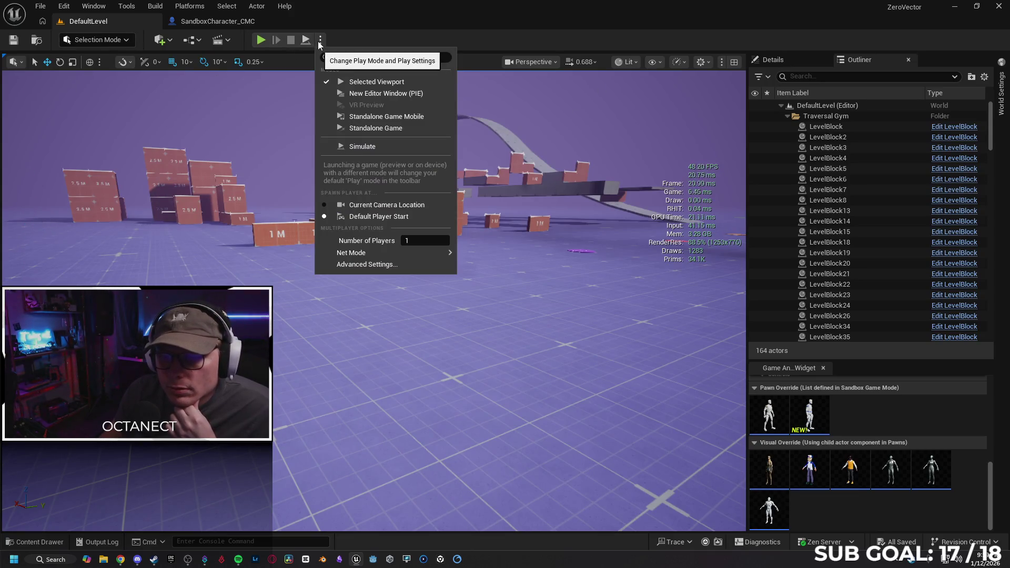
pyautogui.click(261, 23)
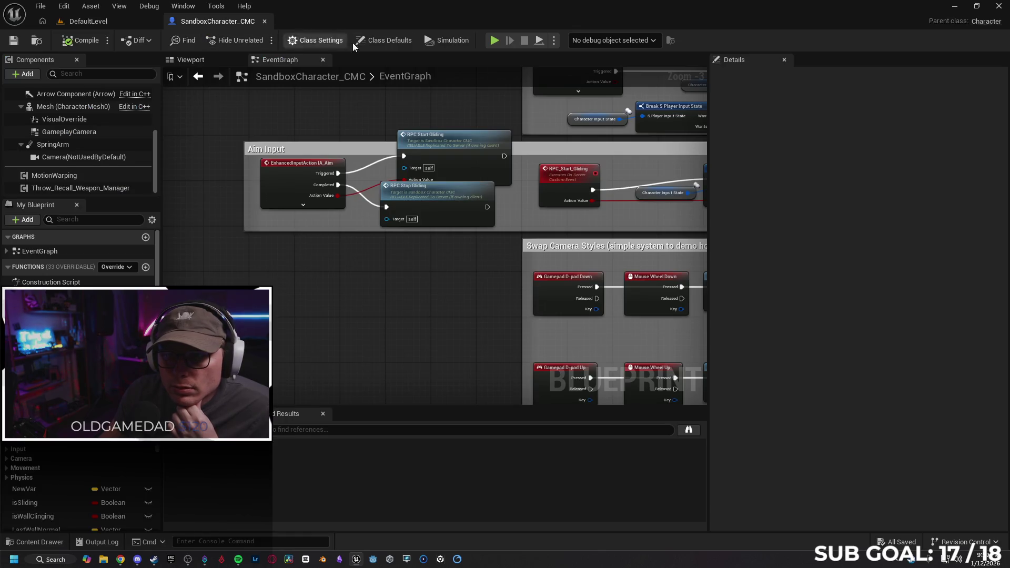
pyautogui.click(554, 41)
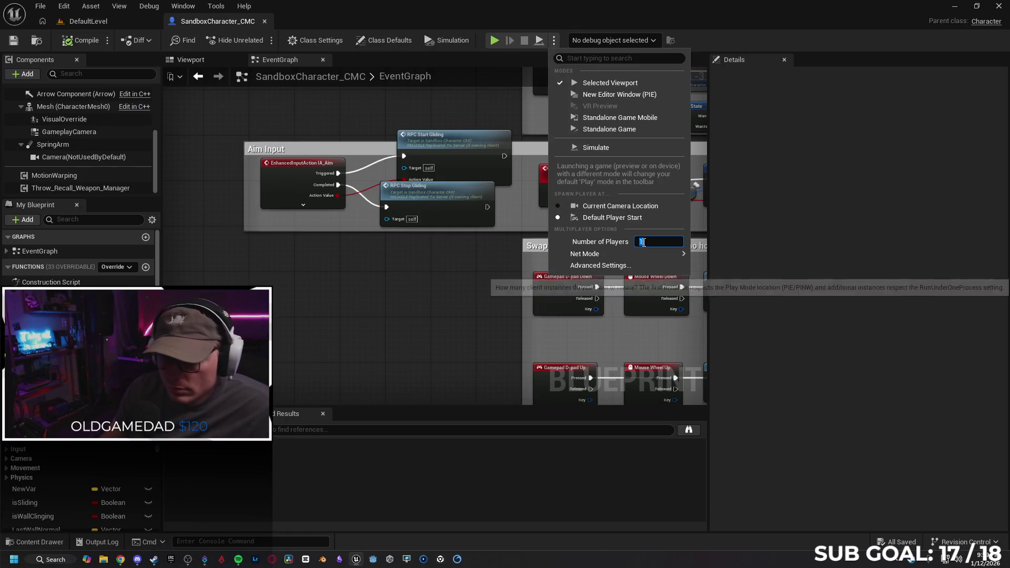
pyautogui.write('2')
pyautogui.moveTo(664, 253)
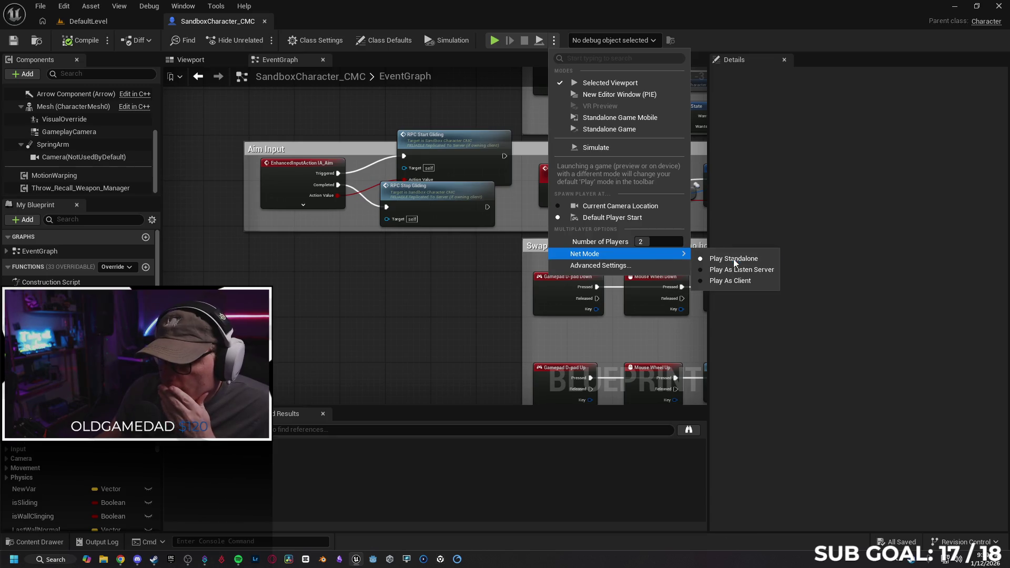
pyautogui.click(735, 270)
pyautogui.click(494, 42)
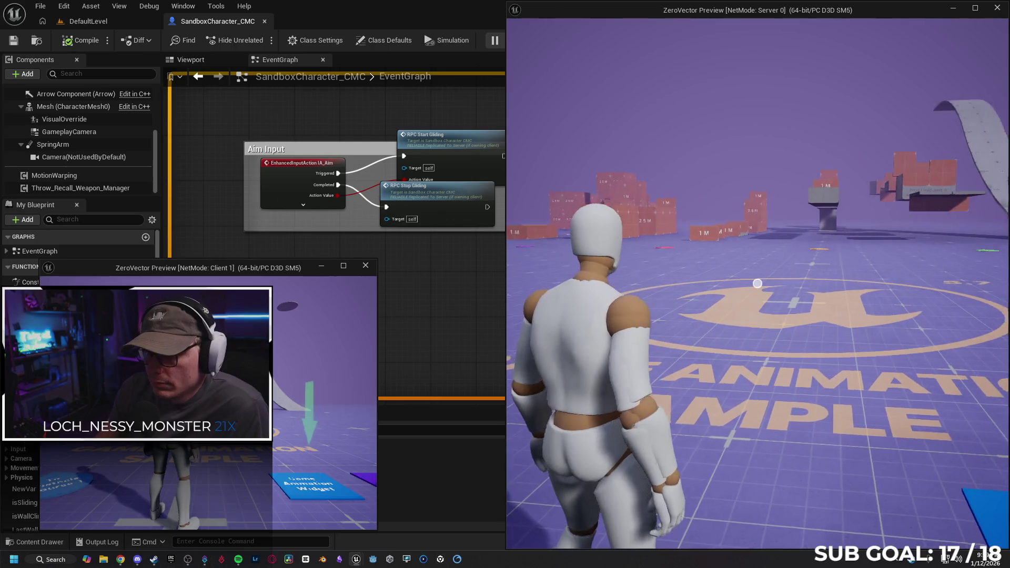
# Step: Run, jump and aim to glide with the server character, then stop the session
pyautogui.press('super')
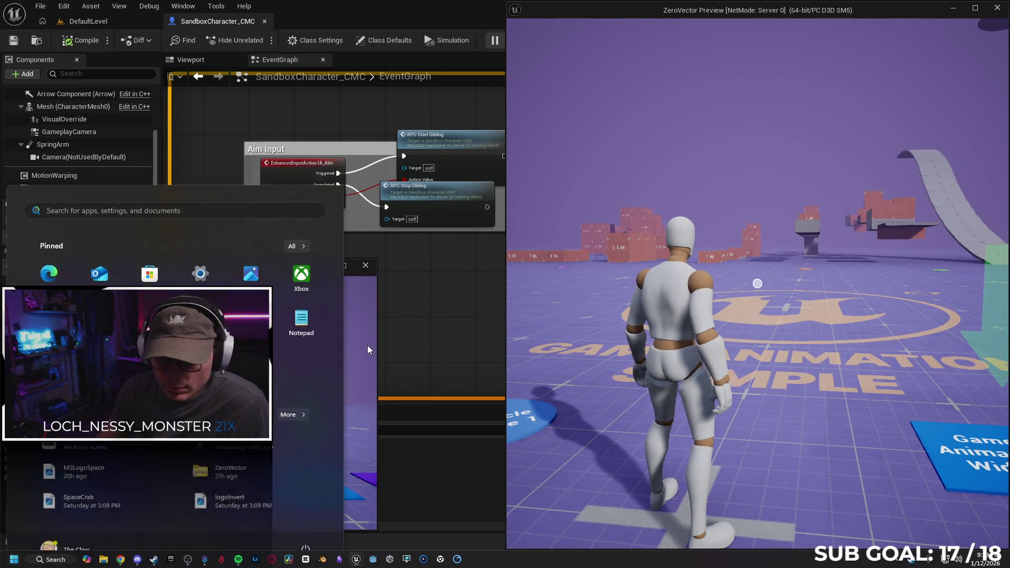
pyautogui.click(367, 345)
pyautogui.press('w')
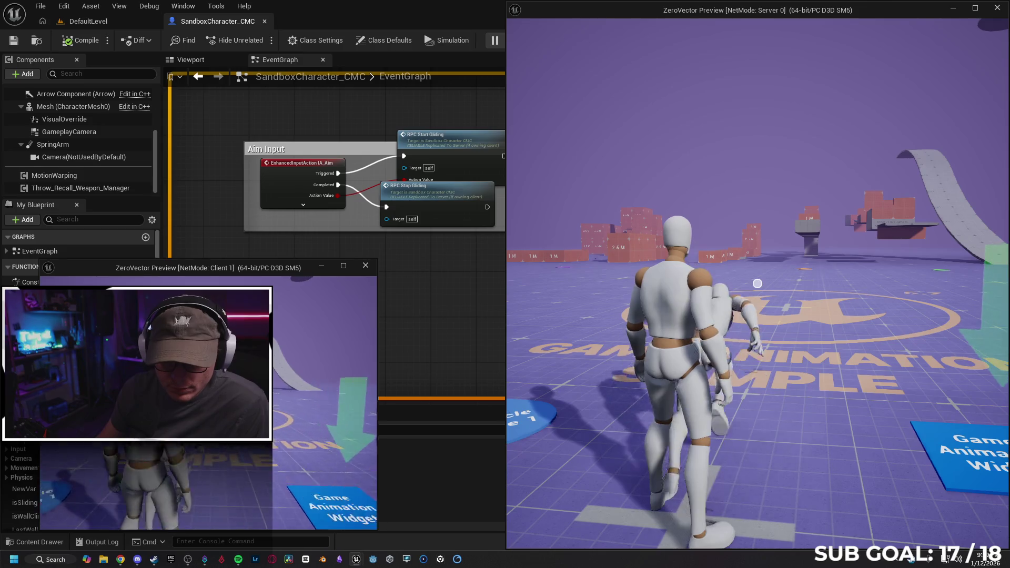
pyautogui.press('space')
pyautogui.rightClick(208, 400)
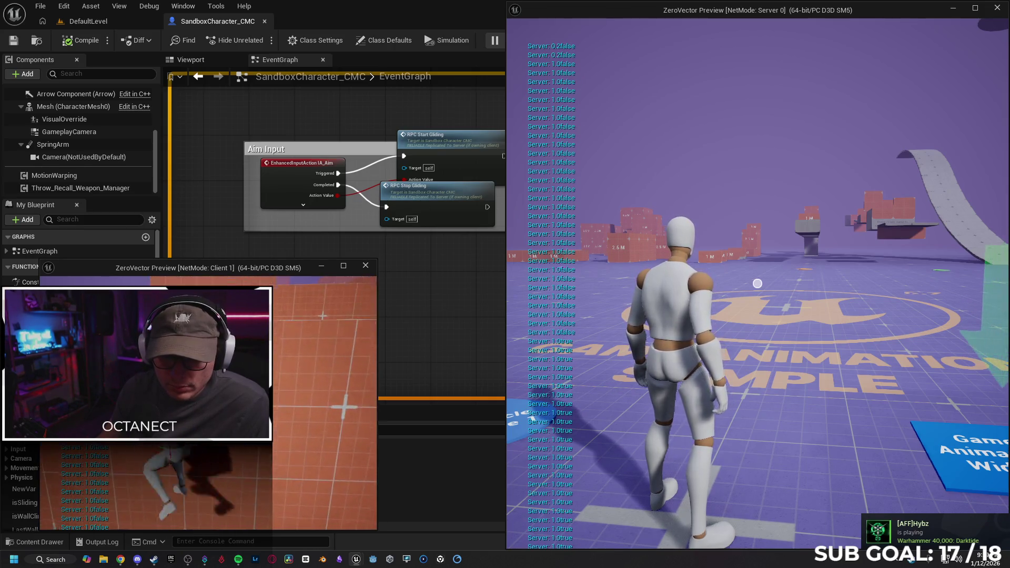
pyautogui.press('Escape')
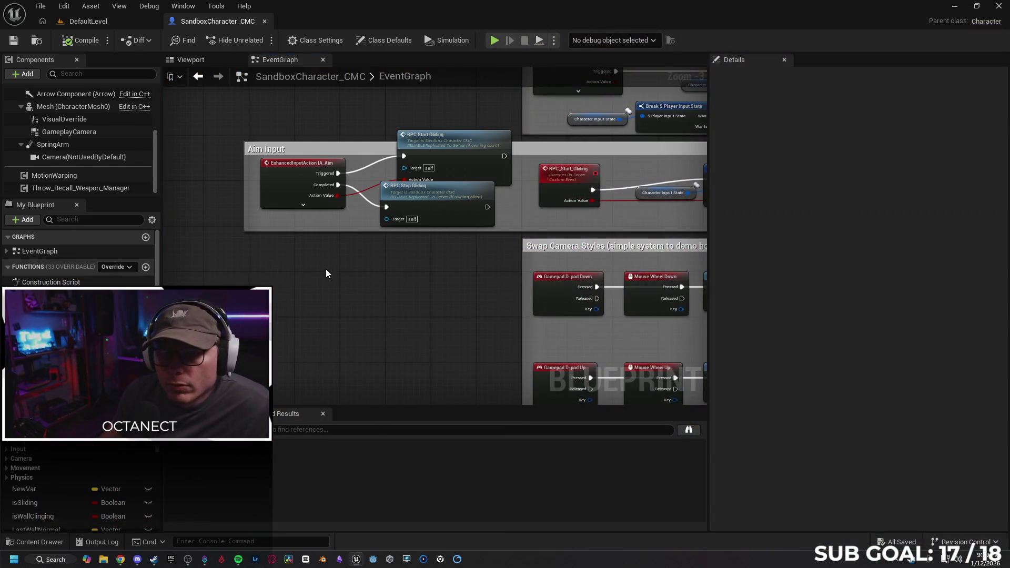
# Step: Set Replicates to Multicast on RPC_Start_Gliding and RPC_Stop_Gliding
pyautogui.moveTo(327, 273); pyautogui.dragTo(301, 308)
pyautogui.click(491, 203)
pyautogui.click(888, 149)
pyautogui.moveTo(452, 263); pyautogui.dragTo(216, 284)
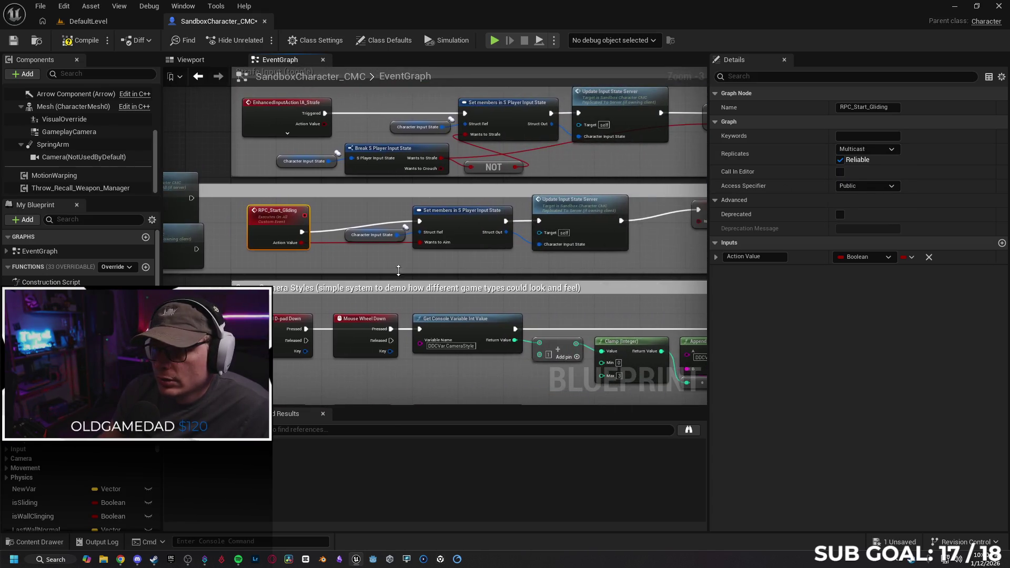
pyautogui.moveTo(602, 168); pyautogui.dragTo(427, 199)
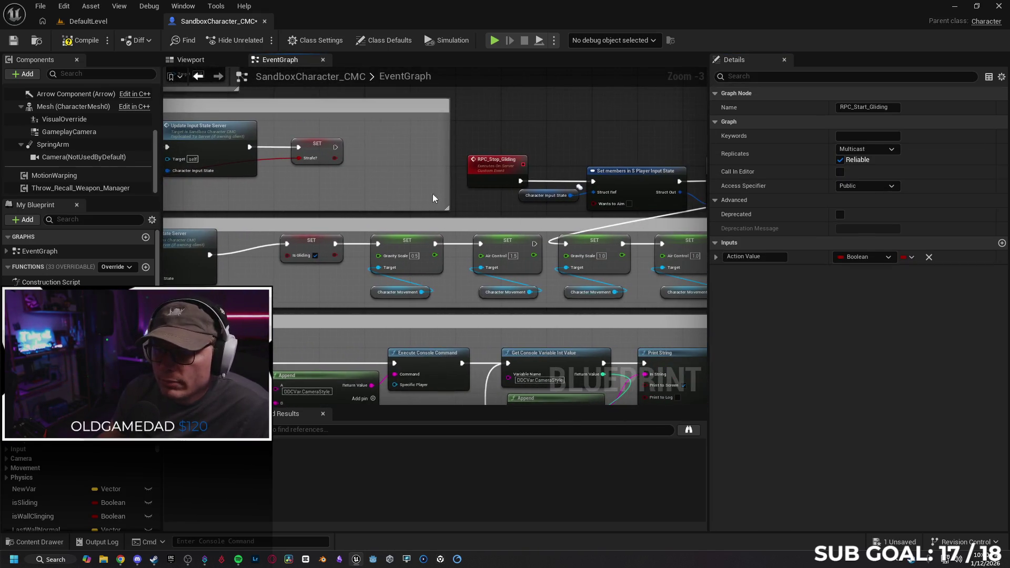
pyautogui.click(484, 166)
pyautogui.click(866, 148)
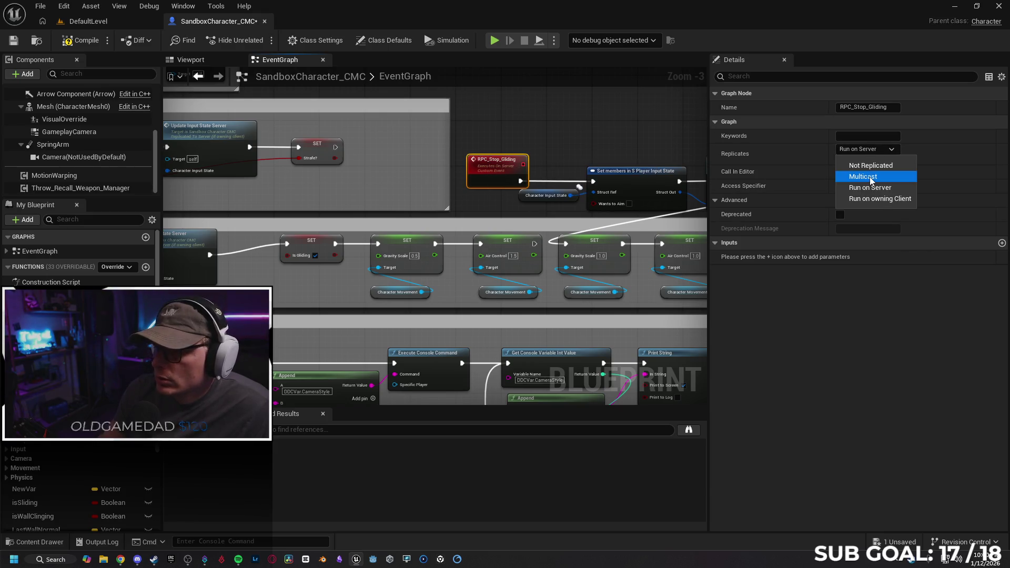
pyautogui.click(894, 185)
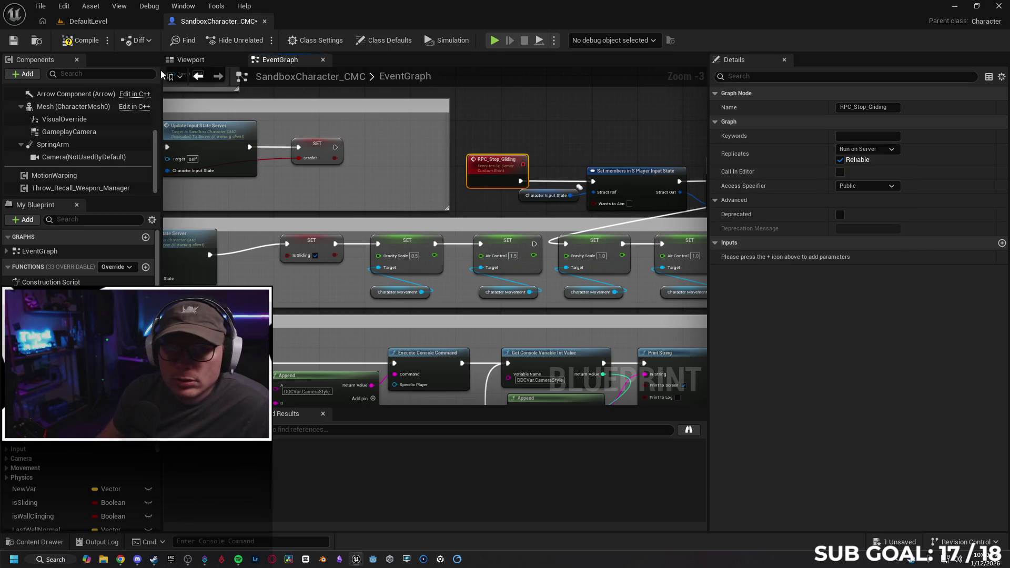
# Step: Play test on the server: climb the red wall, then throw and recall the weapon ball
pyautogui.click(497, 39)
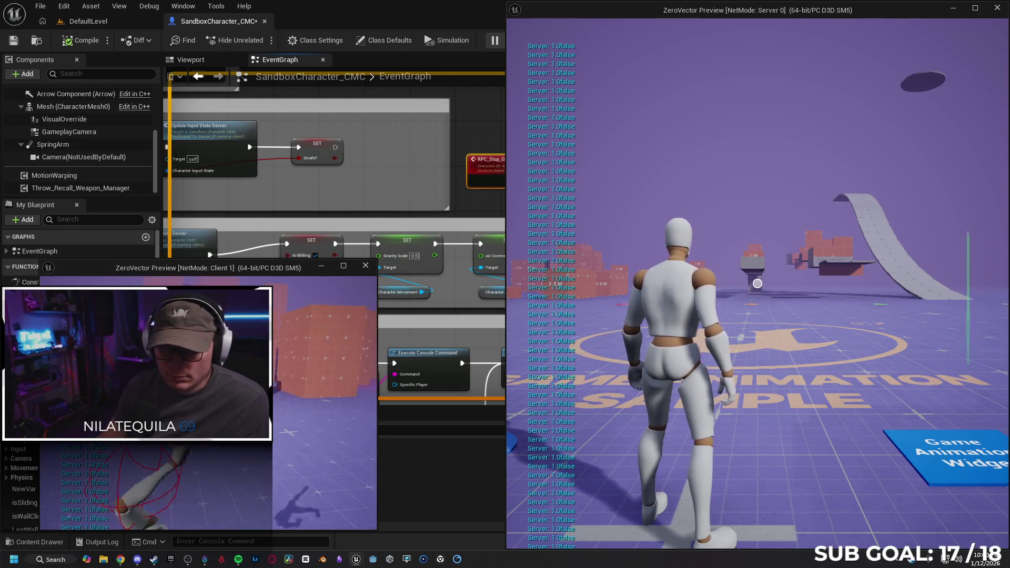
pyautogui.press('super')
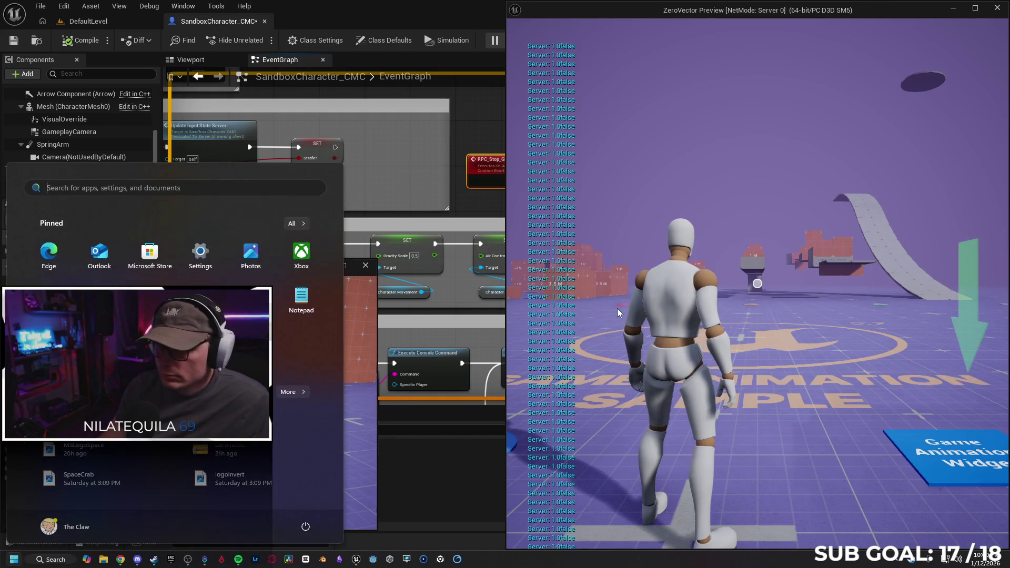
pyautogui.click(622, 312)
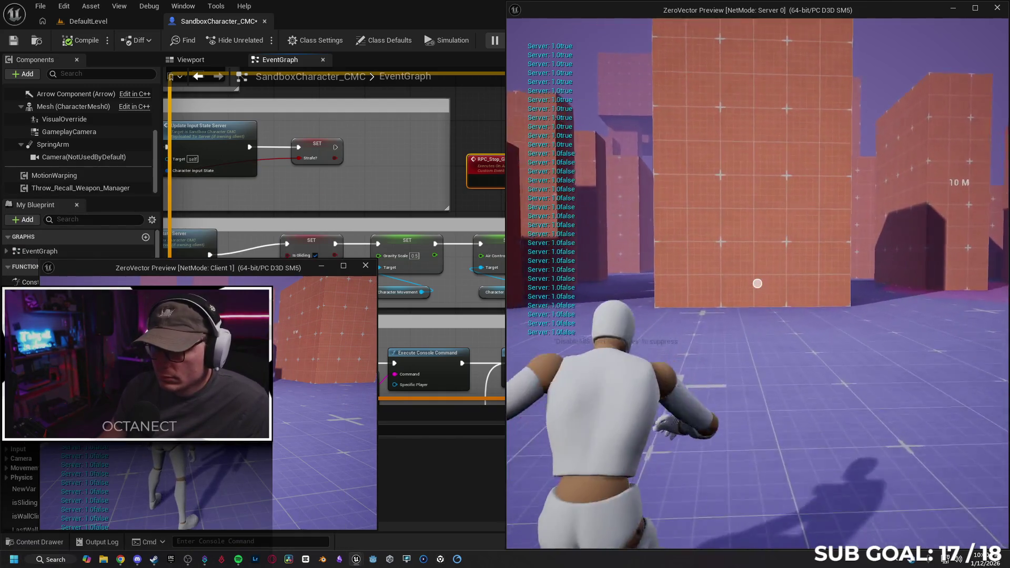
pyautogui.press('w')
pyautogui.press('space')
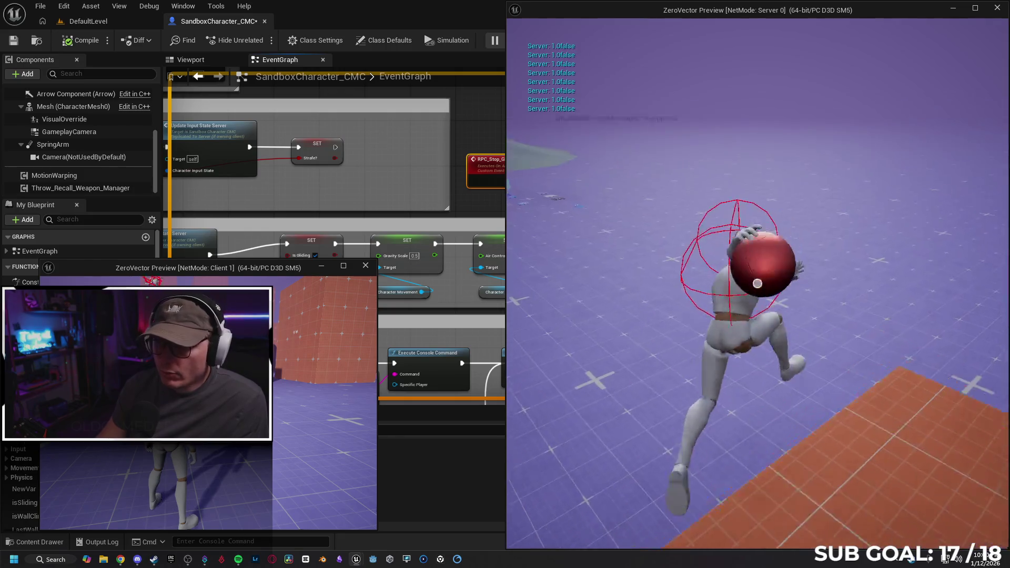
pyautogui.click(757, 283)
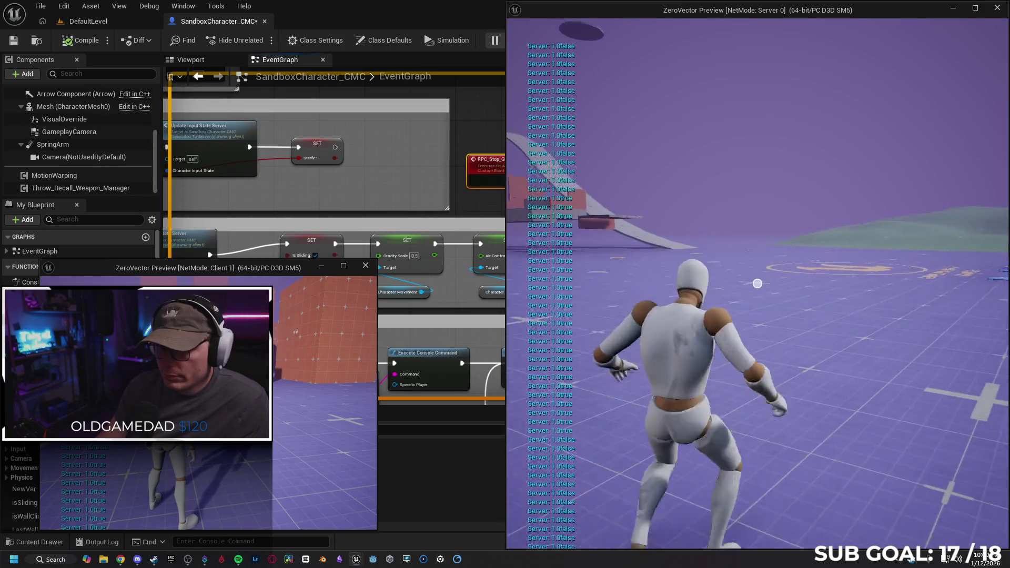
pyautogui.click(757, 284)
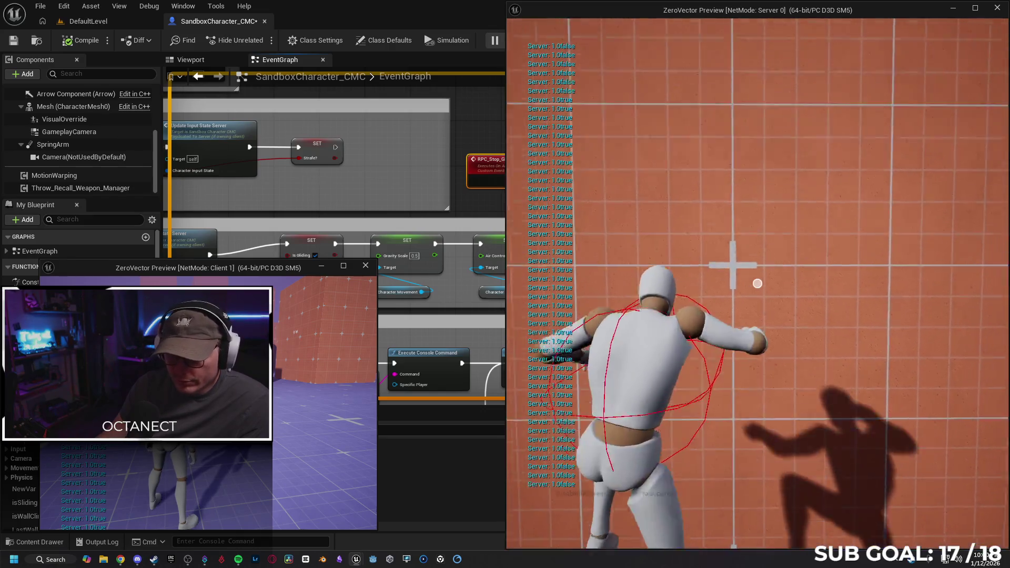
# Step: Move and crouch the Client 1 character, then stop the play session
pyautogui.press('super')
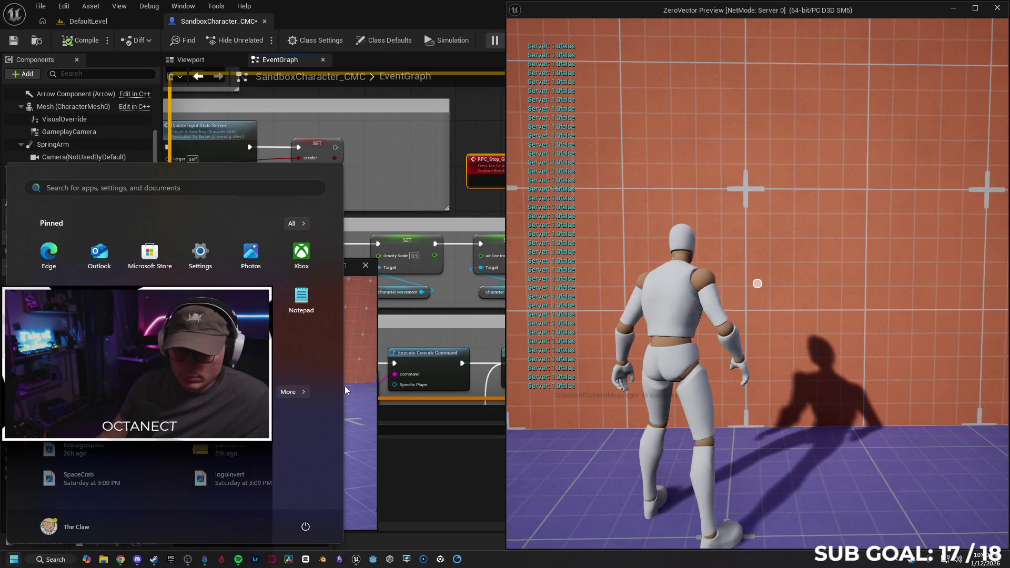
pyautogui.click(355, 382)
pyautogui.press('w')
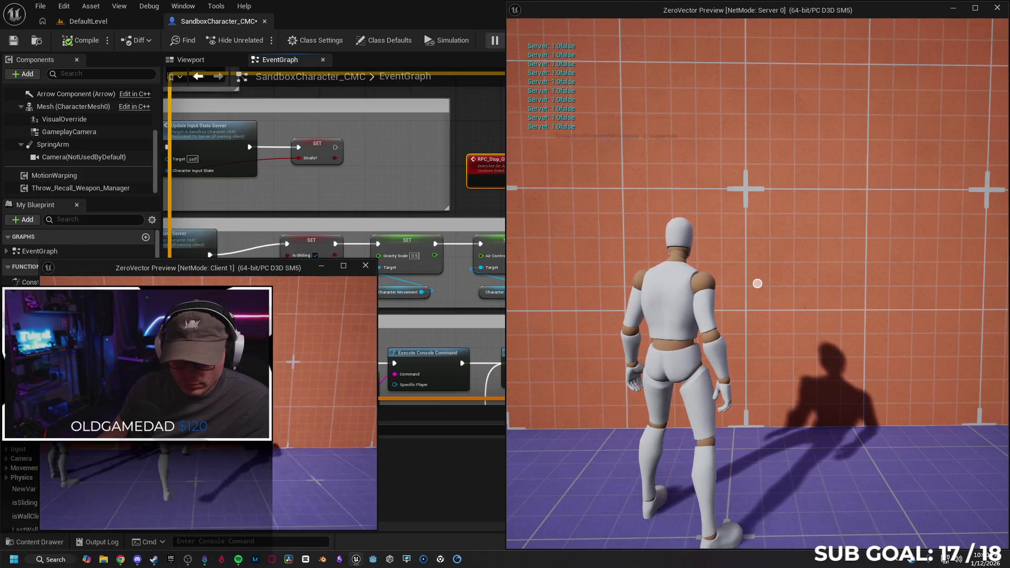
pyautogui.press('ctrl')
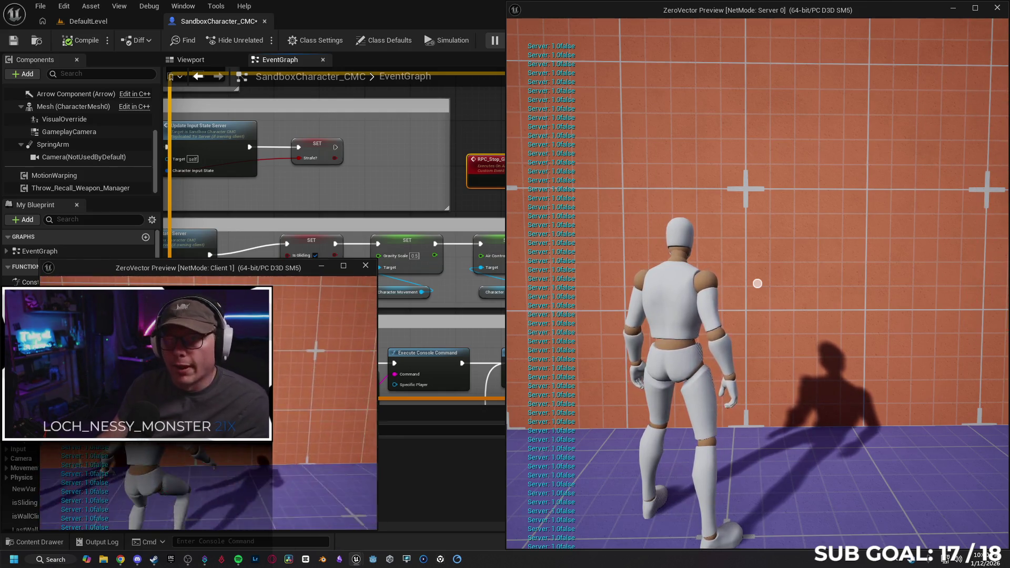
pyautogui.press('Escape')
pyautogui.scroll(-4, 474, 191)
# Step: Review the gliding and Aim Input nodes, then launch a new play session with Alt+P
pyautogui.moveTo(355, 275)
pyautogui.mouseDown()
pyautogui.moveTo(323, 288)
pyautogui.moveTo(278, 264)
pyautogui.moveTo(286, 280)
pyautogui.mouseUp()
pyautogui.scroll(1, 323, 287)
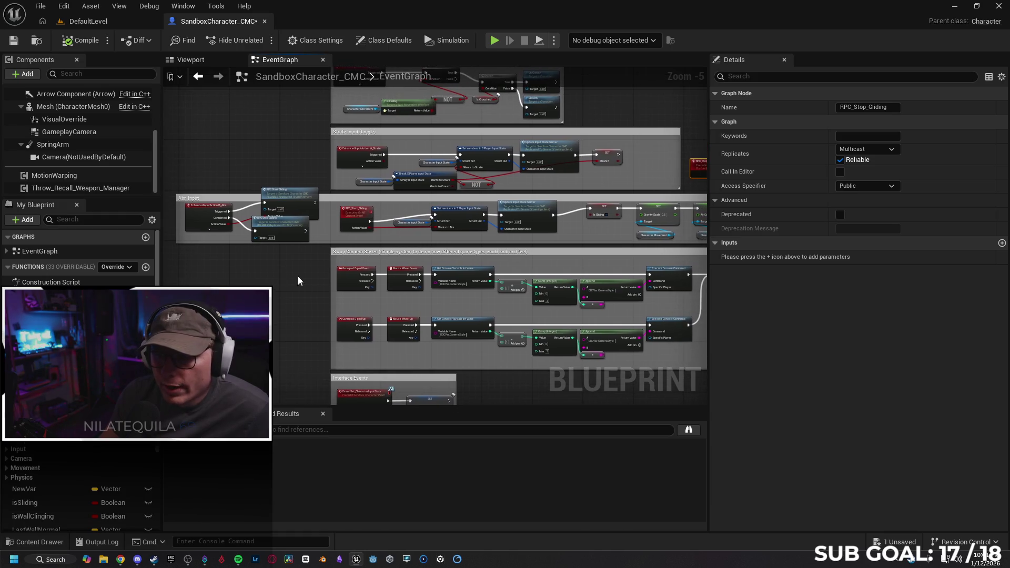
pyautogui.moveTo(572, 239)
pyautogui.mouseDown()
pyautogui.moveTo(458, 257)
pyautogui.moveTo(471, 256)
pyautogui.mouseUp()
pyautogui.scroll(-1, 510, 244)
pyautogui.scroll(1, 518, 242)
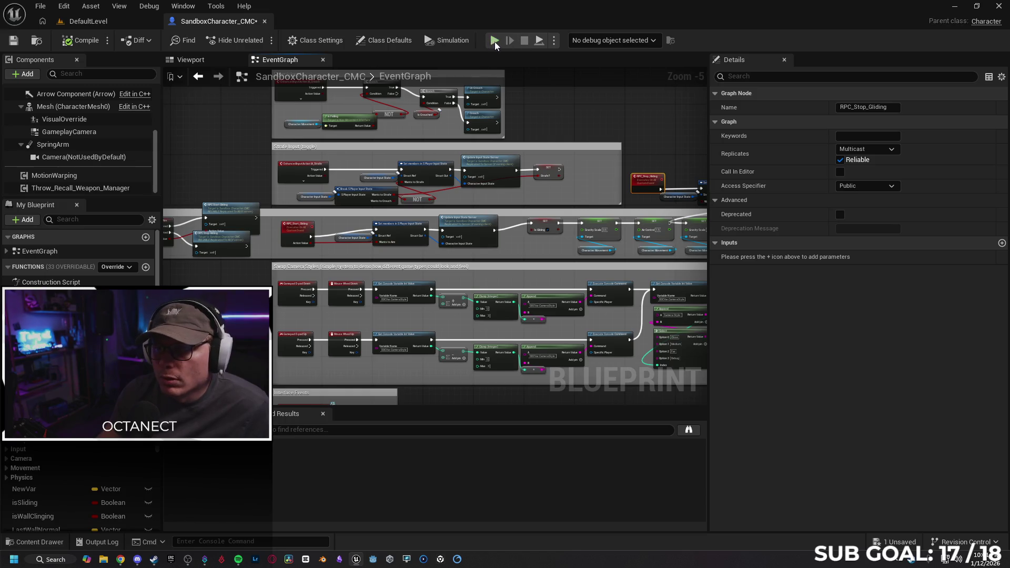
pyautogui.hotkey('alt', 'p')
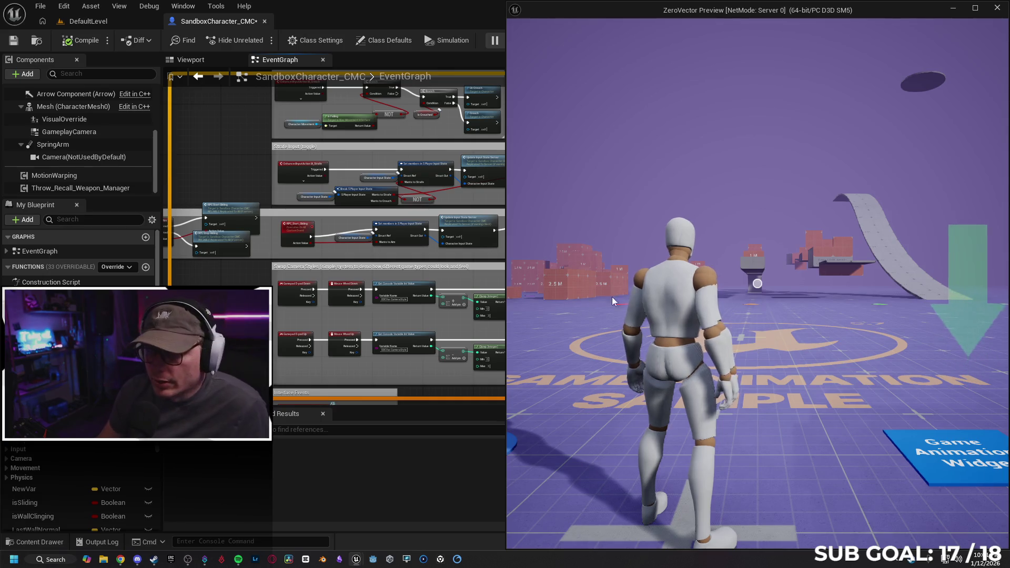
pyautogui.moveTo(508, 302); pyautogui.dragTo(656, 302)
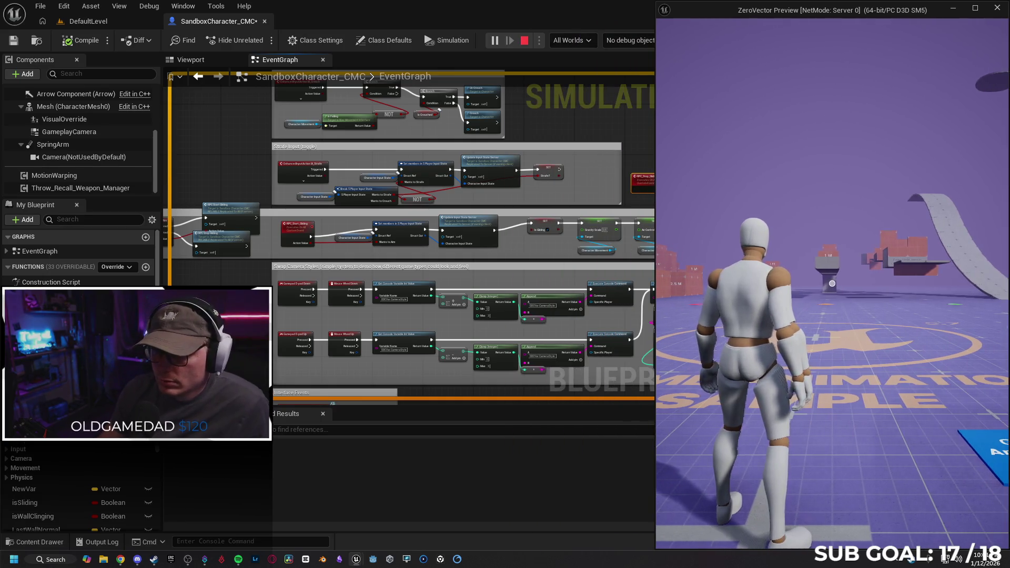
# Step: Set the Blueprint debug object to SandboxCharacter_CMC0 (Server, spawned)
pyautogui.scroll(-1, 831, 284)
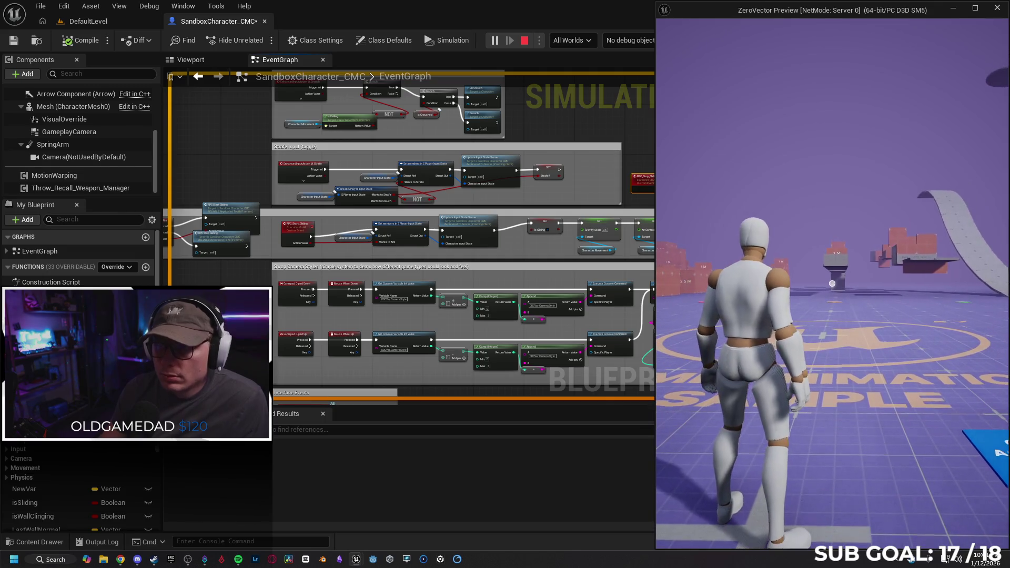
pyautogui.press('super')
pyautogui.click(623, 43)
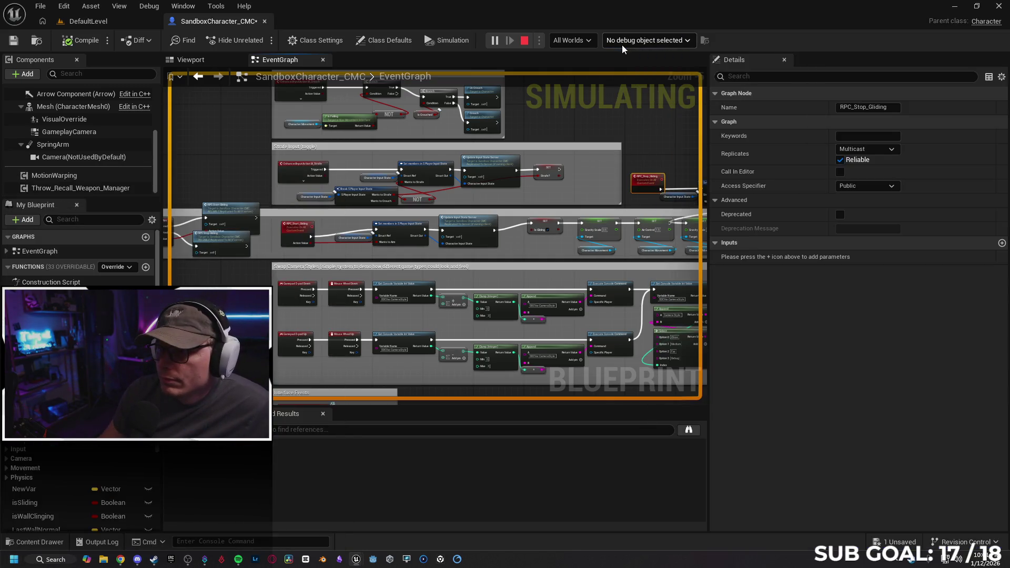
pyautogui.click(622, 45)
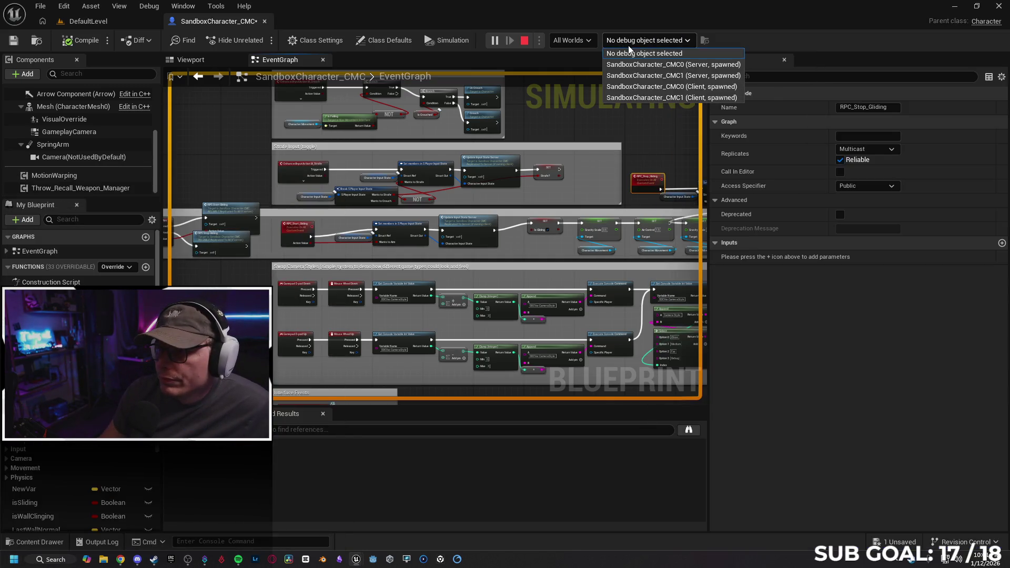
pyautogui.click(657, 64)
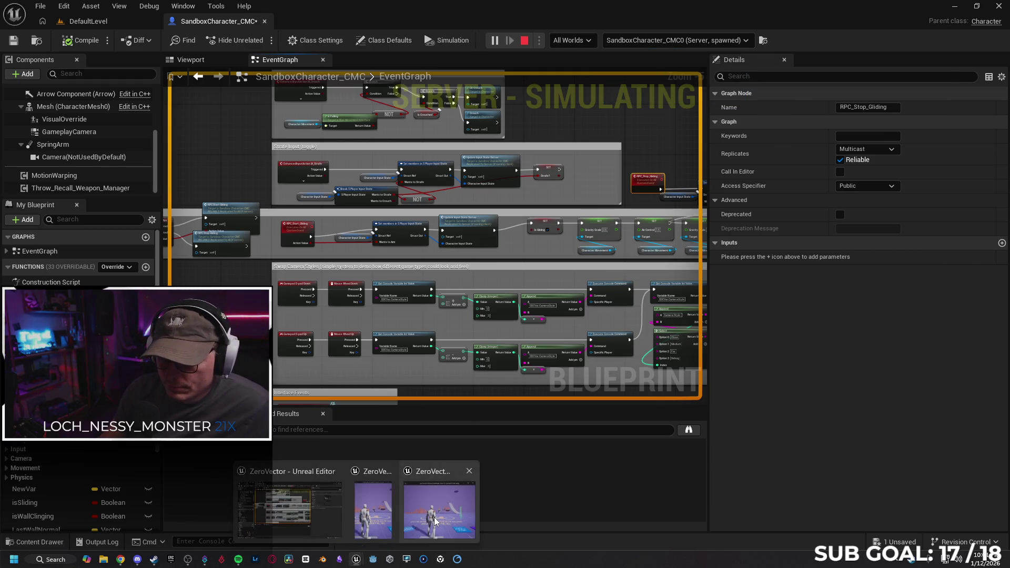
# Step: Walk the character and test gliding in the server preview while watching the debugger
pyautogui.moveTo(356, 560)
pyautogui.click(463, 505)
pyautogui.press('w')
pyautogui.press('w')
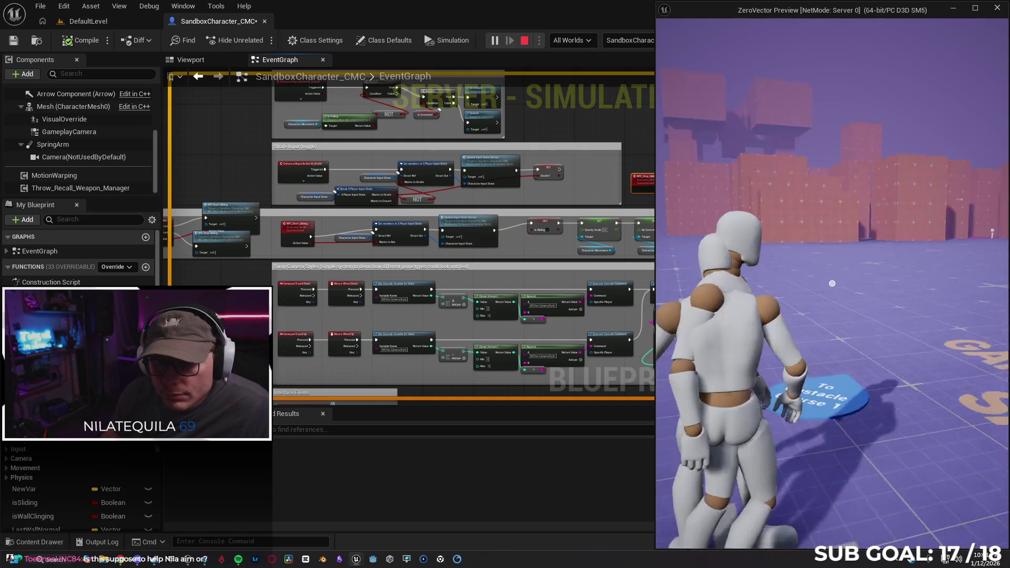
pyautogui.press('c')
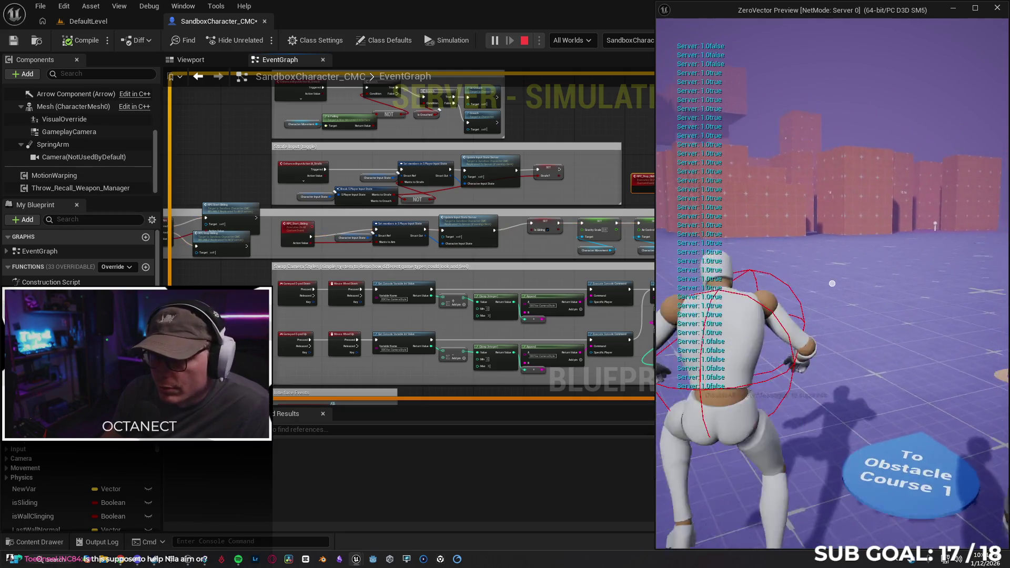
pyautogui.click(432, 298)
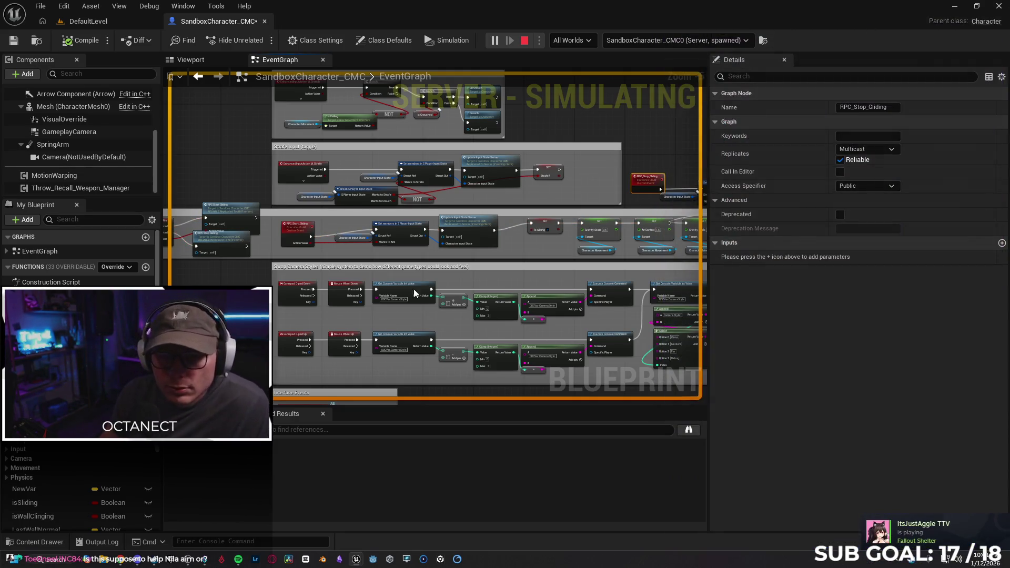
# Step: Stop play, wire Aim Input's Ongoing pin to RPC_Start_Gliding, and start another play test
pyautogui.press('Escape')
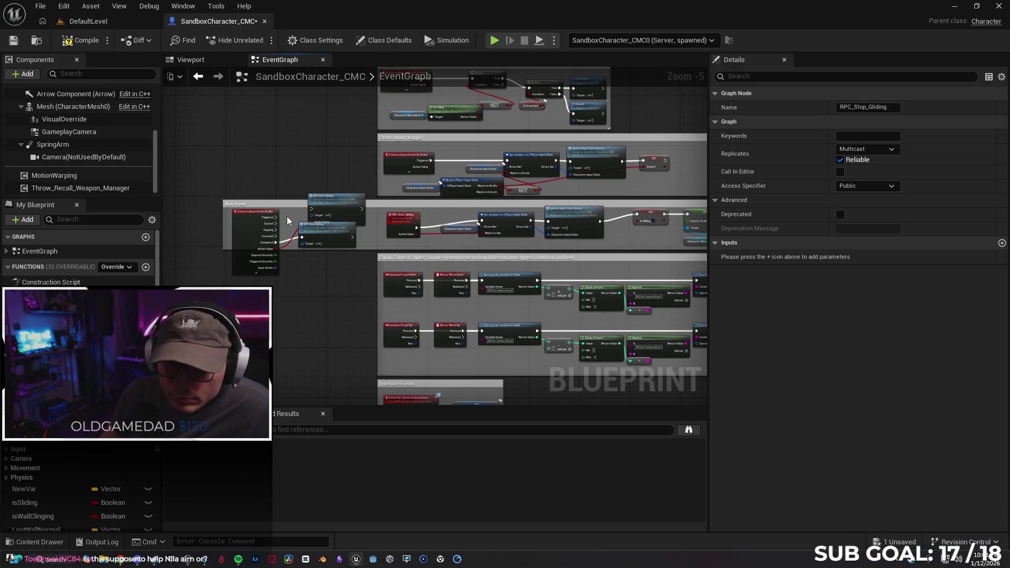
pyautogui.moveTo(275, 230); pyautogui.dragTo(312, 214)
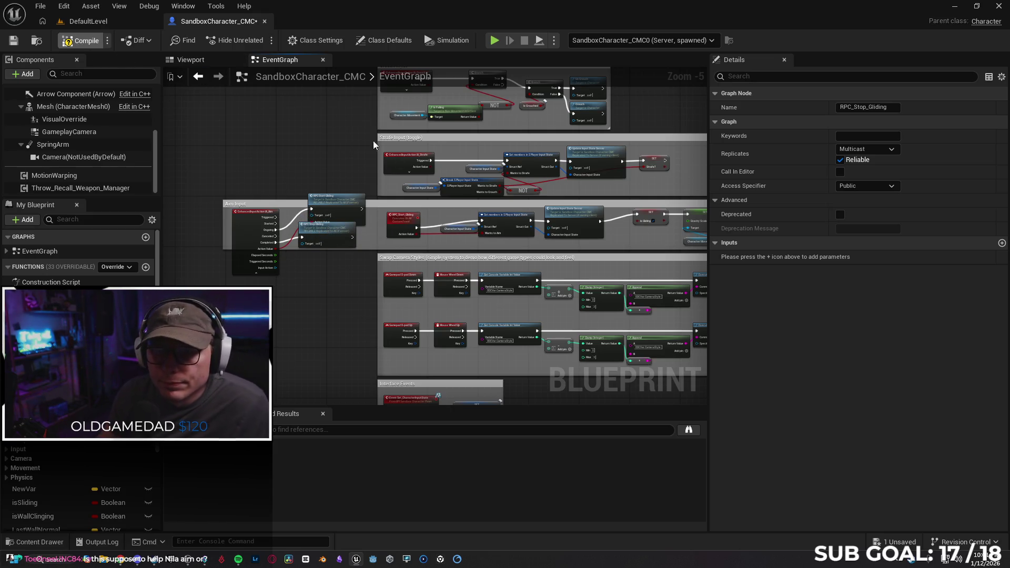
pyautogui.hotkey('alt', 'p')
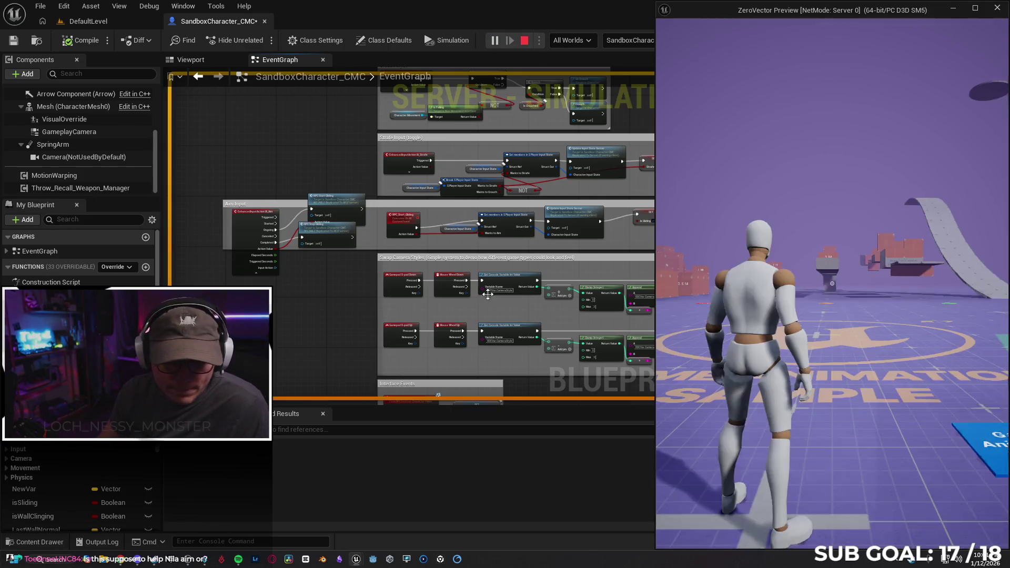
# Step: On the server preview, aim, slide, jump and climb the wall with the character
pyautogui.rightClick(832, 346)
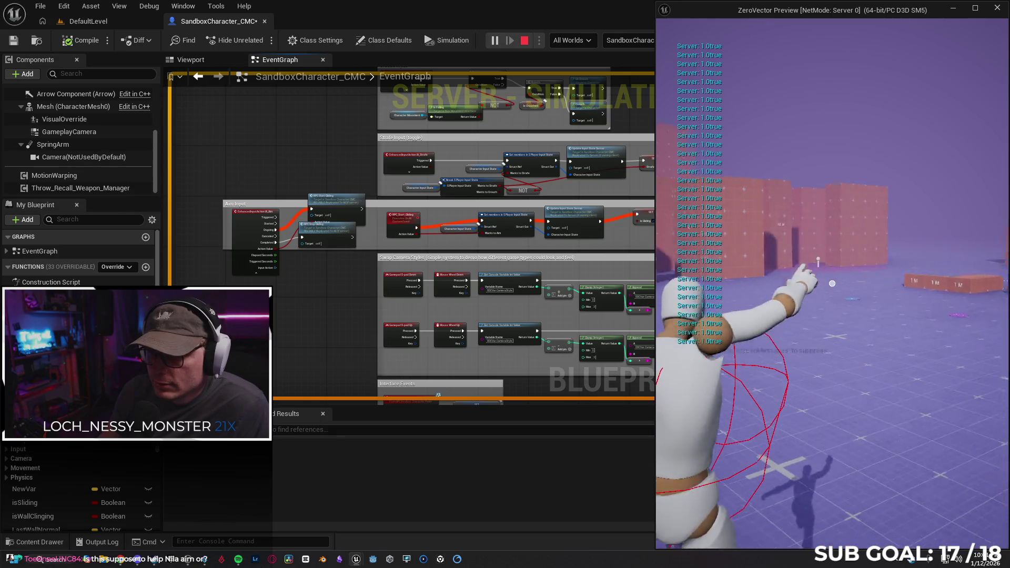
pyautogui.press('c')
pyautogui.press('space')
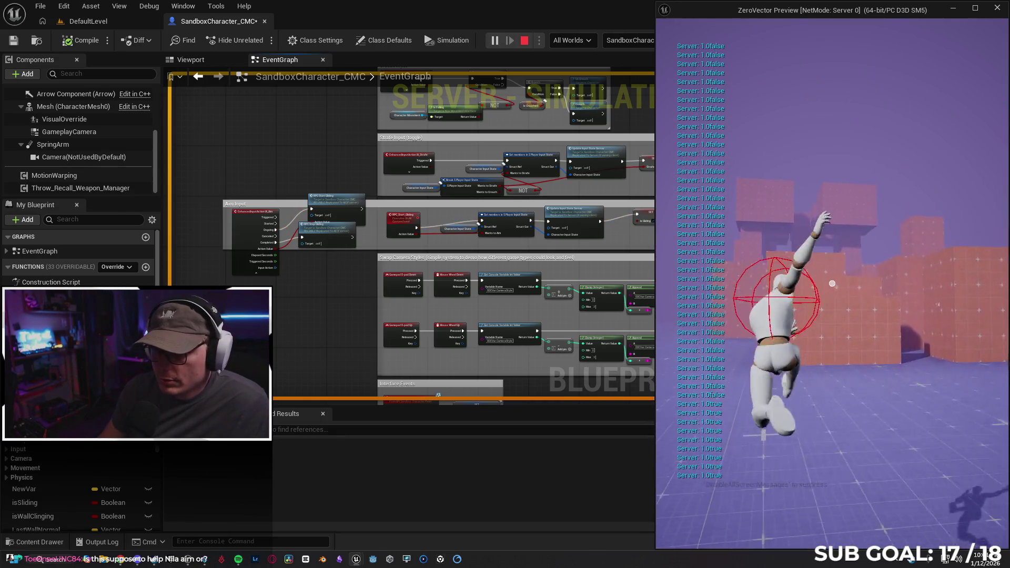
pyautogui.press('w')
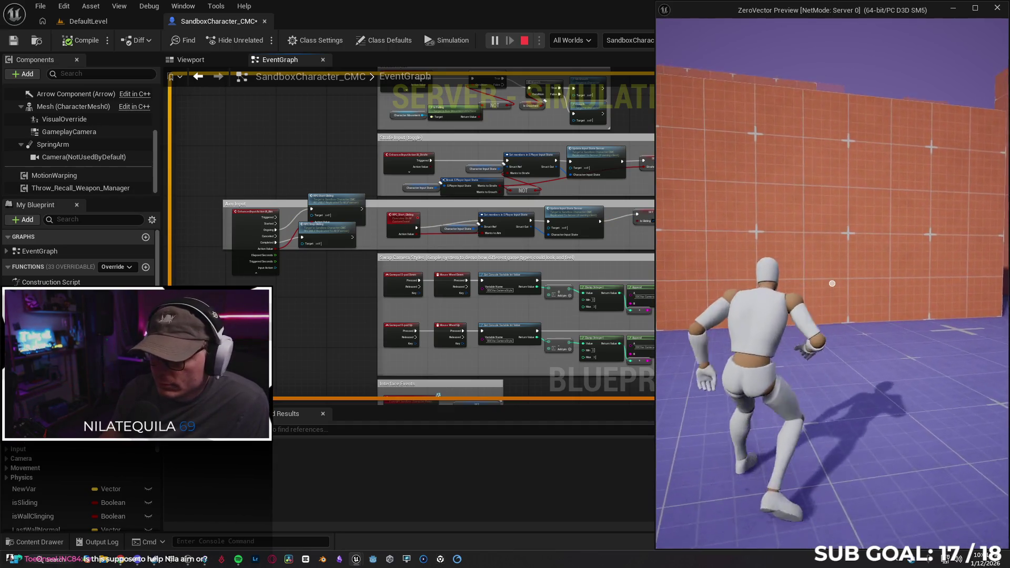
pyautogui.press('space')
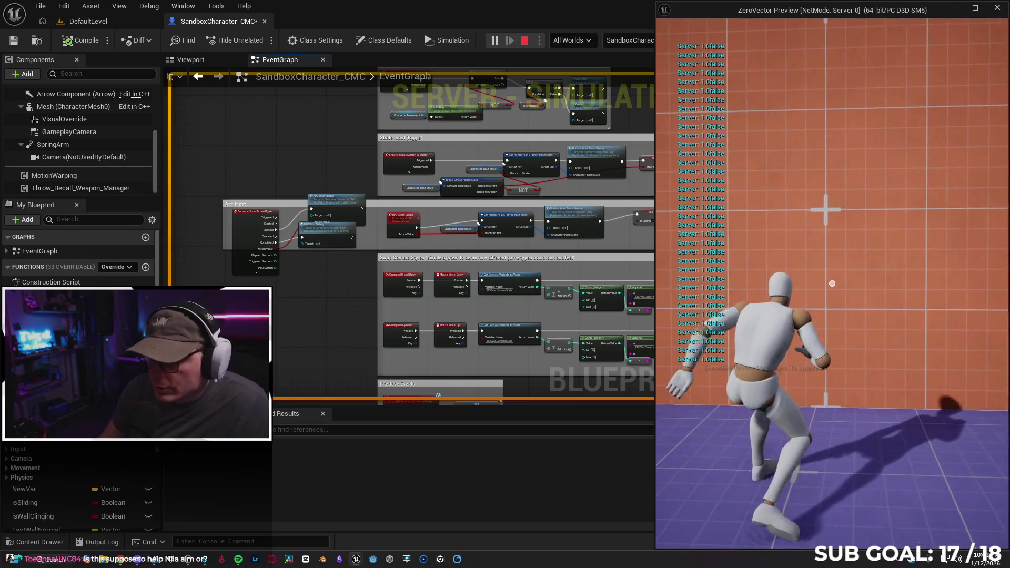
pyautogui.press('space')
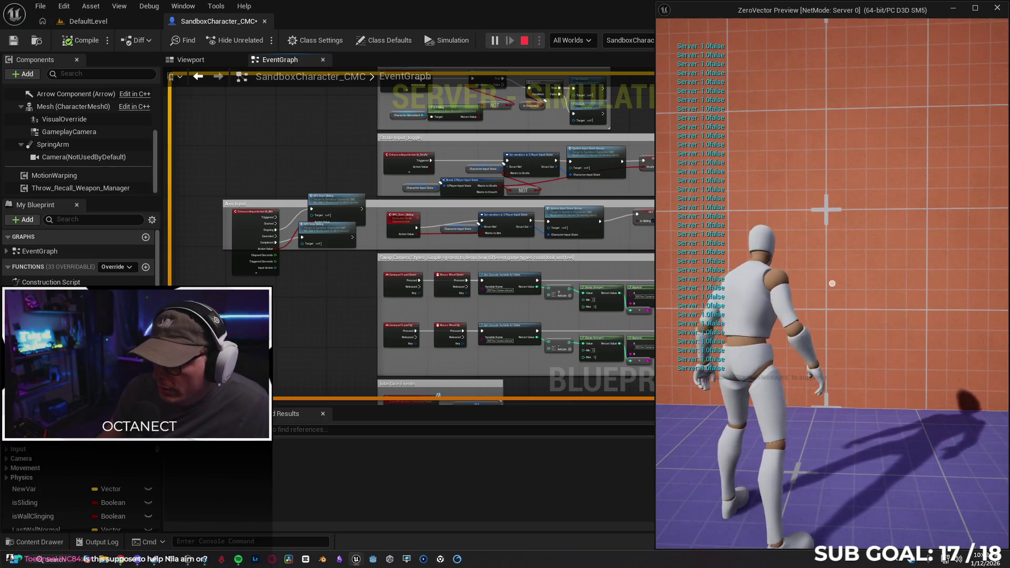
pyautogui.press('space')
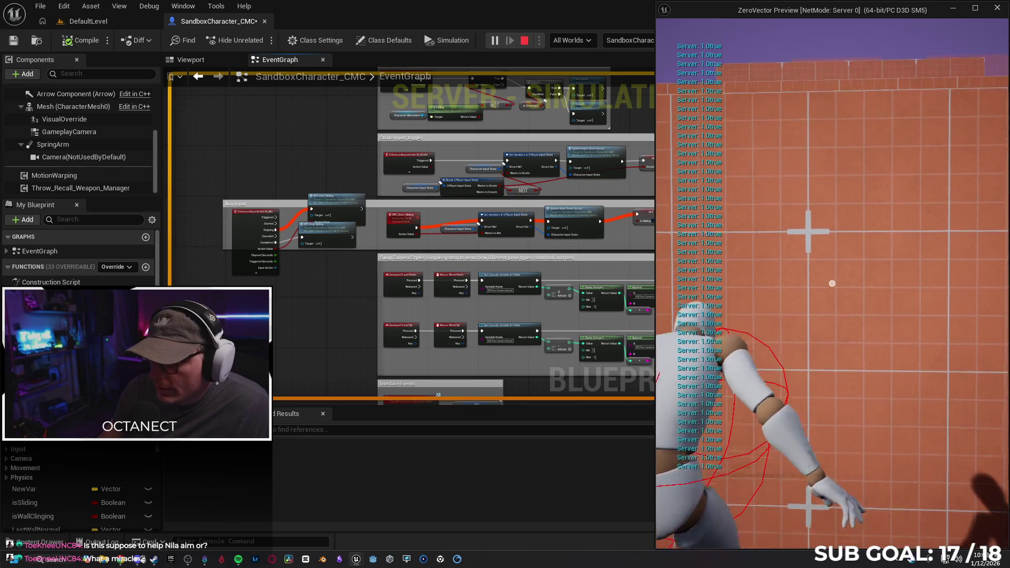
# Step: Bring the Client 1 preview forward, moving it up-left and enlarging it
pyautogui.press('super')
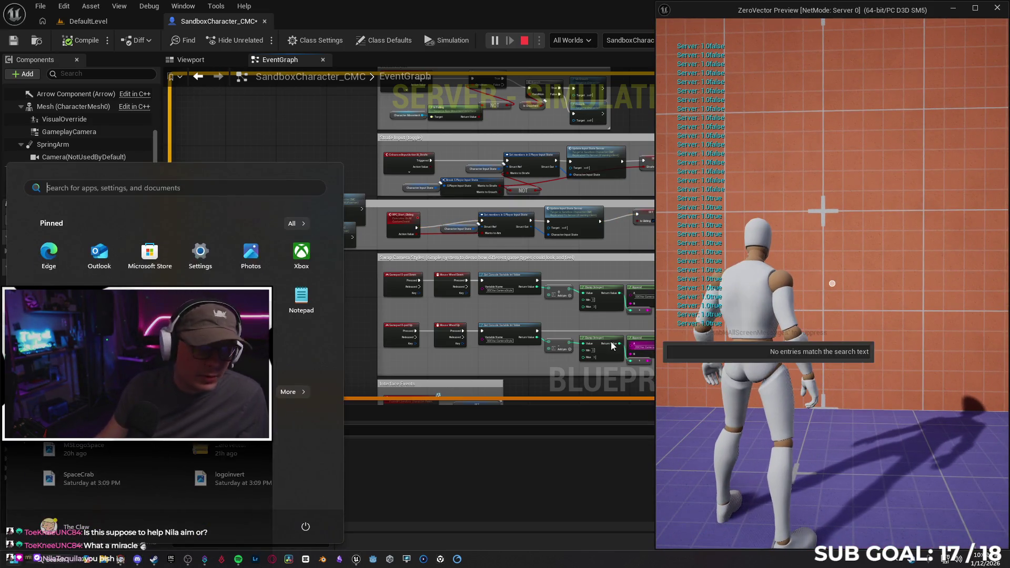
pyautogui.press('Escape')
pyautogui.hotkey('alt', 'Tab')
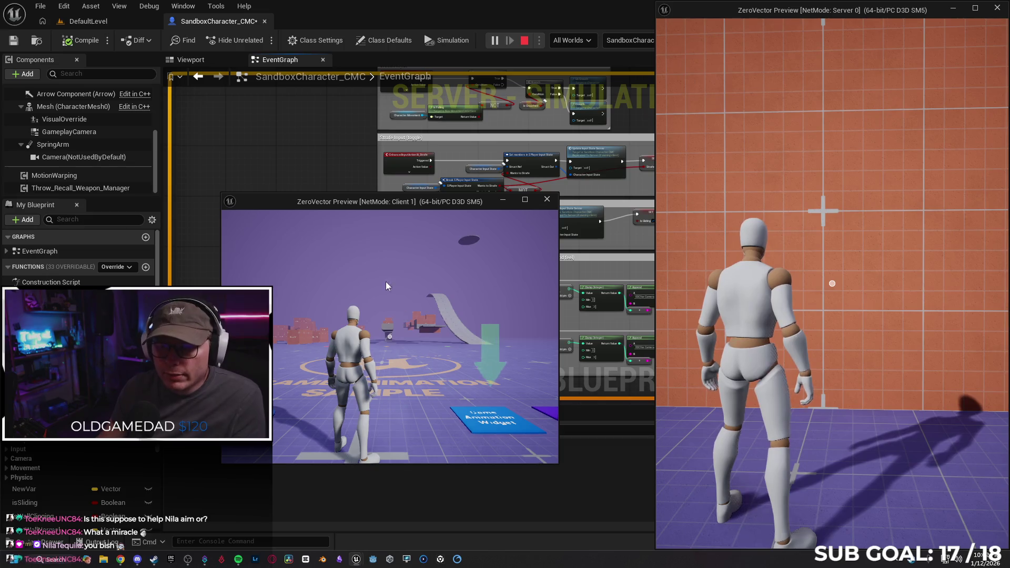
pyautogui.moveTo(358, 202); pyautogui.dragTo(300, 90)
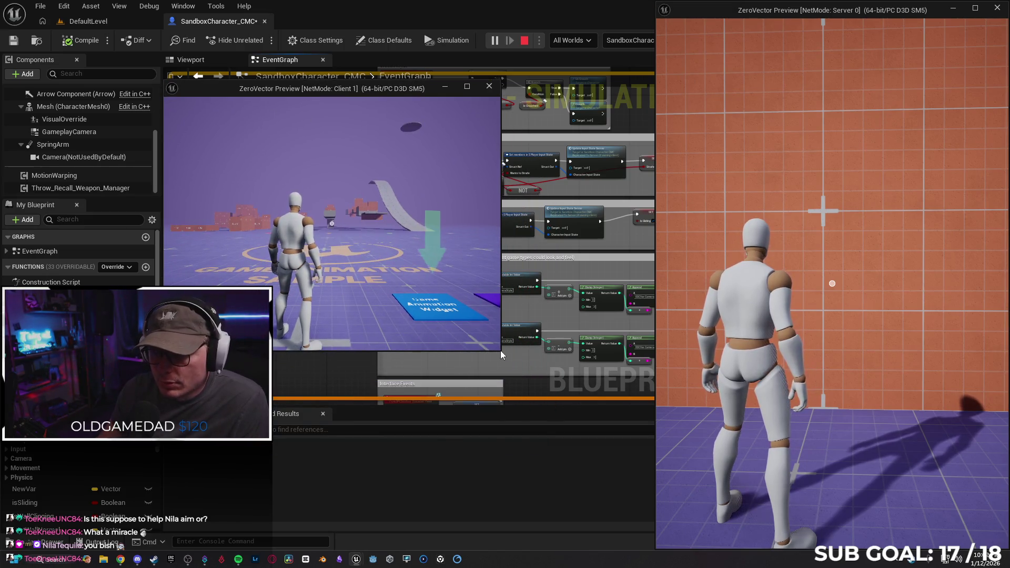
pyautogui.moveTo(502, 354); pyautogui.dragTo(586, 464)
# Step: Slide, climb and drop off the wall with the client character, then stop play
pyautogui.press('w')
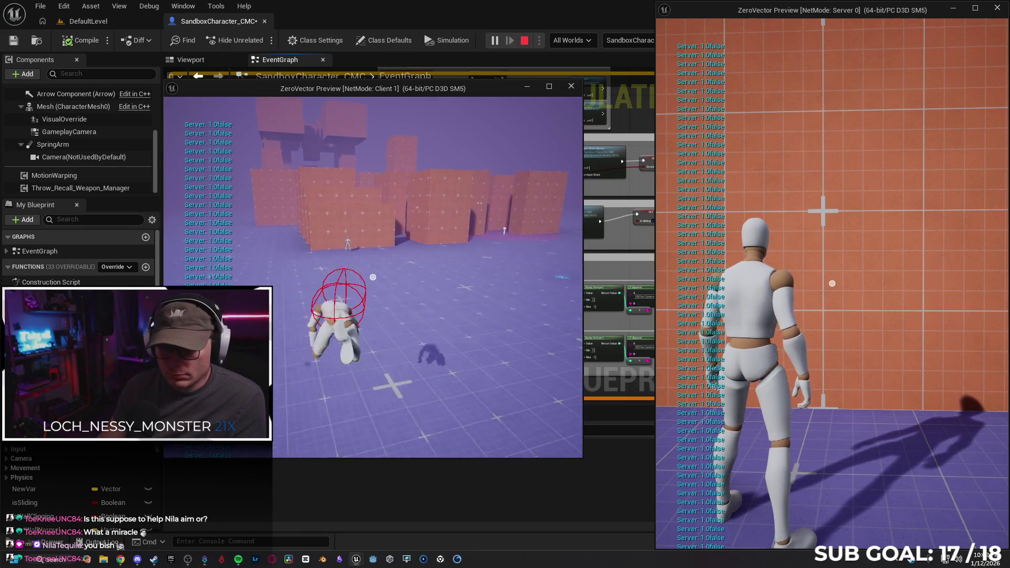
pyautogui.press('c')
pyautogui.press('w')
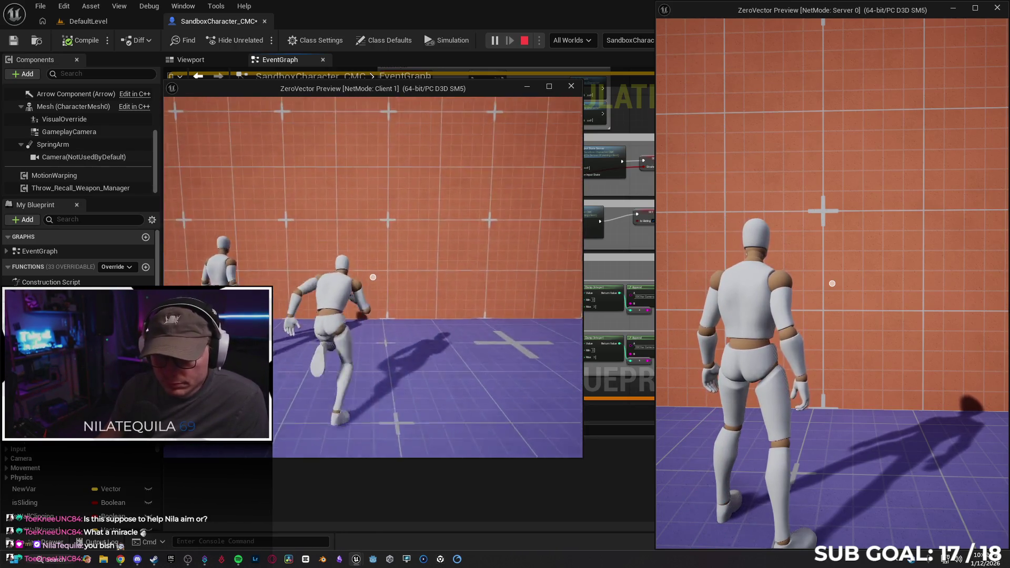
pyautogui.press('space')
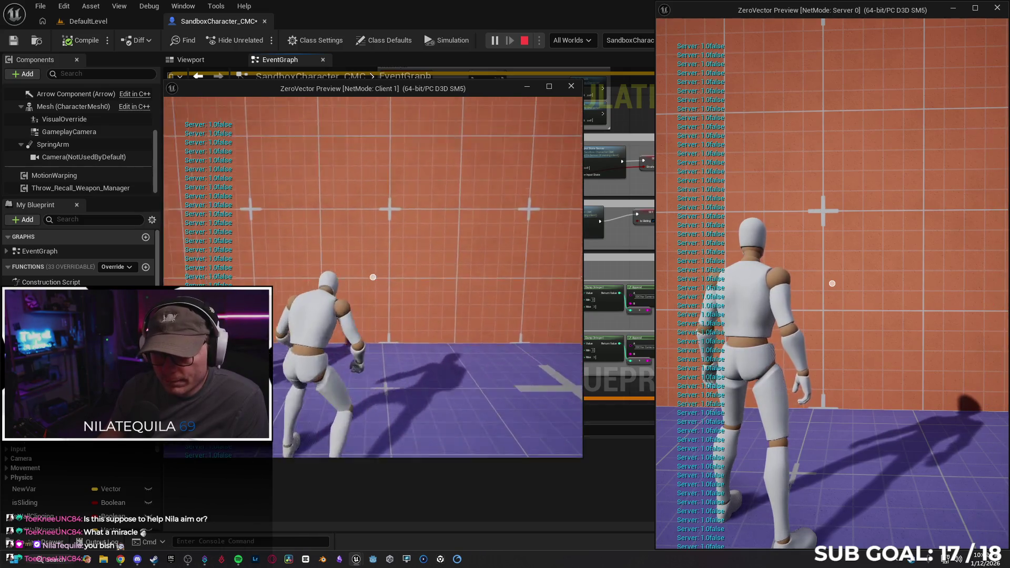
pyautogui.press('c')
pyautogui.press('space')
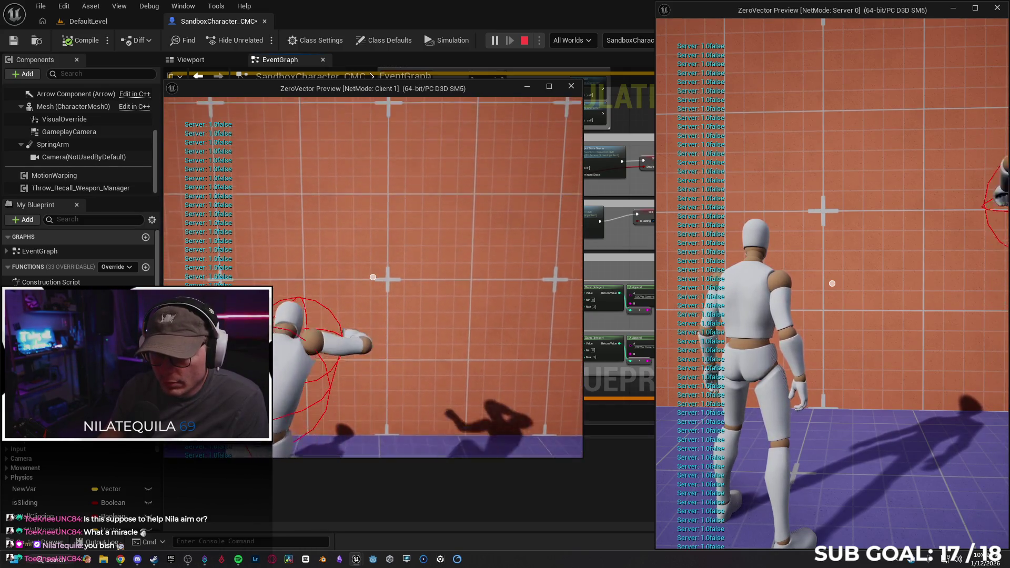
pyautogui.press('s')
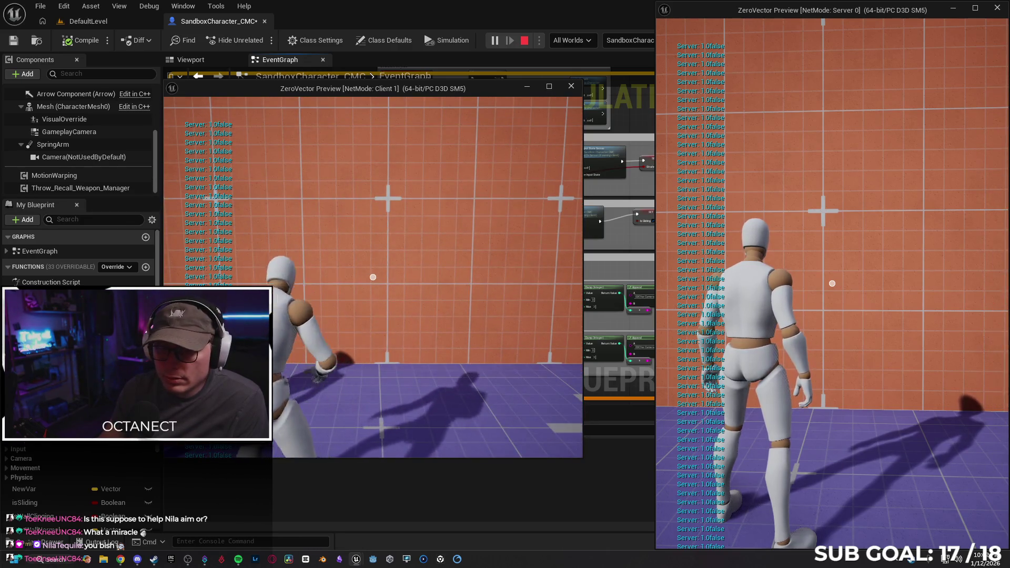
pyautogui.press('space')
pyautogui.press('space')
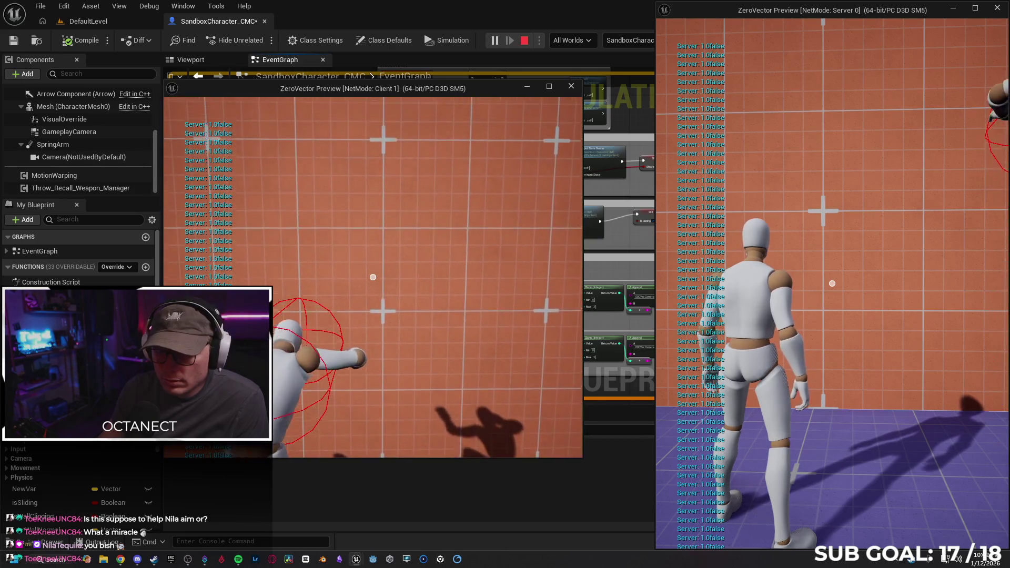
pyautogui.press('Escape')
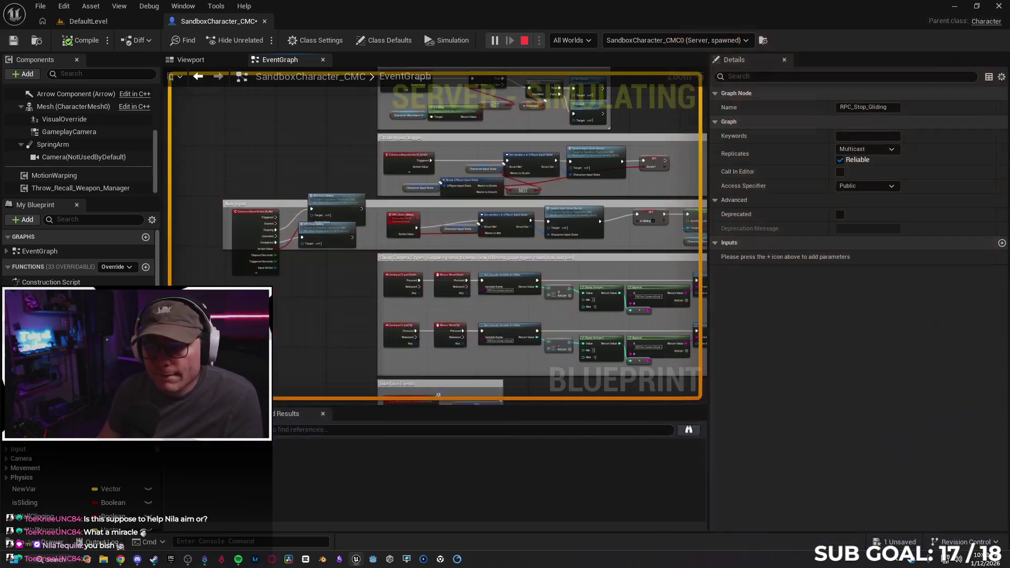
# Step: Pan to the Crouch, Strafe, Aim Input and Swap Camera sections and nudge RPC Stop Gliding
pyautogui.moveTo(640, 204)
pyautogui.mouseDown()
pyautogui.moveTo(394, 235)
pyautogui.moveTo(321, 220)
pyautogui.moveTo(417, 221)
pyautogui.moveTo(331, 226)
pyautogui.moveTo(349, 227)
pyautogui.moveTo(377, 291)
pyautogui.moveTo(472, 269)
pyautogui.mouseUp()
pyautogui.scroll(2, 611, 203)
pyautogui.scroll(-1, 472, 272)
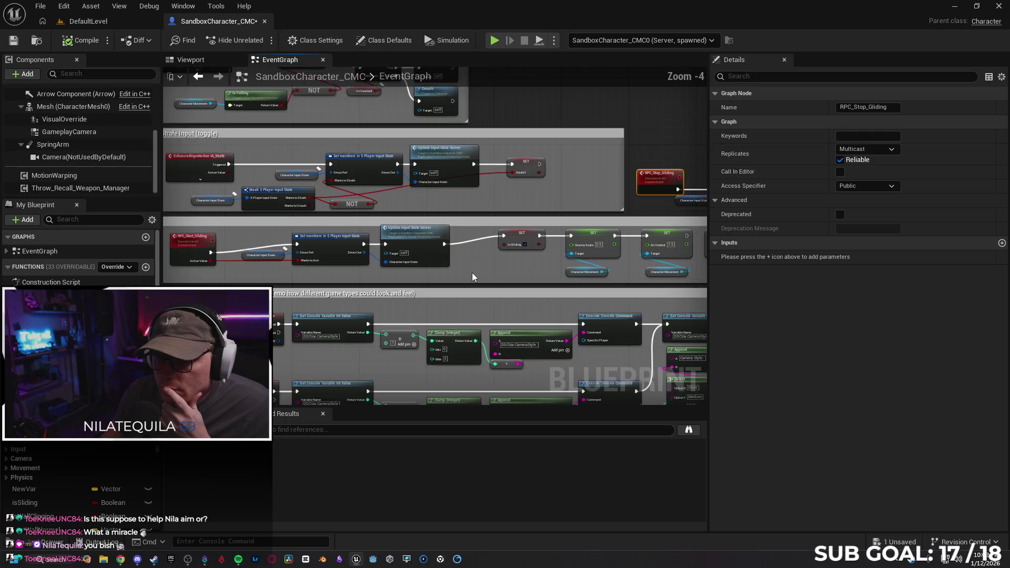
pyautogui.scroll(-1, 472, 273)
pyautogui.moveTo(171, 291); pyautogui.dragTo(315, 279)
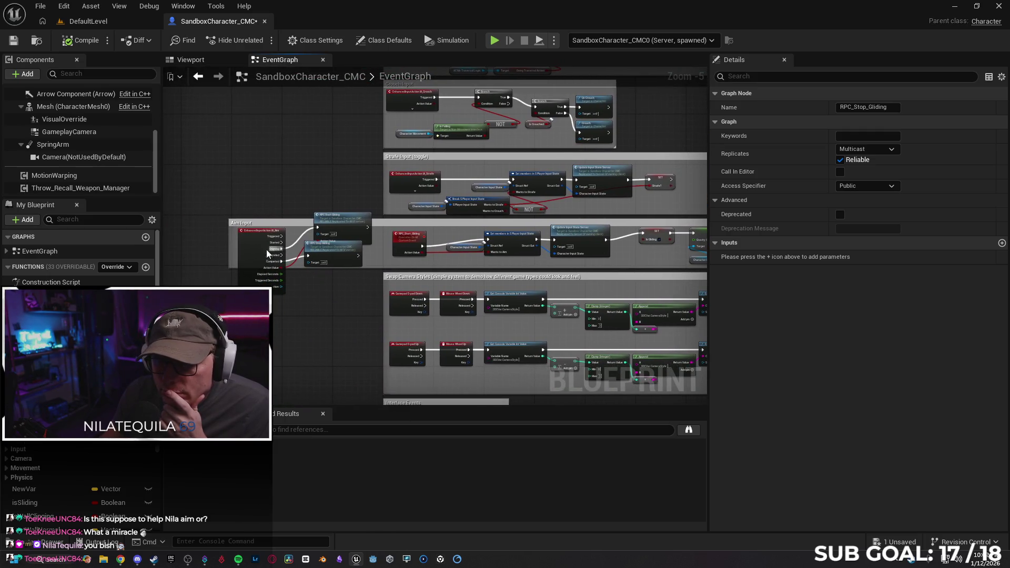
pyautogui.scroll(1, 273, 253)
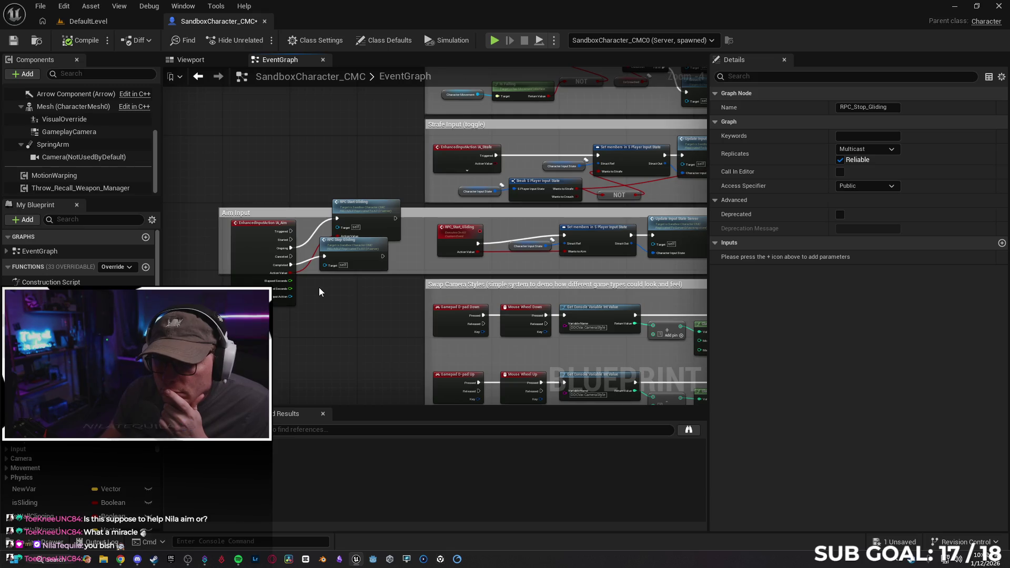
pyautogui.moveTo(366, 247); pyautogui.dragTo(377, 250)
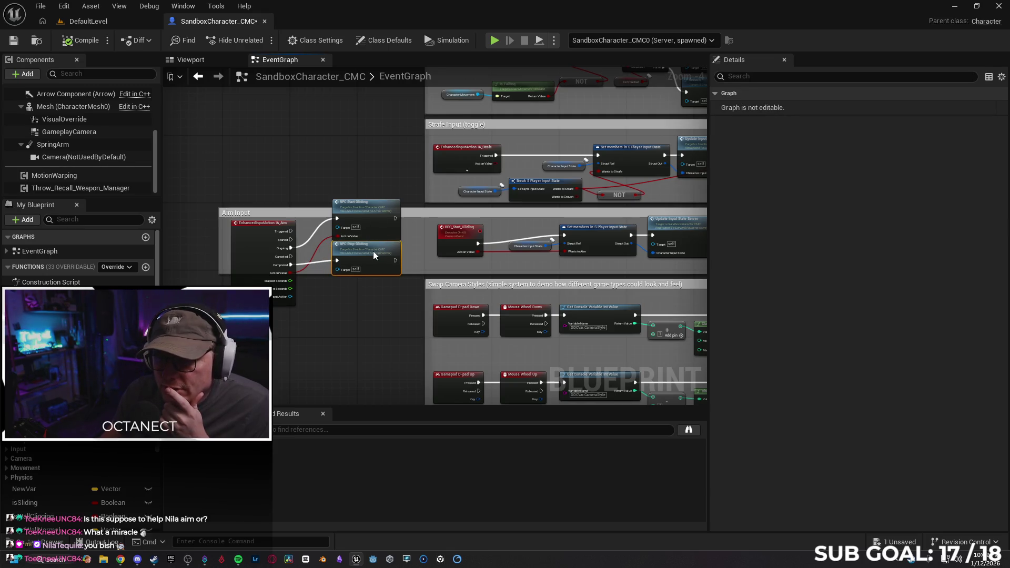
pyautogui.click(365, 304)
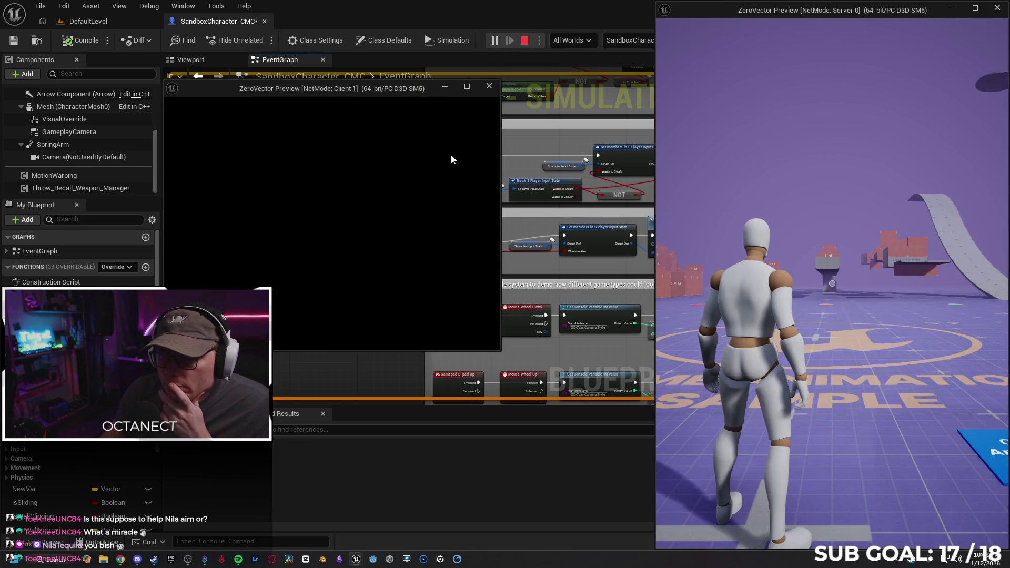
# Step: Set the Blueprint debug object to the client's spawned SandboxCharacter_CMC0
pyautogui.moveTo(379, 89)
pyautogui.mouseDown()
pyautogui.moveTo(478, 266)
pyautogui.moveTo(466, 318)
pyautogui.moveTo(492, 322)
pyautogui.mouseUp()
pyautogui.click(622, 41)
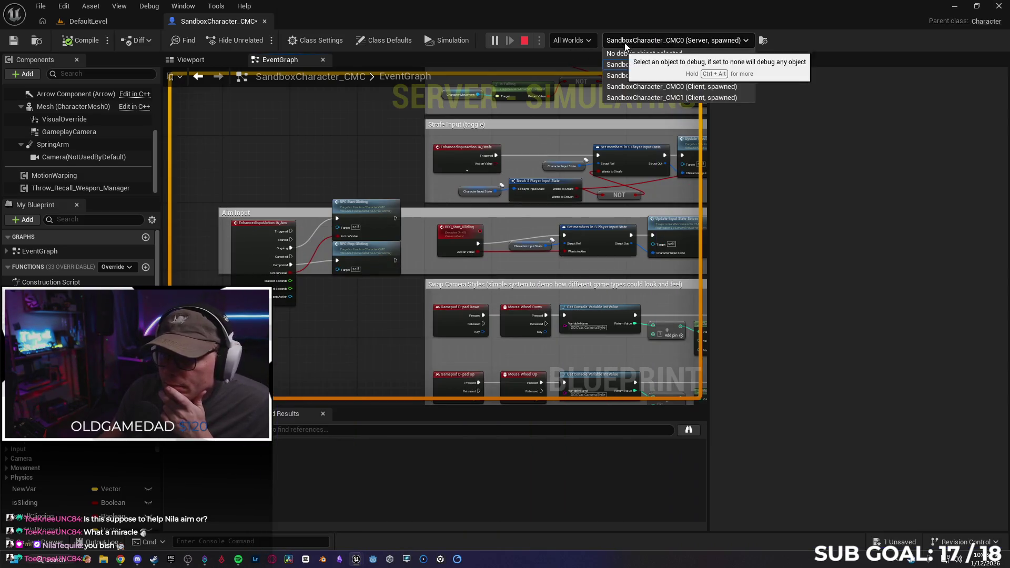
pyautogui.click(644, 87)
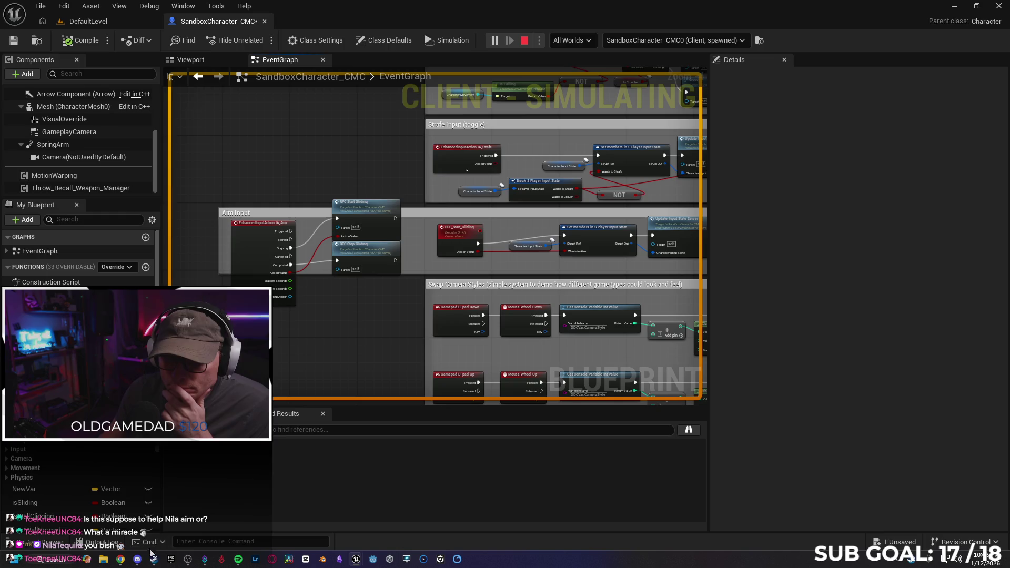
# Step: Check the server and Client 1 previews, then bring the gliding SET nodes into view
pyautogui.moveTo(187, 562)
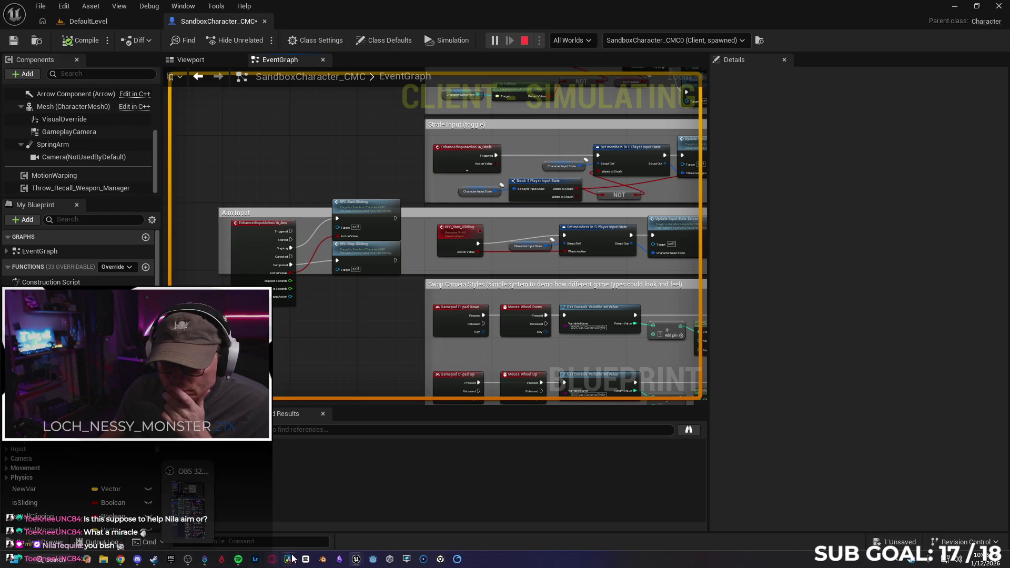
pyautogui.moveTo(363, 561)
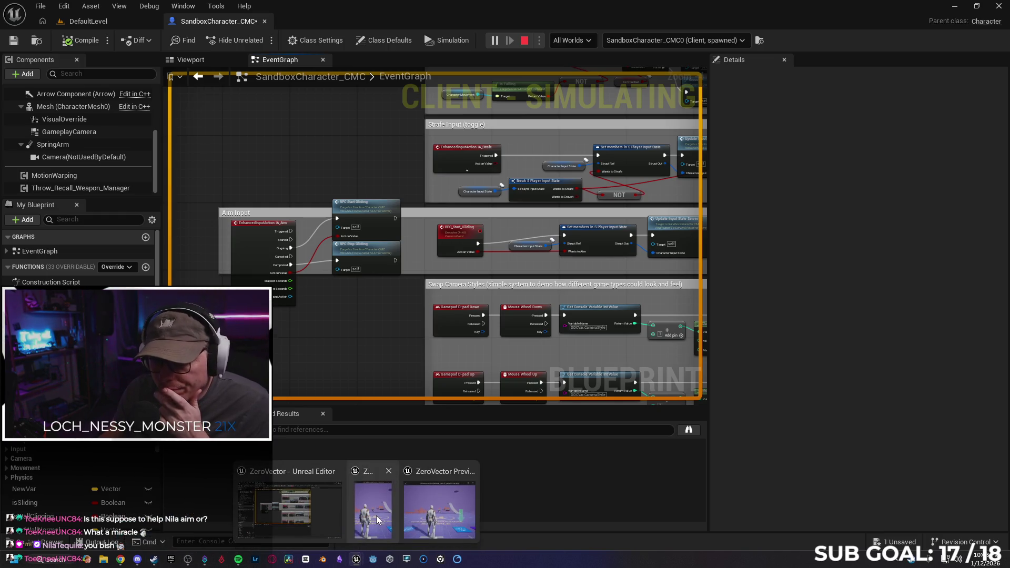
pyautogui.click(377, 516)
pyautogui.click(440, 502)
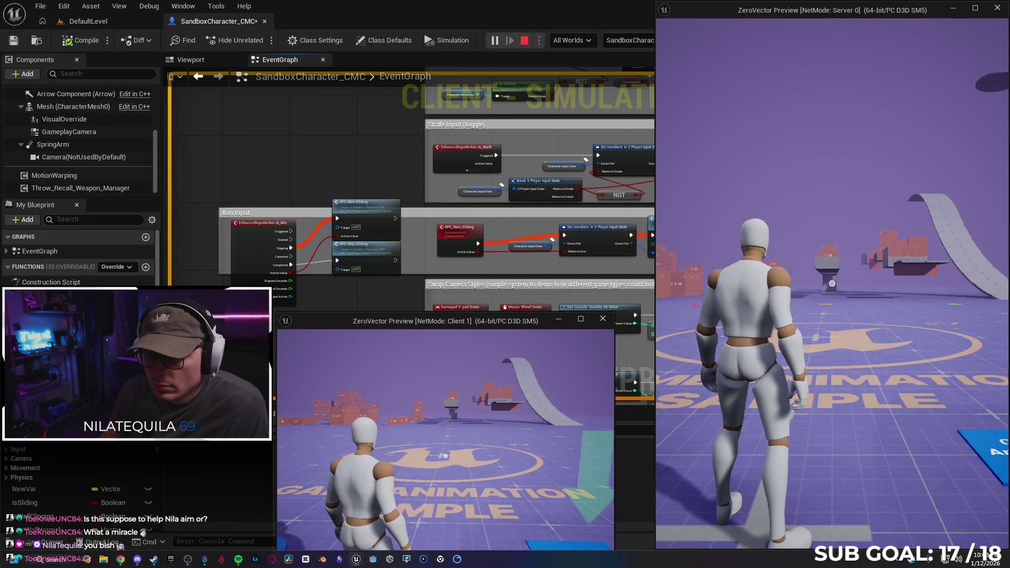
pyautogui.press('super')
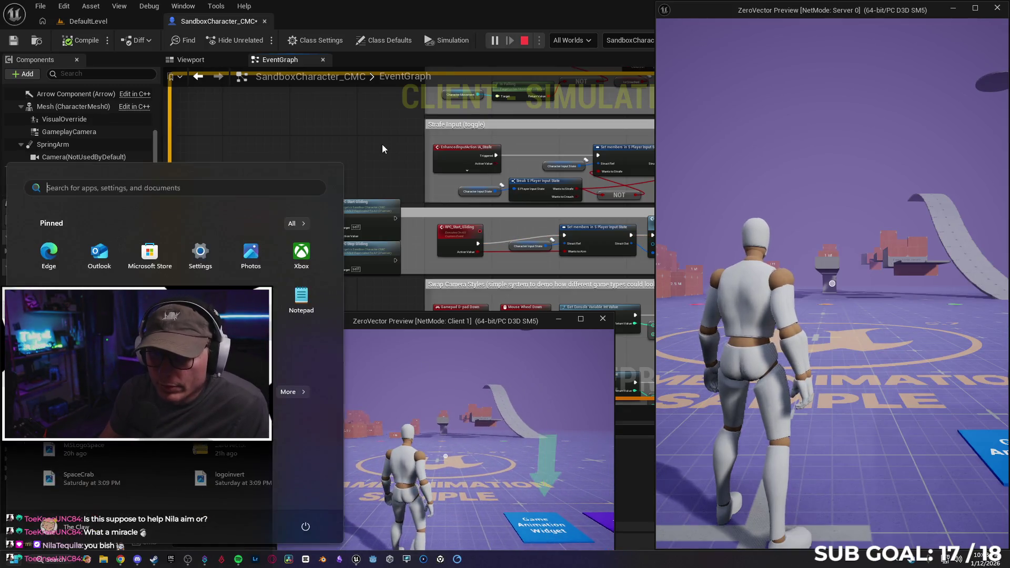
pyautogui.click(382, 143)
pyautogui.moveTo(246, 167)
pyautogui.mouseDown()
pyautogui.moveTo(643, 165)
pyautogui.moveTo(493, 151)
pyautogui.moveTo(318, 162)
pyautogui.mouseUp()
# Step: In the Client 1 preview, walk the character forward and trigger a slide
pyautogui.moveTo(357, 560)
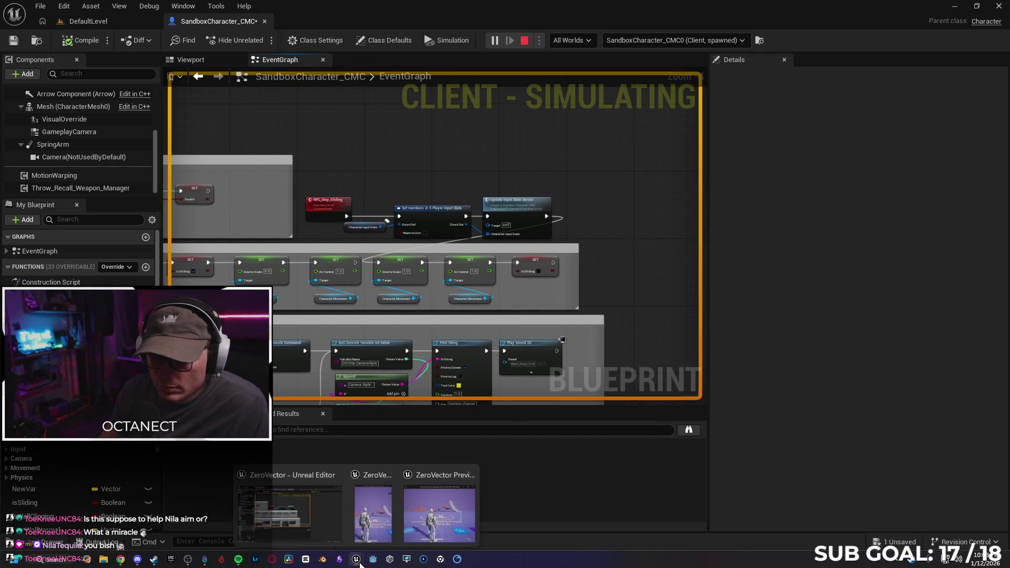
pyautogui.click(439, 510)
pyautogui.press('w')
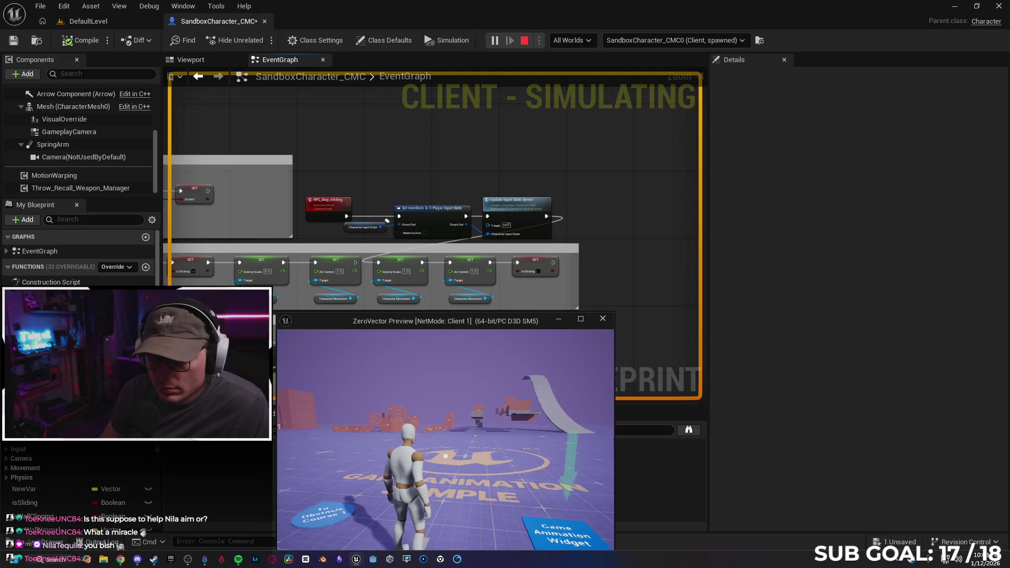
pyautogui.press('w')
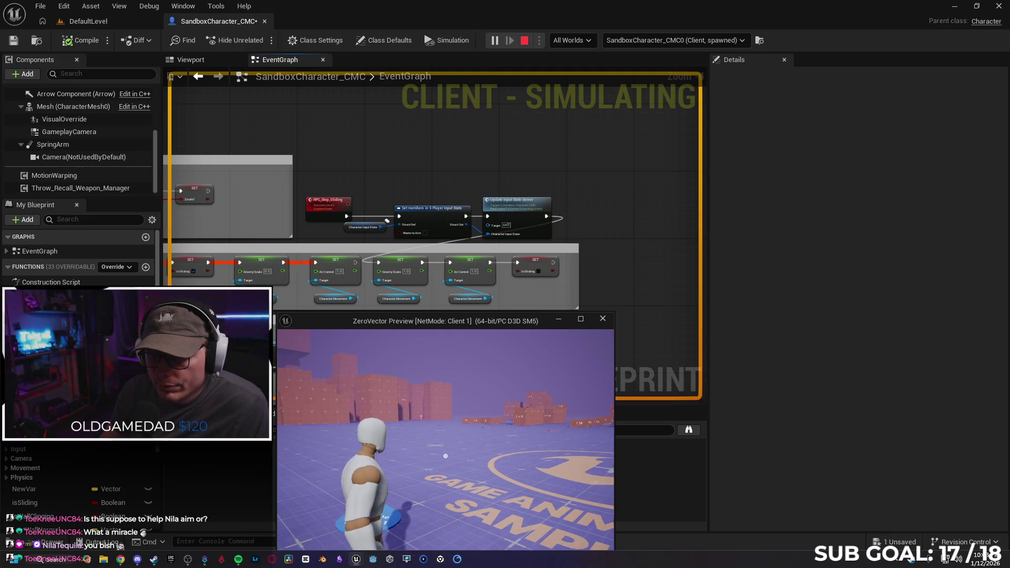
pyautogui.press('ctrl')
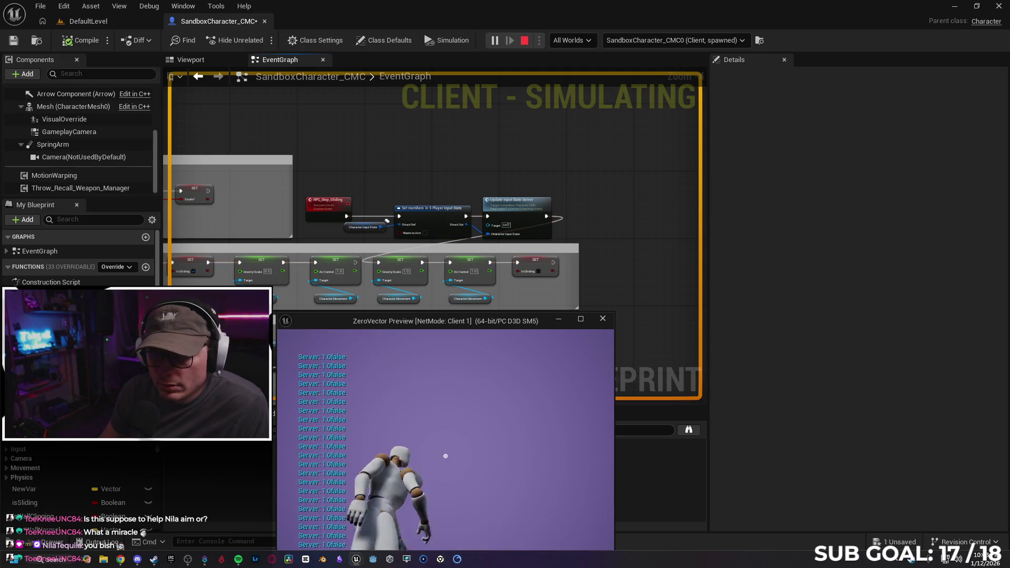
# Step: Back in the Blueprint editor, select the SET isGliding node in the gliding section
pyautogui.press('super')
pyautogui.click(357, 182)
pyautogui.moveTo(447, 160)
pyautogui.mouseDown()
pyautogui.moveTo(368, 279)
pyautogui.moveTo(538, 271)
pyautogui.mouseUp()
pyautogui.click(541, 238)
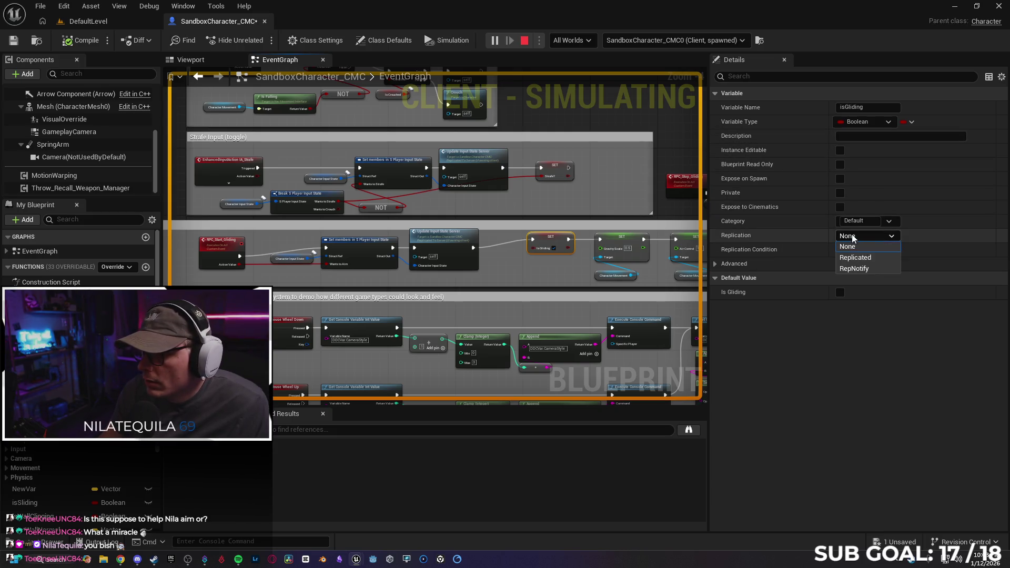
# Step: Set isGliding's replication to Replicated, then stop and relaunch the play session
pyautogui.click(873, 260)
pyautogui.moveTo(557, 272); pyautogui.dragTo(372, 270)
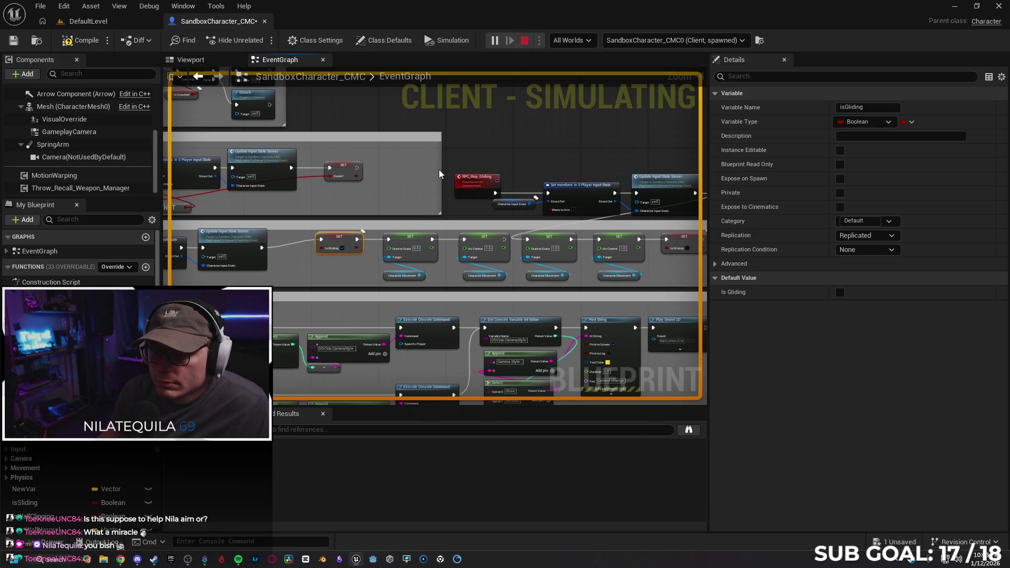
pyautogui.press('Escape')
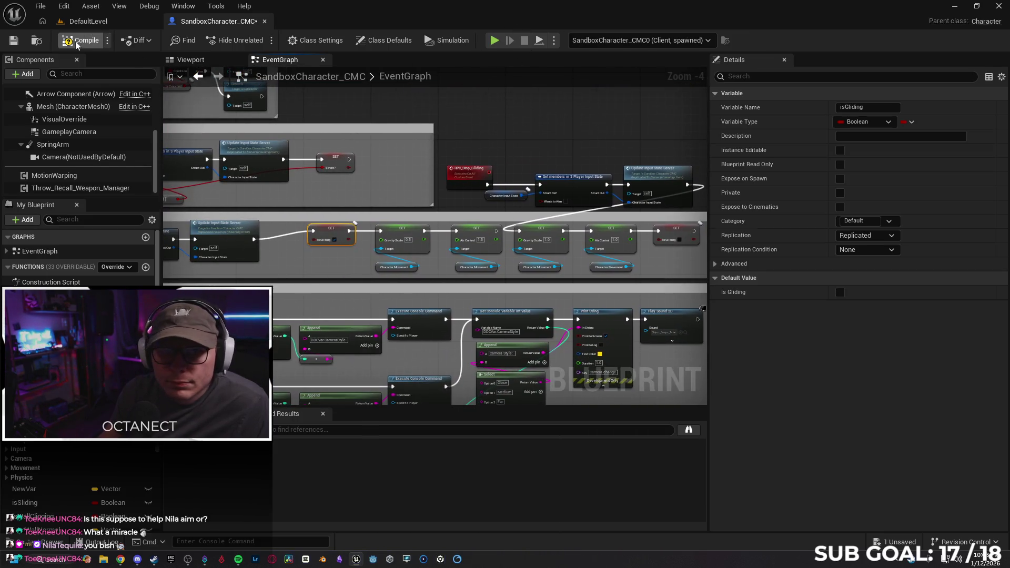
pyautogui.click(493, 42)
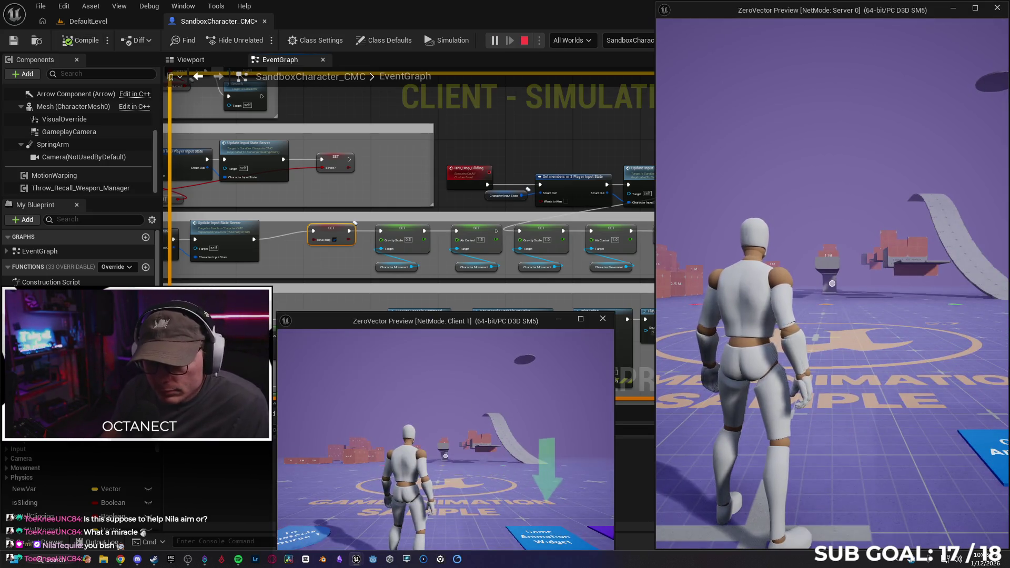
# Step: Move the client character and repeatedly jump-glide beside the server character
pyautogui.press('w')
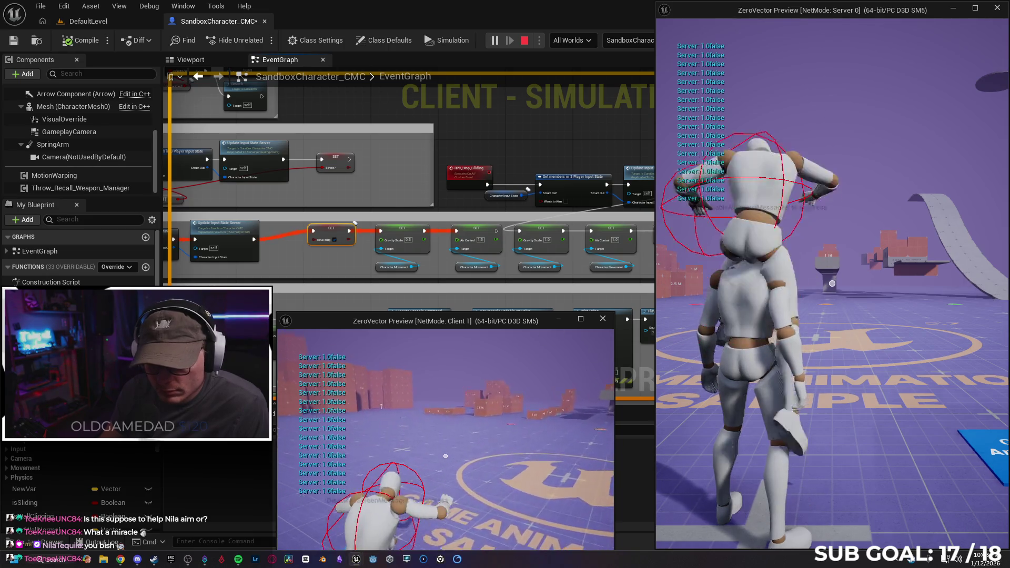
pyautogui.press('space')
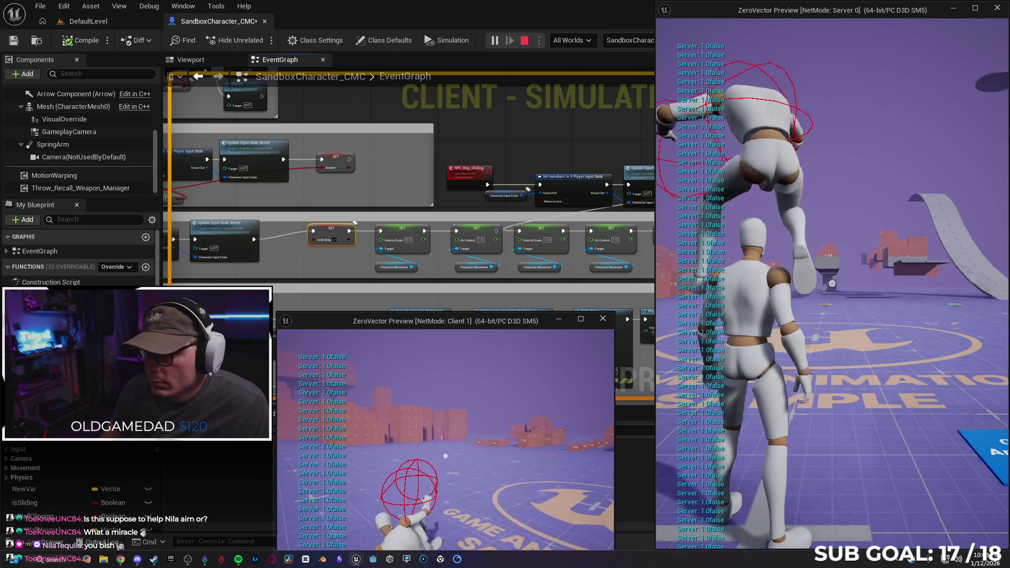
pyautogui.press('space')
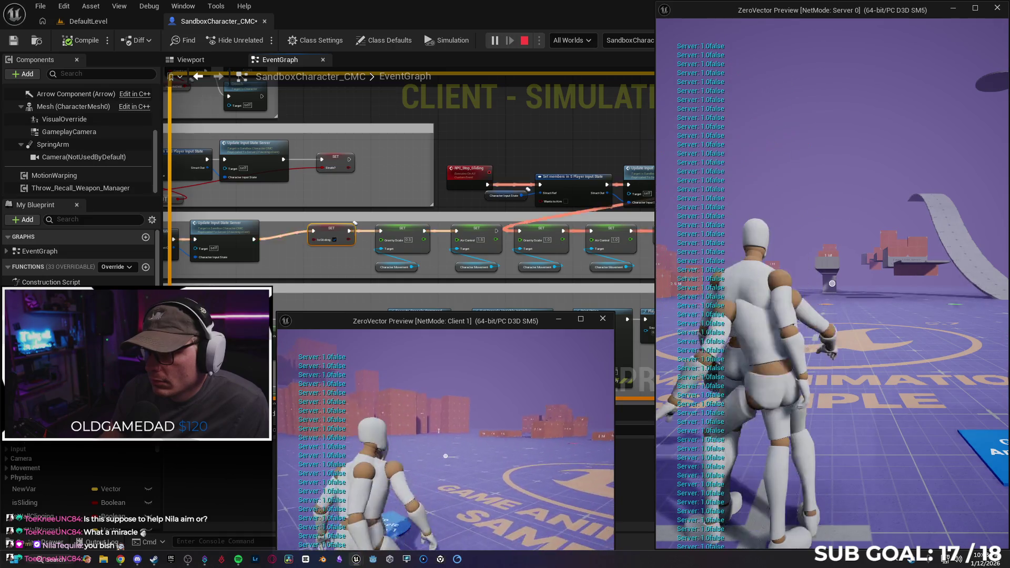
pyautogui.press('space')
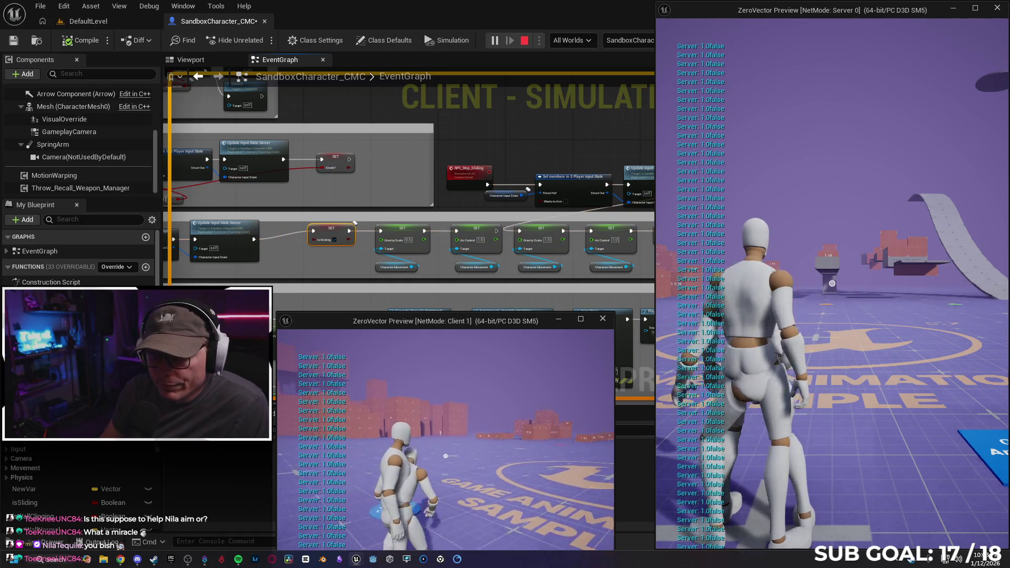
pyautogui.press('space')
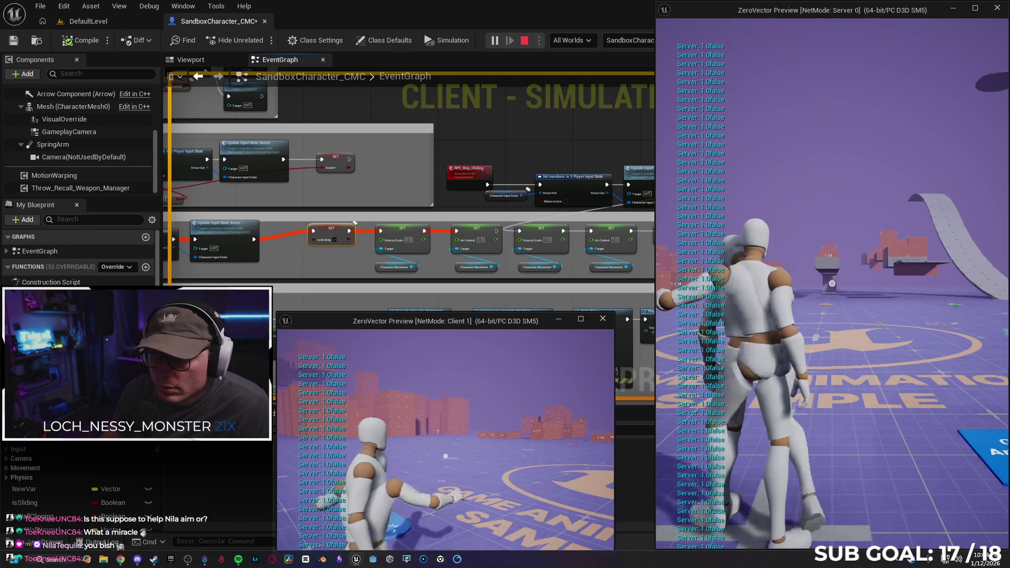
pyautogui.press('space')
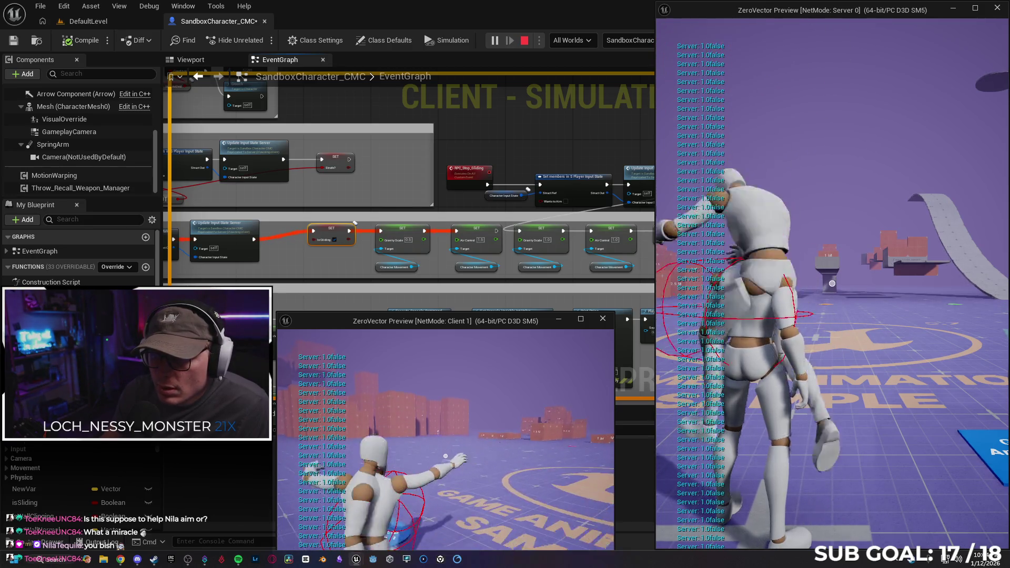
pyautogui.press('space')
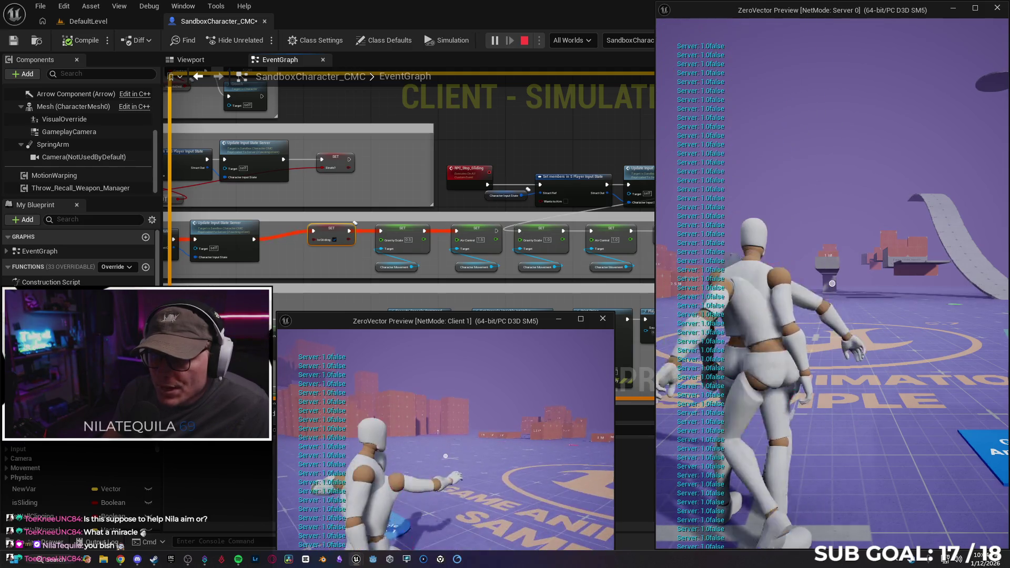
pyautogui.press('space')
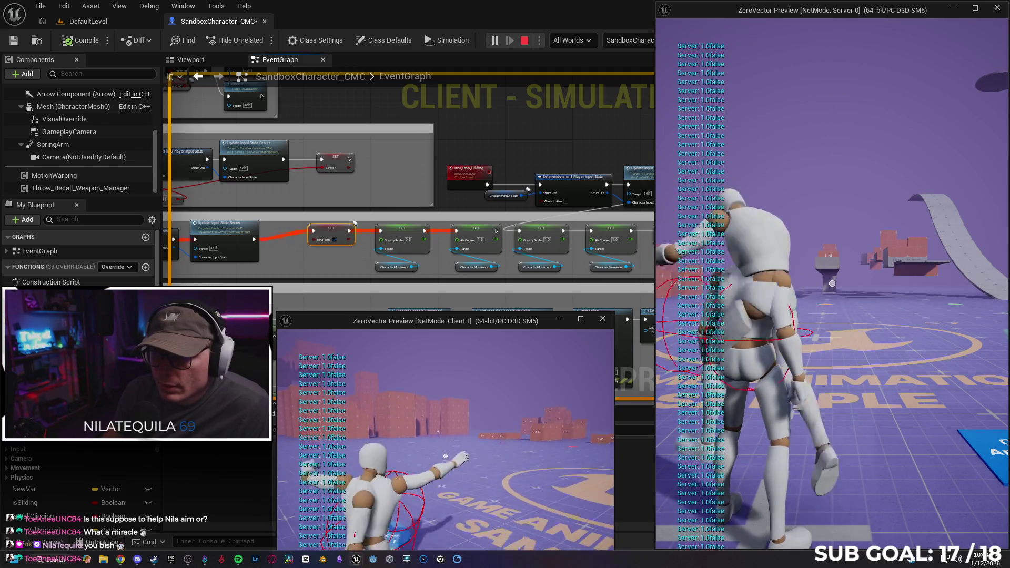
pyautogui.press('space')
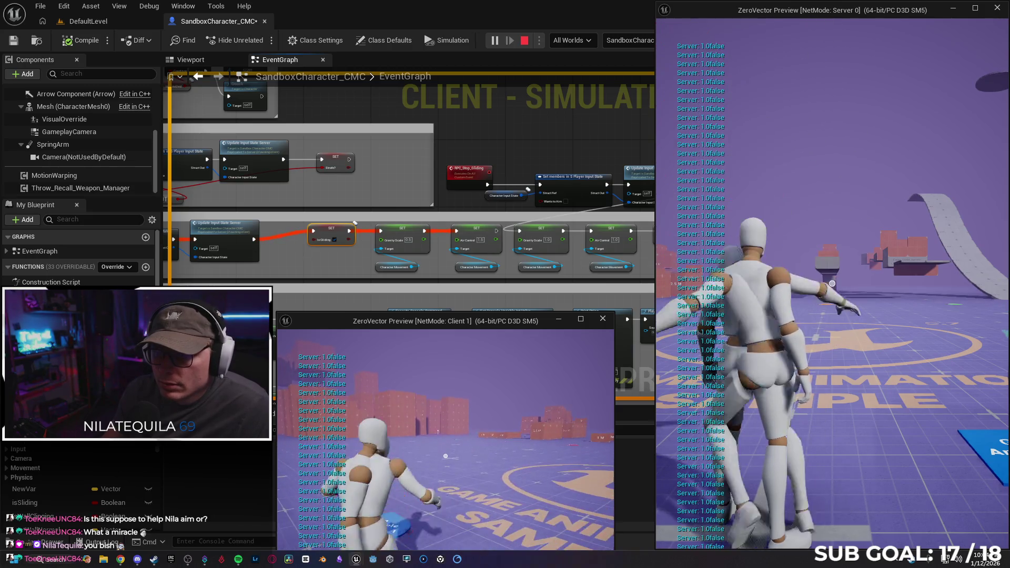
# Step: Stop the play session, review the Gemini chat, and relaunch the client-and-server session
pyautogui.hotkey('shift', 'F1')
pyautogui.press('Escape')
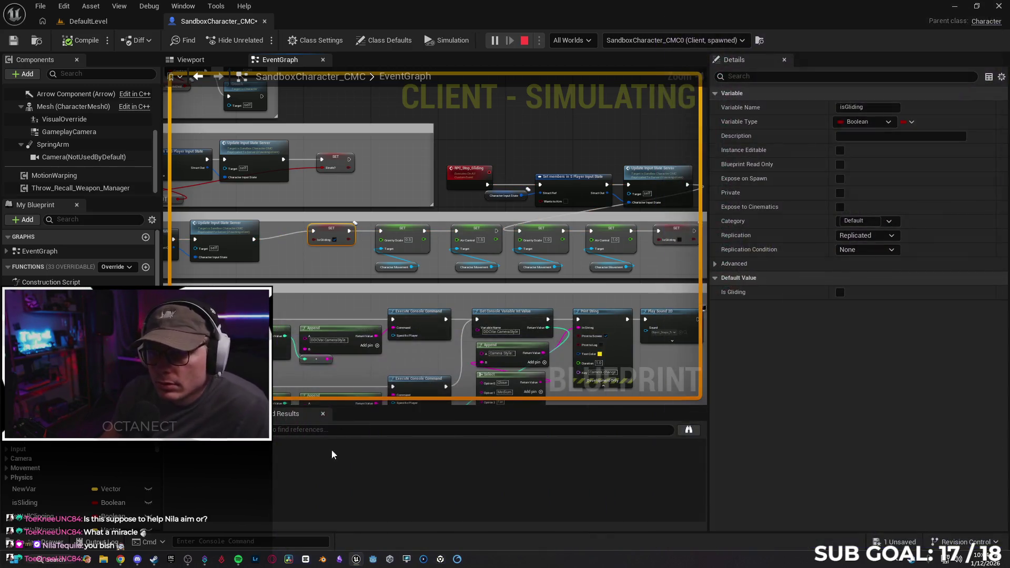
pyautogui.click(120, 560)
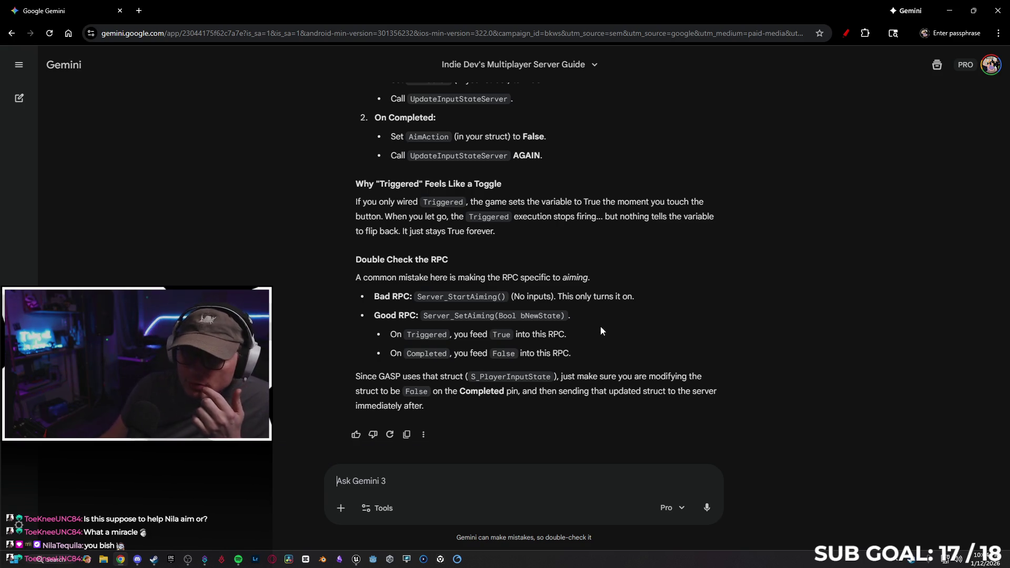
pyautogui.scroll(20, 636, 371)
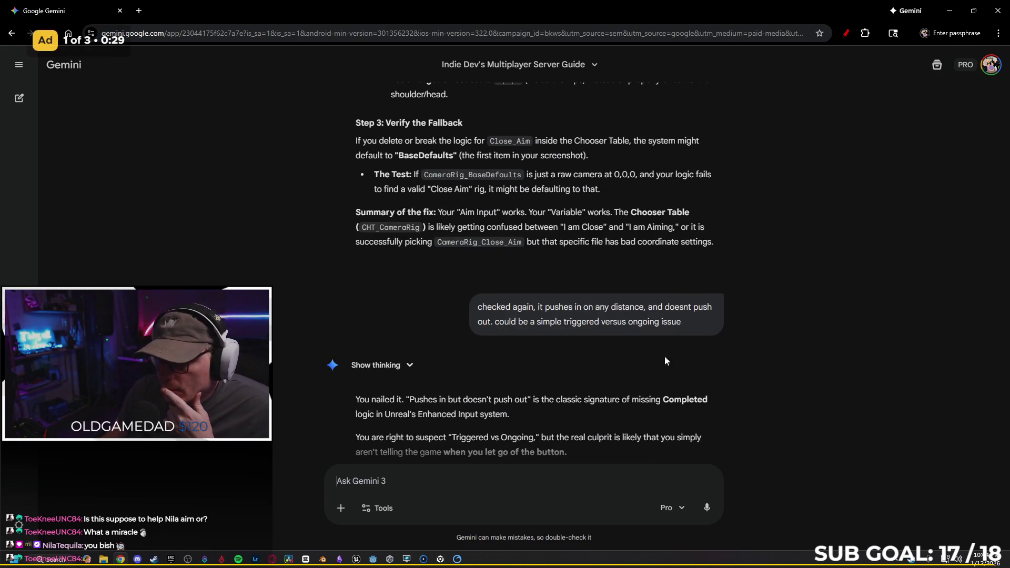
pyautogui.scroll(-10, 699, 349)
pyautogui.hotkey('alt', 'Tab')
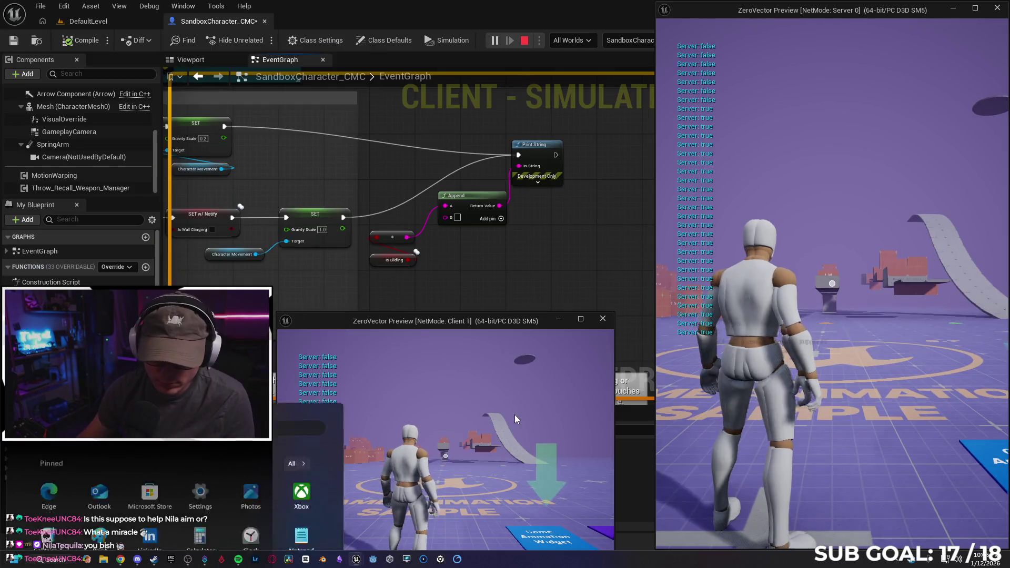
# Step: Jump once in the client preview, then stop the play session
pyautogui.click(514, 411)
pyautogui.press('space')
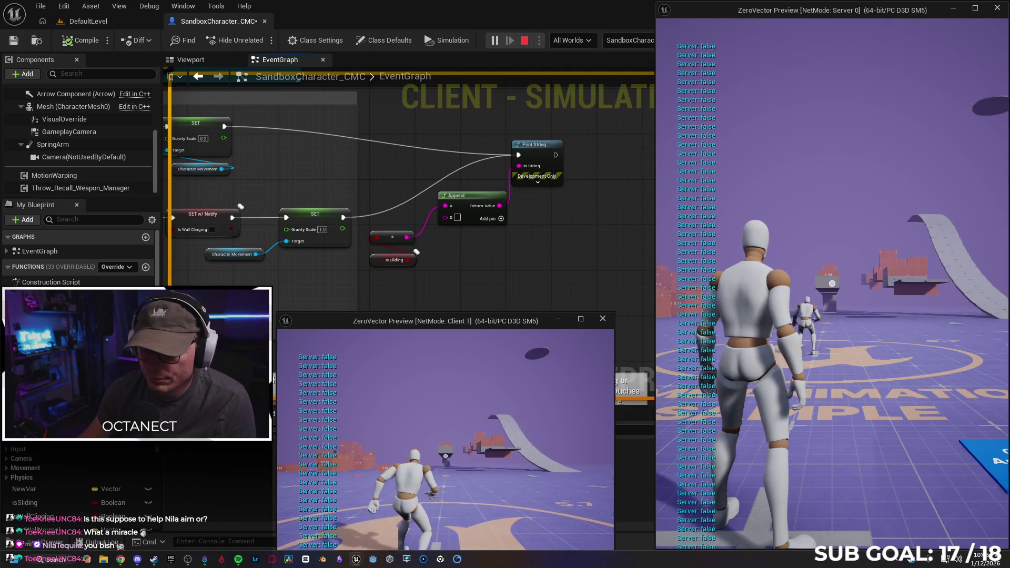
pyautogui.press('Escape')
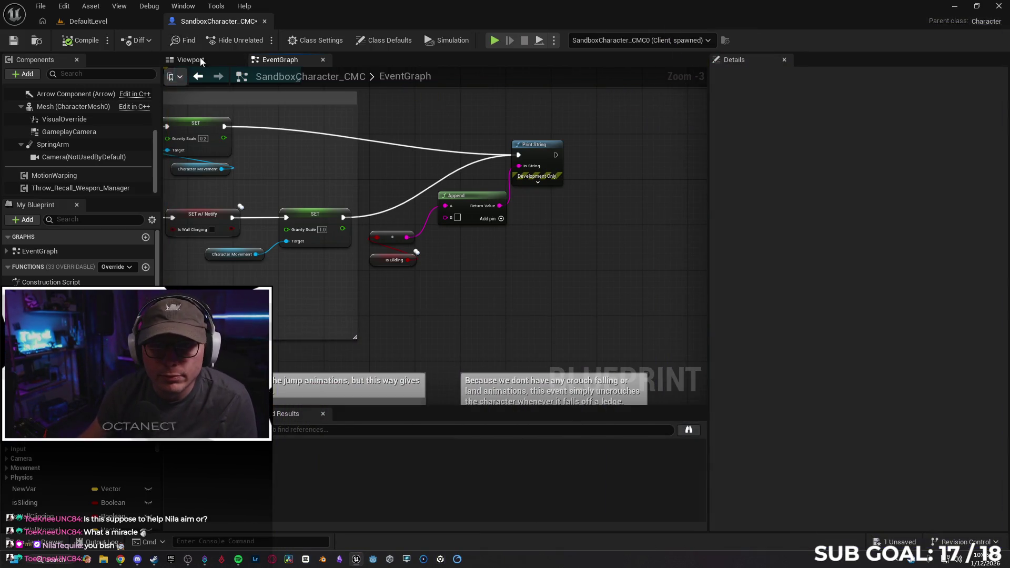
# Step: Return to the SandboxCharacter_CMC event graph via the DefaultLevel tab, then bring Gemini up
pyautogui.click(90, 24)
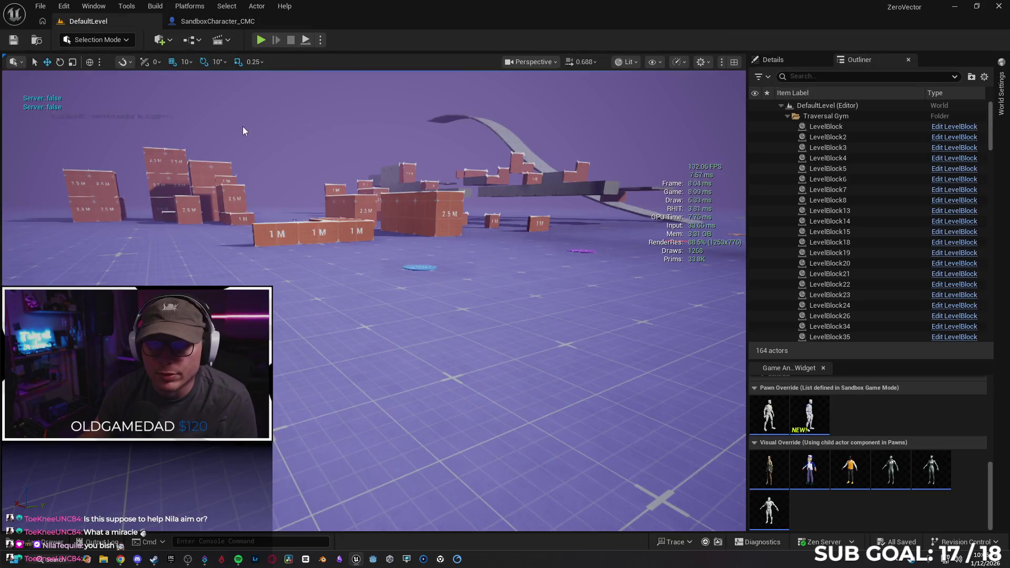
pyautogui.click(217, 21)
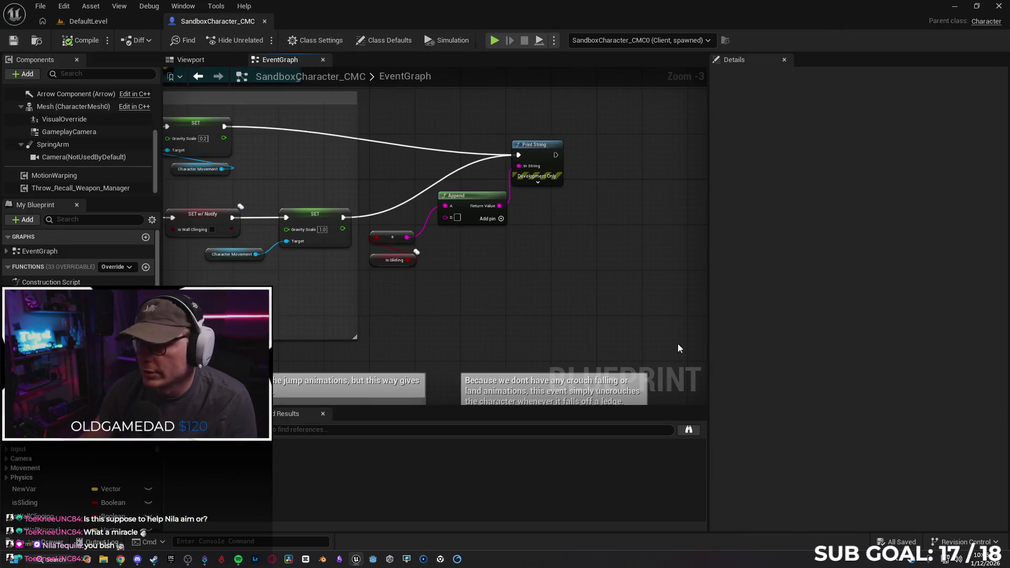
pyautogui.click(121, 558)
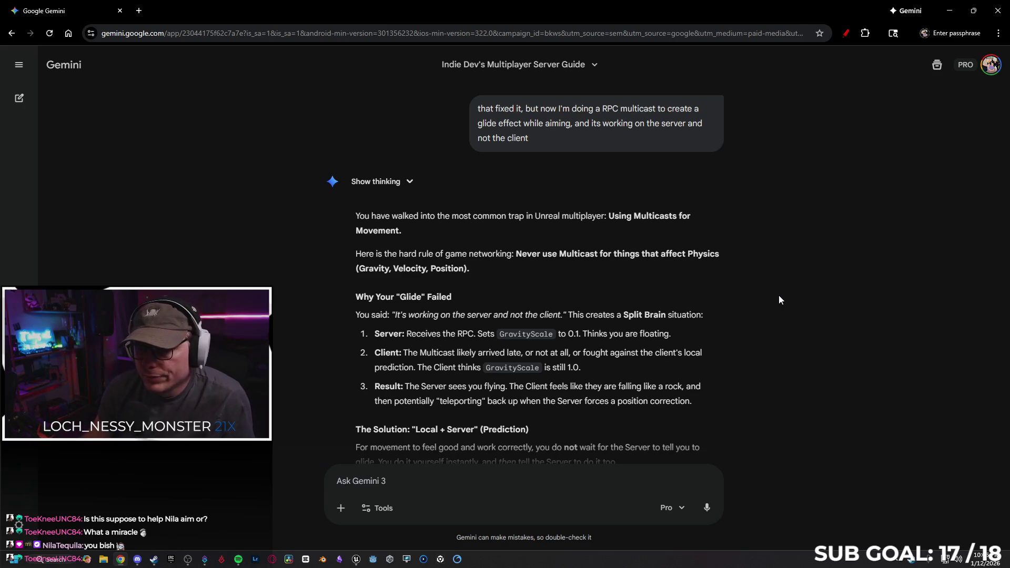
# Step: Read Gemini's Step 2 Fork Pattern and When TO Use Multicast sections, then return to Unreal
pyautogui.scroll(-1, 728, 295)
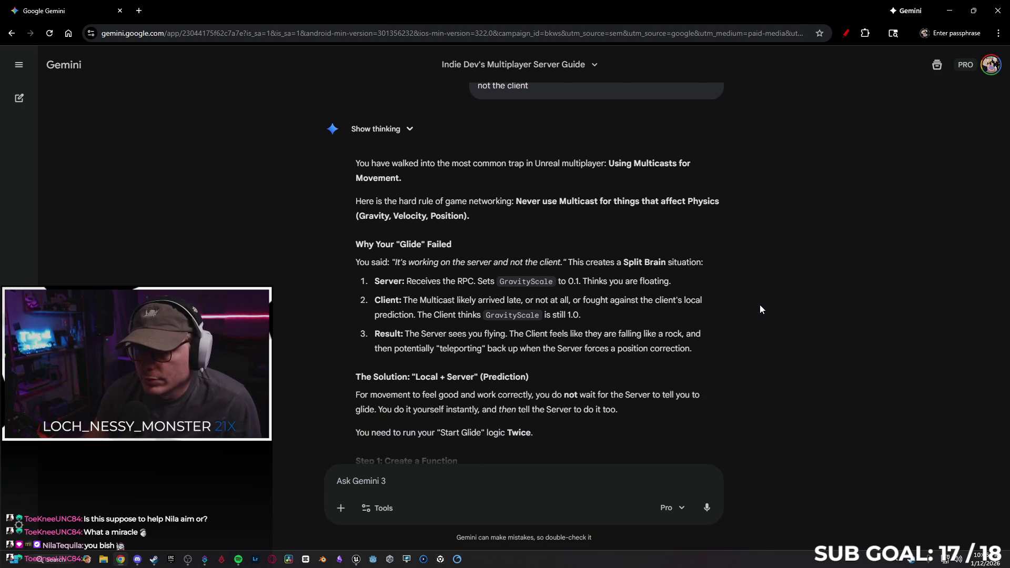
pyautogui.scroll(-1, 757, 304)
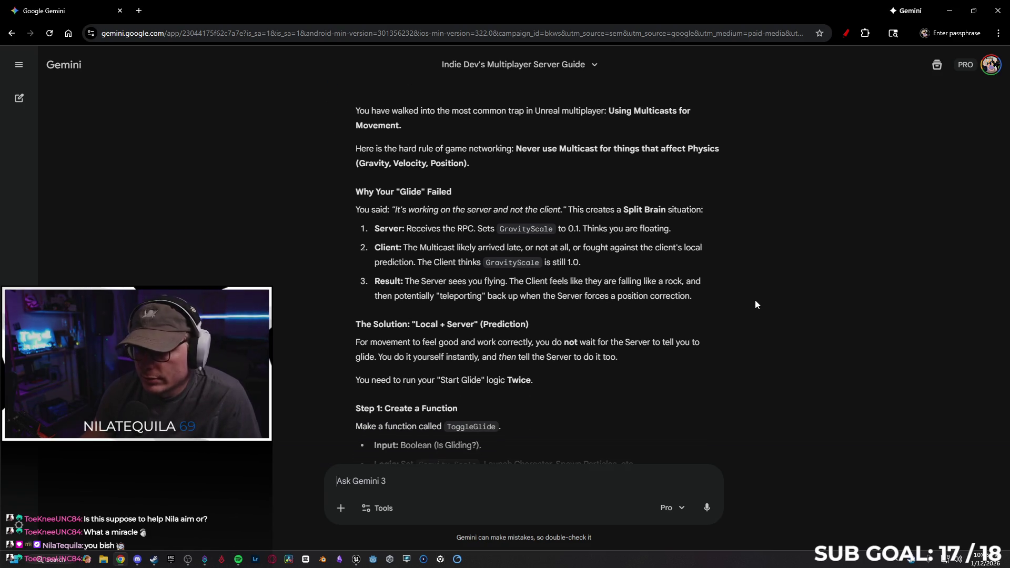
pyautogui.scroll(-1, 755, 304)
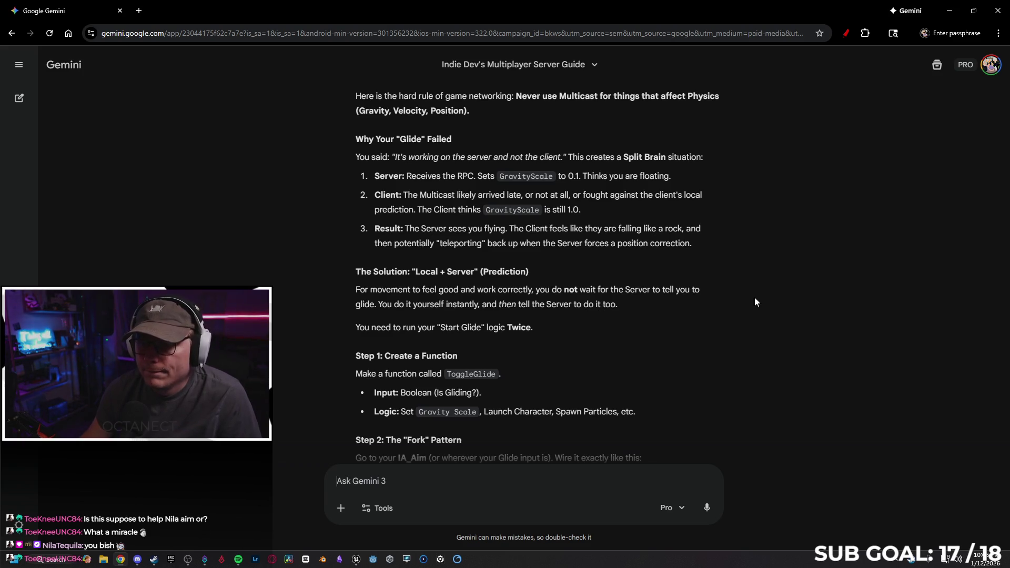
pyautogui.scroll(-3, 755, 298)
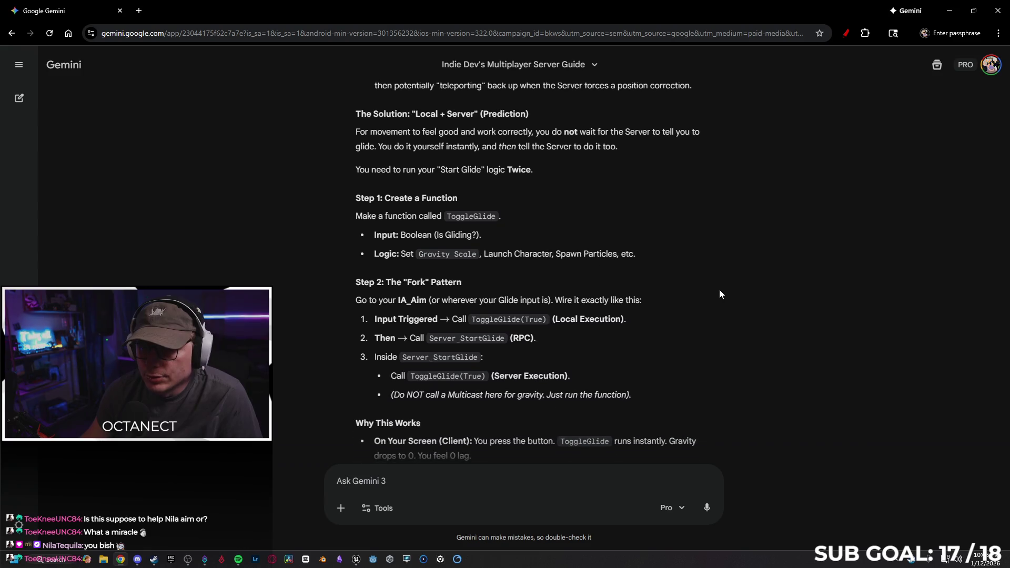
pyautogui.scroll(-1, 657, 247)
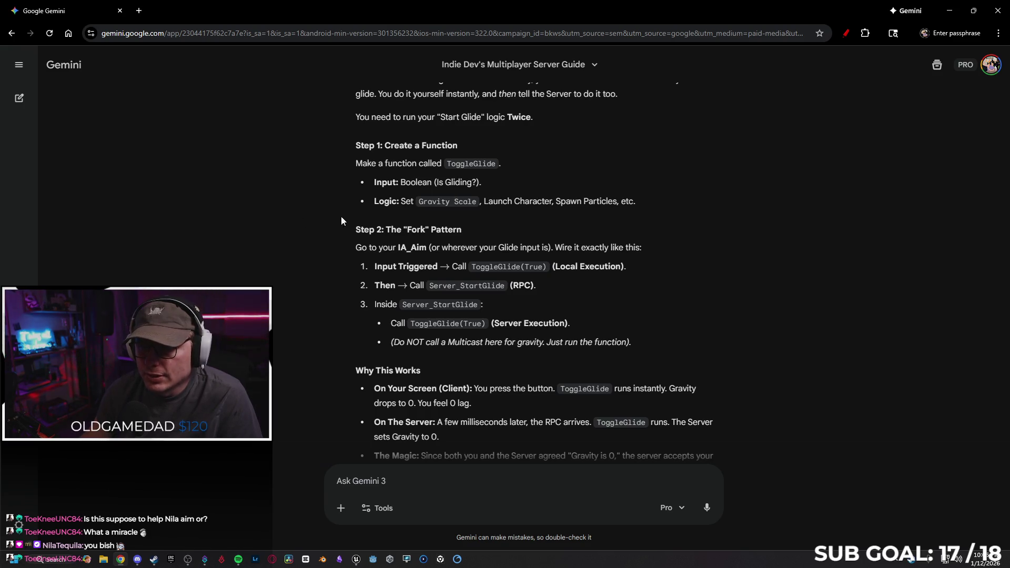
pyautogui.scroll(-1, 303, 196)
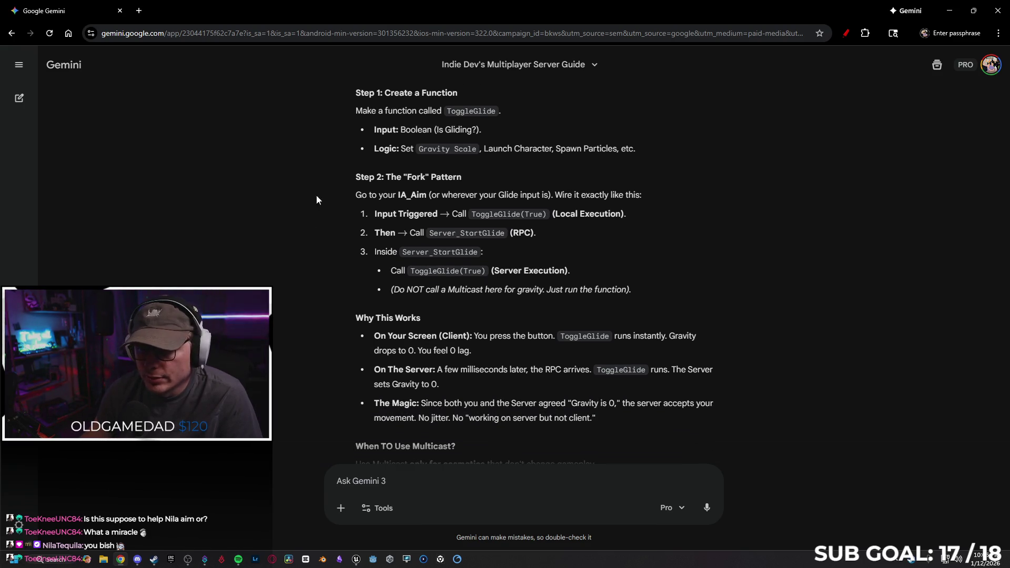
pyautogui.rightClick(650, 238)
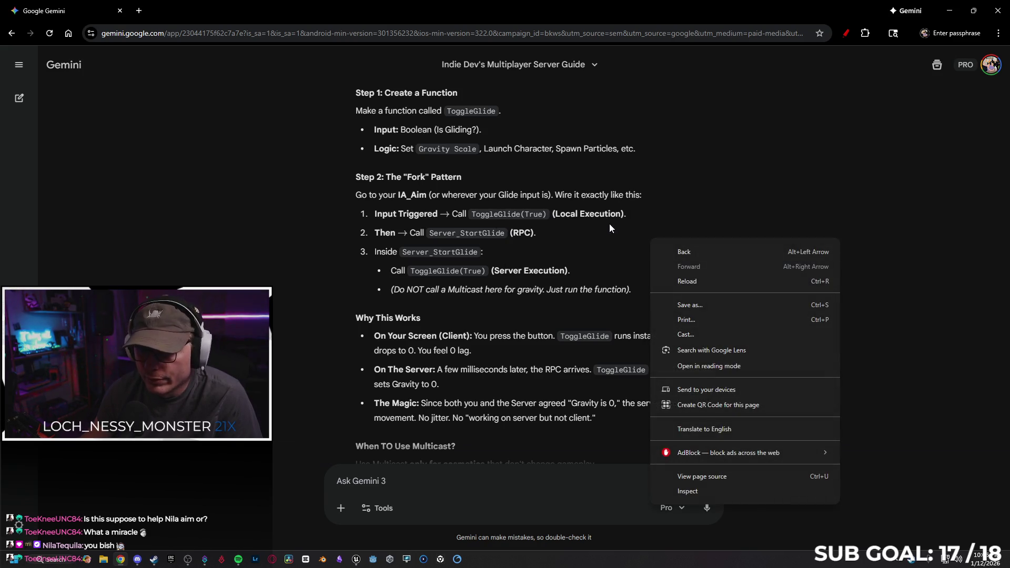
pyautogui.click(594, 231)
pyautogui.scroll(-1, 599, 234)
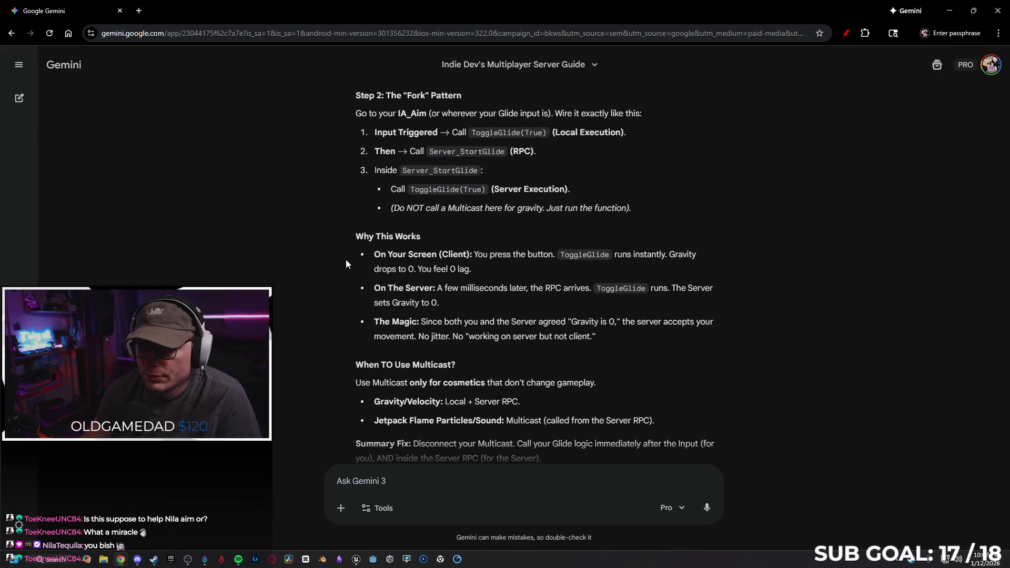
pyautogui.click(949, 11)
pyautogui.scroll(-3, 433, 309)
# Step: Switch RPC_Start_Gliding and RPC_Stop_Gliding replication from Multicast to Run on Server
pyautogui.scroll(-2, 501, 286)
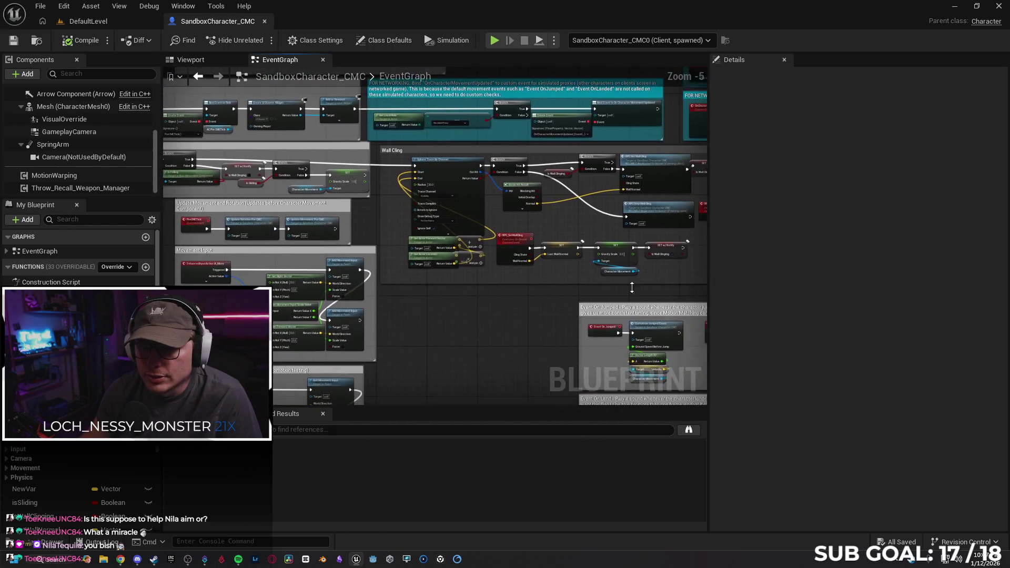
pyautogui.moveTo(506, 317)
pyautogui.mouseDown()
pyautogui.moveTo(622, 169)
pyautogui.moveTo(498, 214)
pyautogui.mouseUp()
pyautogui.moveTo(358, 219); pyautogui.dragTo(378, 217)
pyautogui.scroll(4, 378, 217)
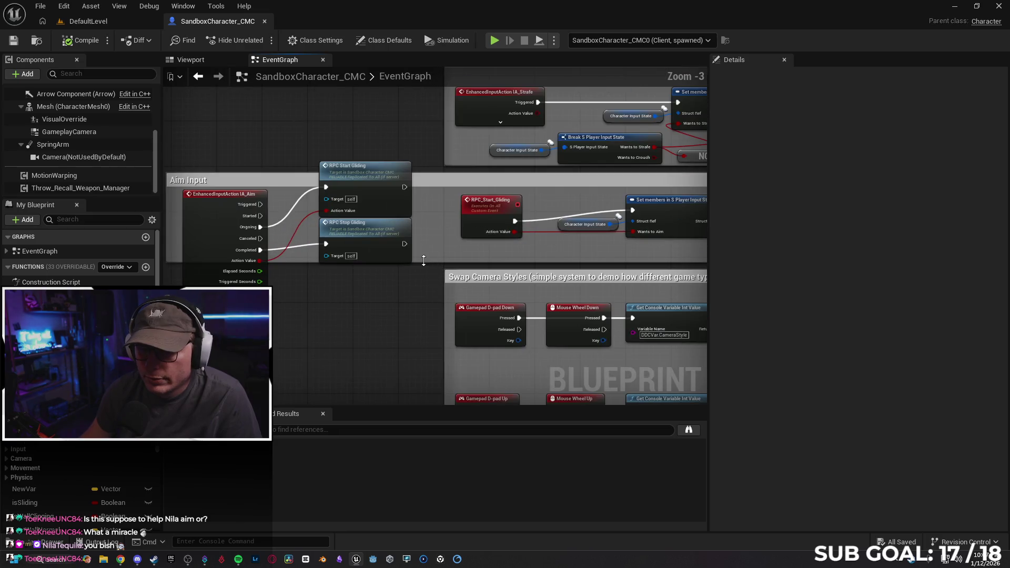
pyautogui.click(492, 203)
pyautogui.click(867, 149)
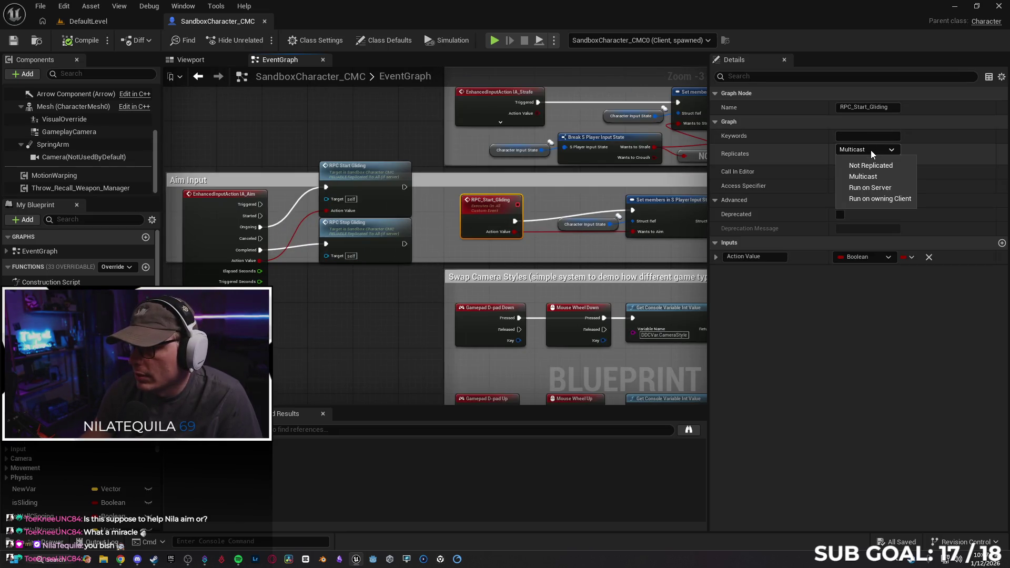
pyautogui.click(858, 184)
pyautogui.moveTo(553, 254)
pyautogui.mouseDown()
pyautogui.moveTo(510, 261)
pyautogui.moveTo(399, 247)
pyautogui.moveTo(563, 206)
pyautogui.moveTo(549, 205)
pyautogui.mouseUp()
pyautogui.click(549, 196)
pyautogui.click(872, 148)
pyautogui.click(872, 184)
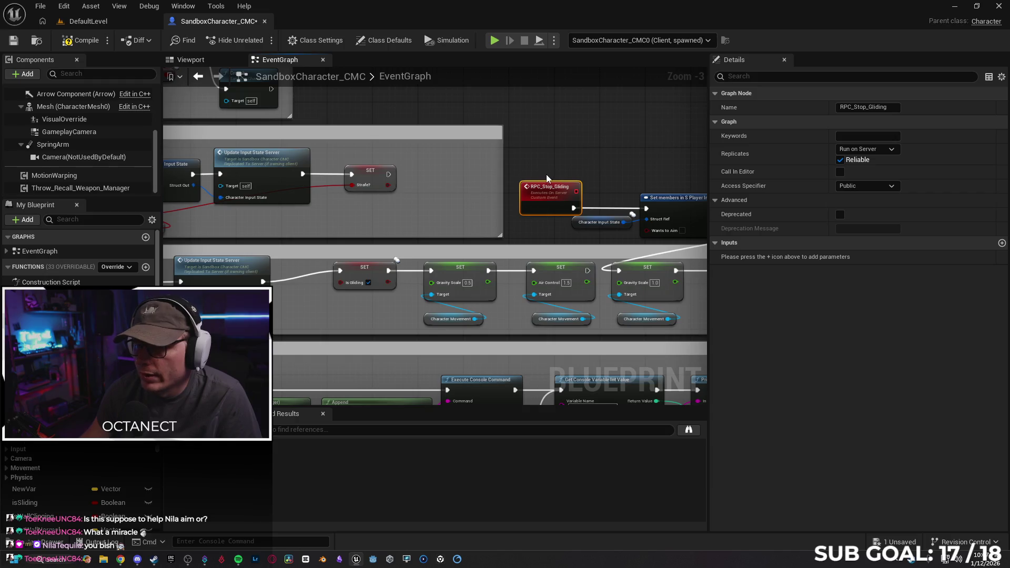
# Step: Move to the Throw and Recall section and check that RPC_Dive is Run on Server, Reliable
pyautogui.scroll(-4, 546, 174)
pyautogui.scroll(3, 415, 197)
pyautogui.moveTo(492, 113); pyautogui.dragTo(417, 282)
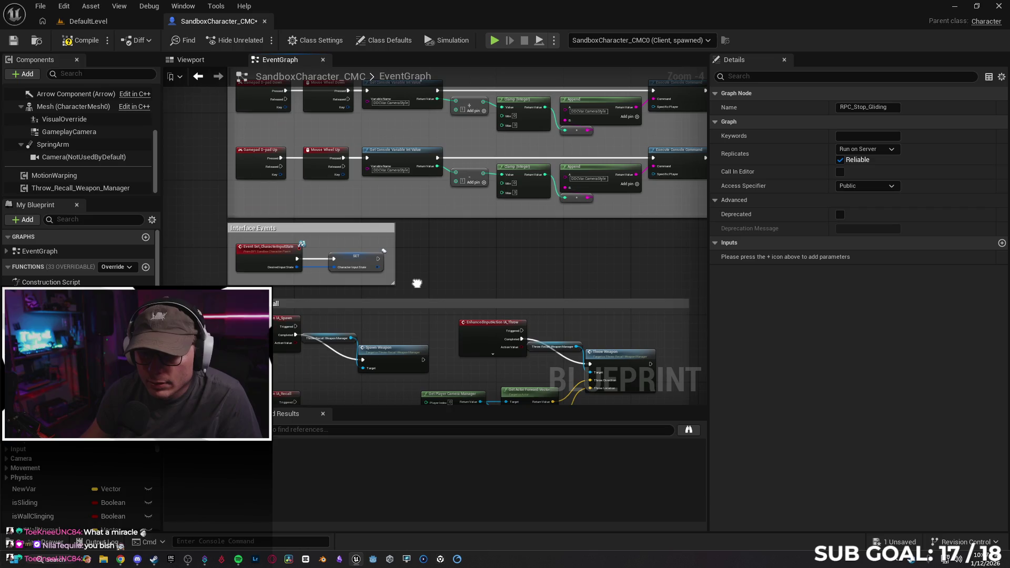
pyautogui.scroll(-3, 417, 282)
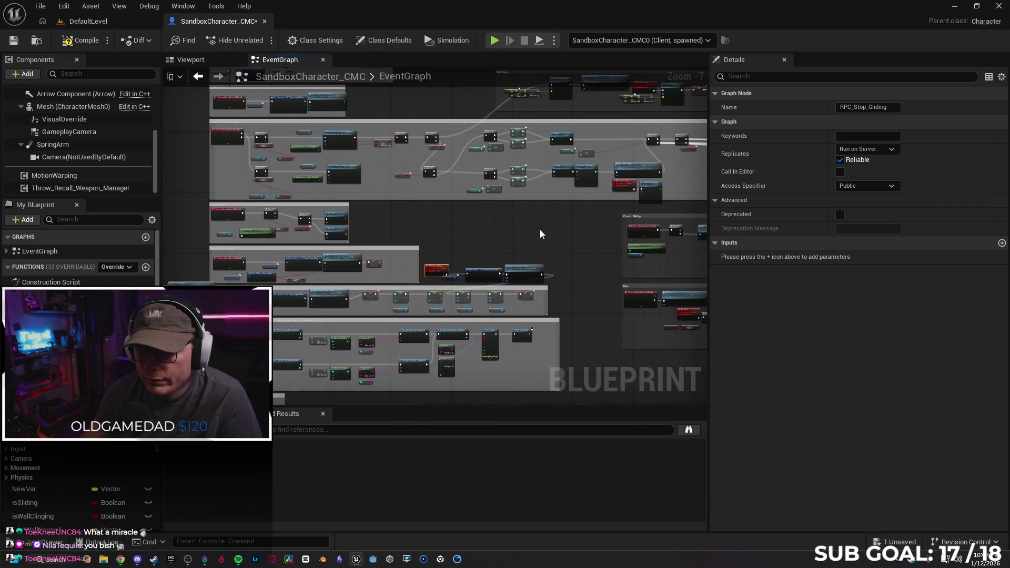
pyautogui.scroll(2, 417, 228)
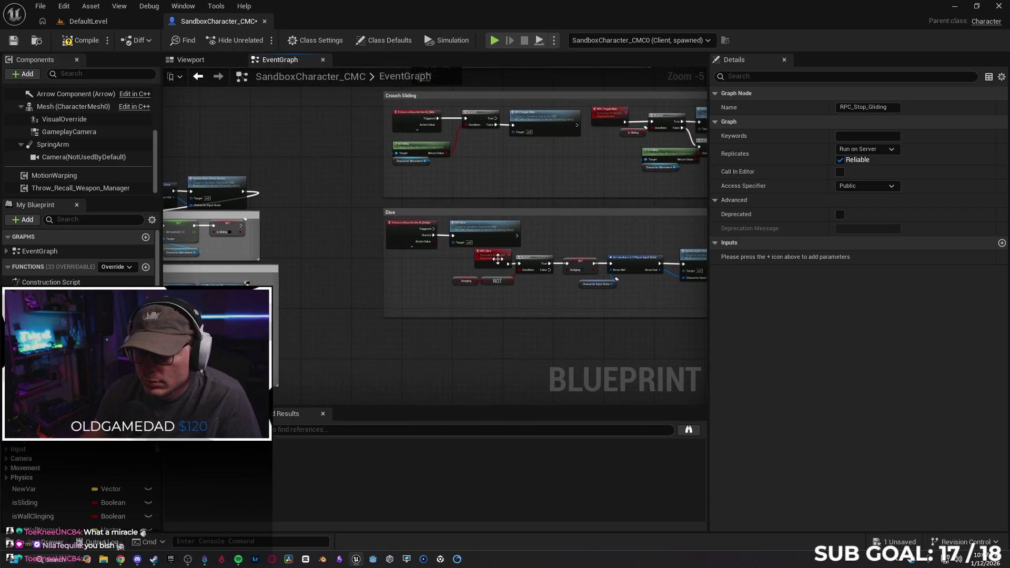
pyautogui.click(503, 259)
pyautogui.moveTo(316, 183); pyautogui.dragTo(359, 91)
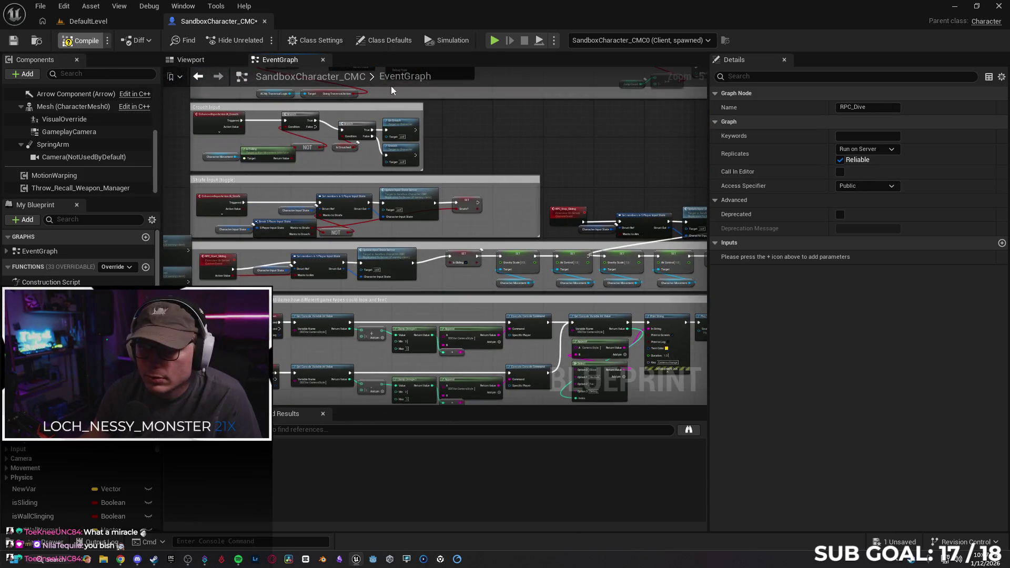
# Step: Launch a server-and-client play test and run the server character forward
pyautogui.hotkey('alt', 'p')
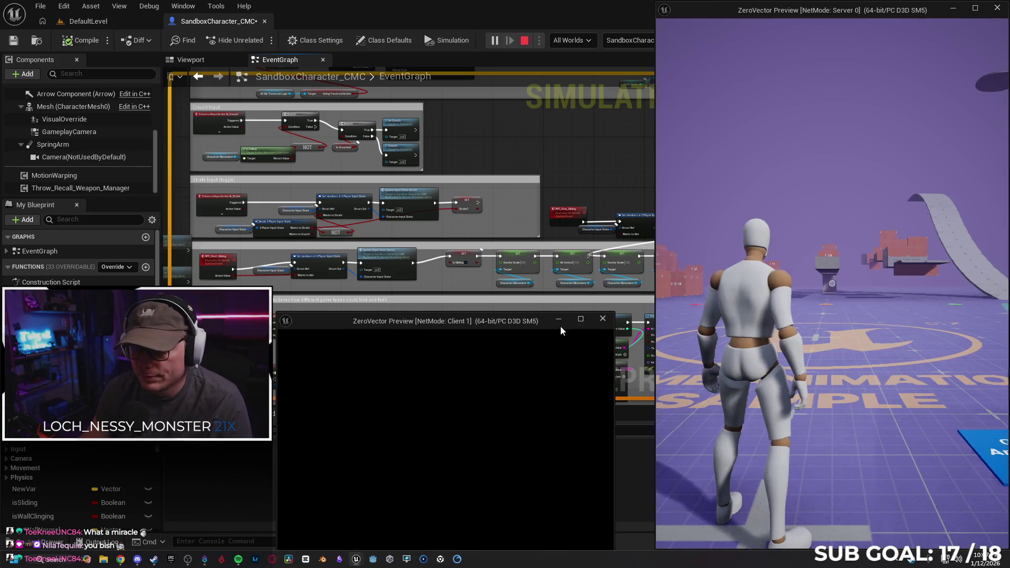
pyautogui.press('w')
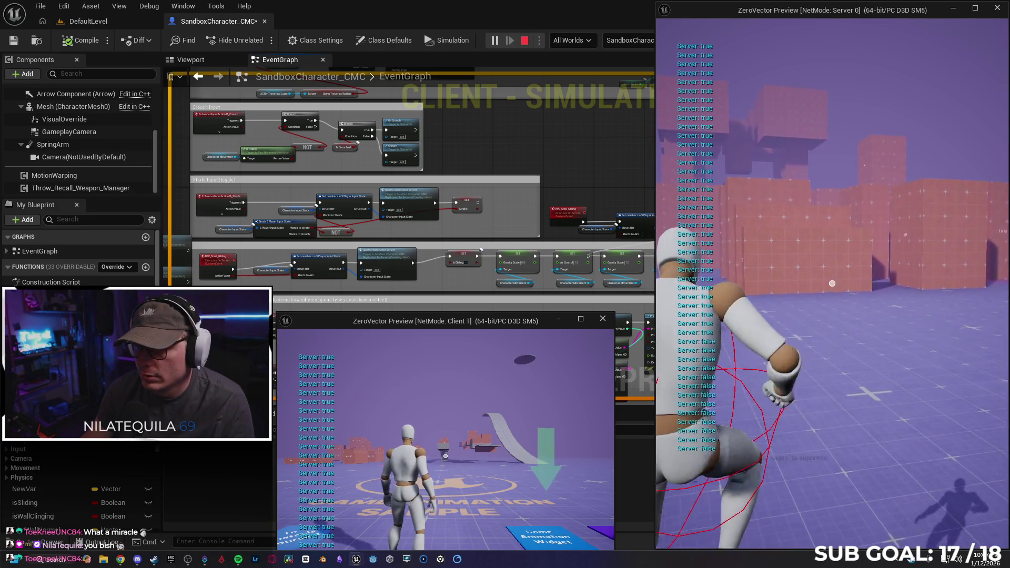
pyautogui.press('super')
# Step: Run and slide the client character repeatedly with C, then stop the play test
pyautogui.click(458, 397)
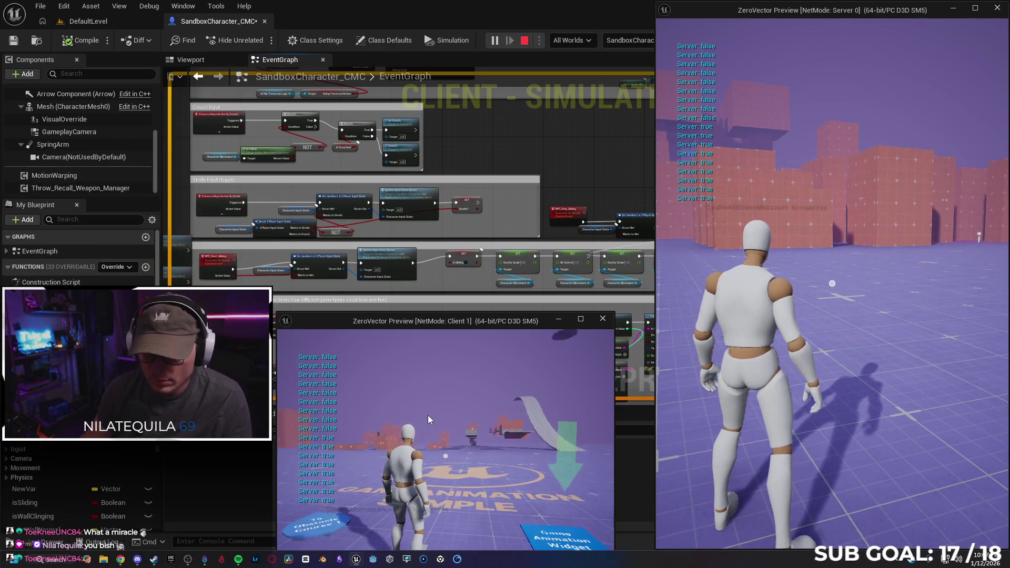
pyautogui.press('w')
pyautogui.press('c')
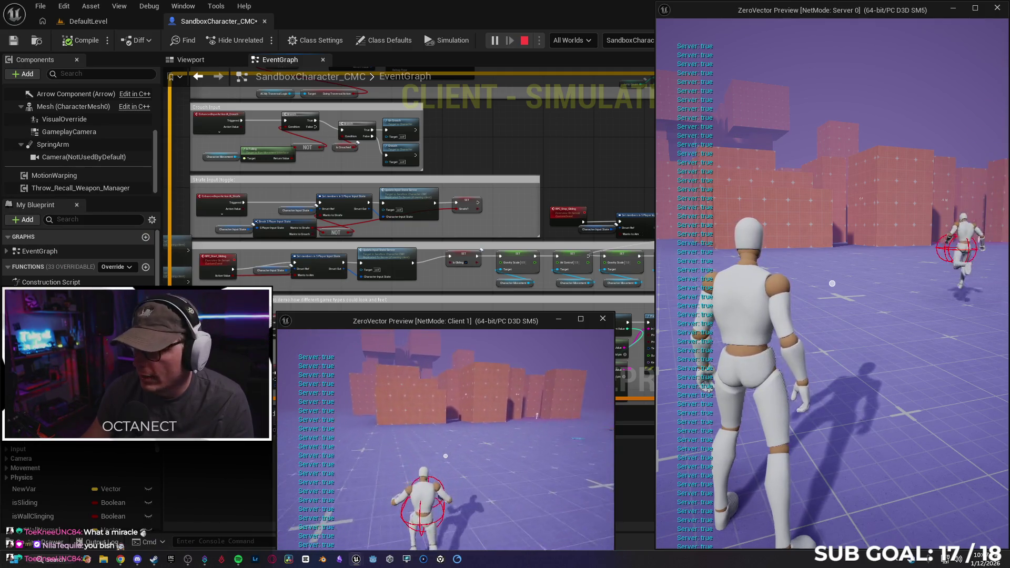
pyautogui.press('c')
pyautogui.press('c')
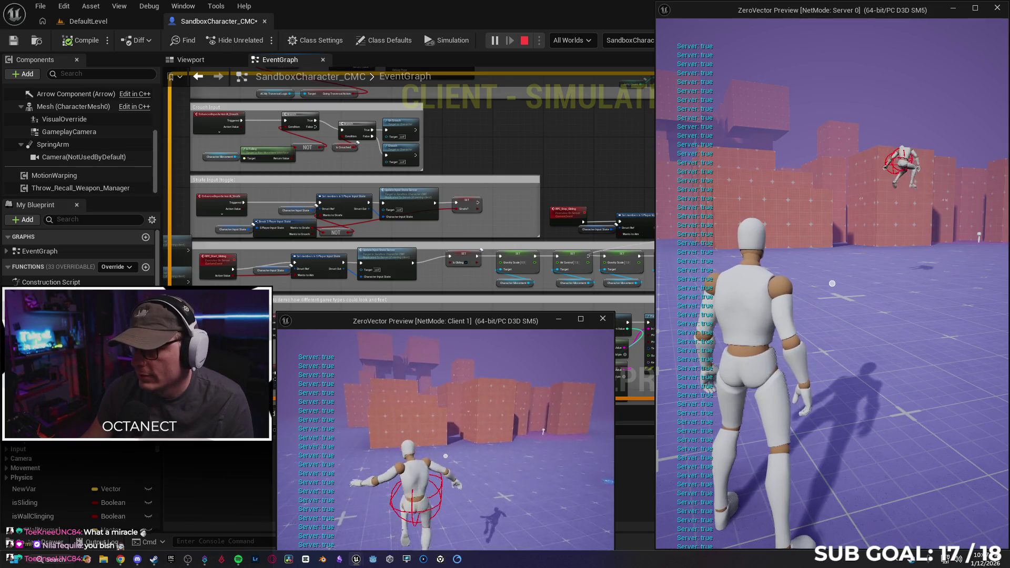
pyautogui.press('c')
pyautogui.press('c')
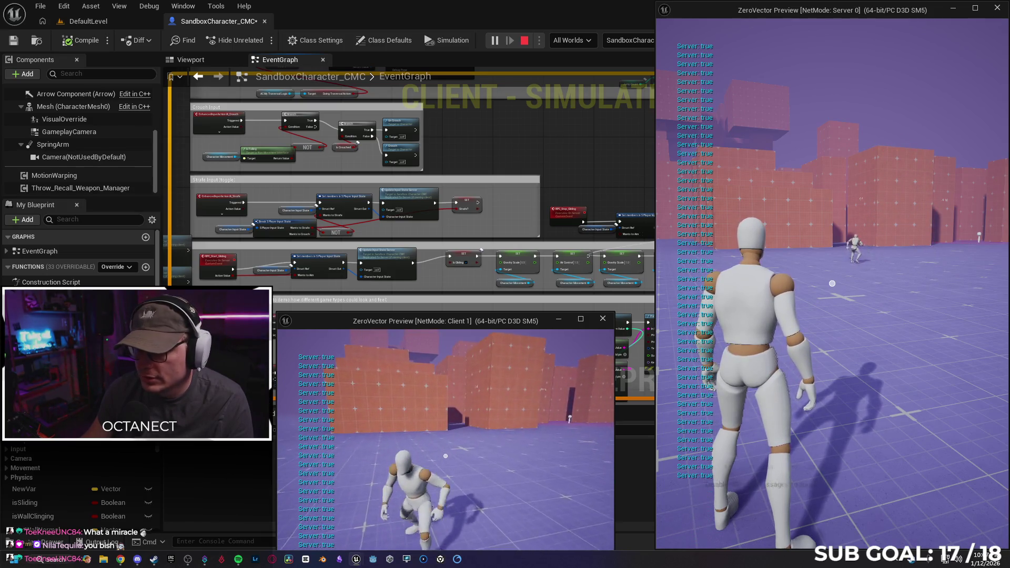
pyautogui.press('c')
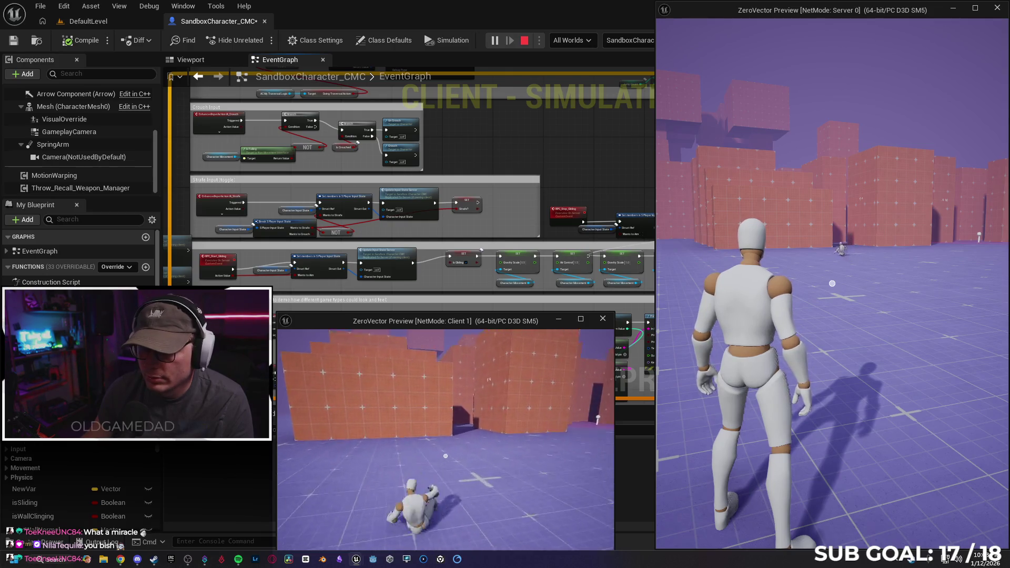
pyautogui.press('c')
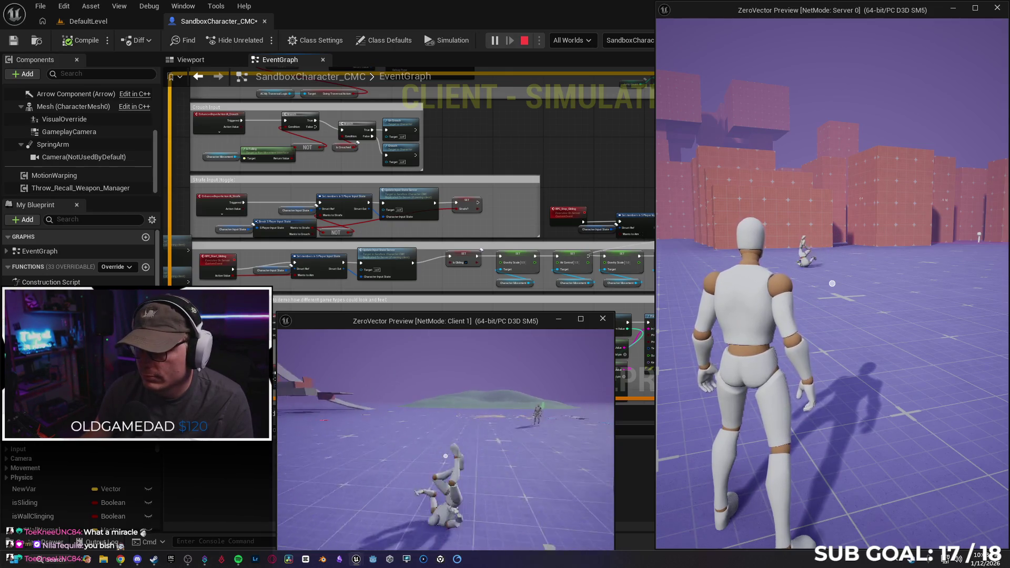
pyautogui.press('c')
pyautogui.press('c')
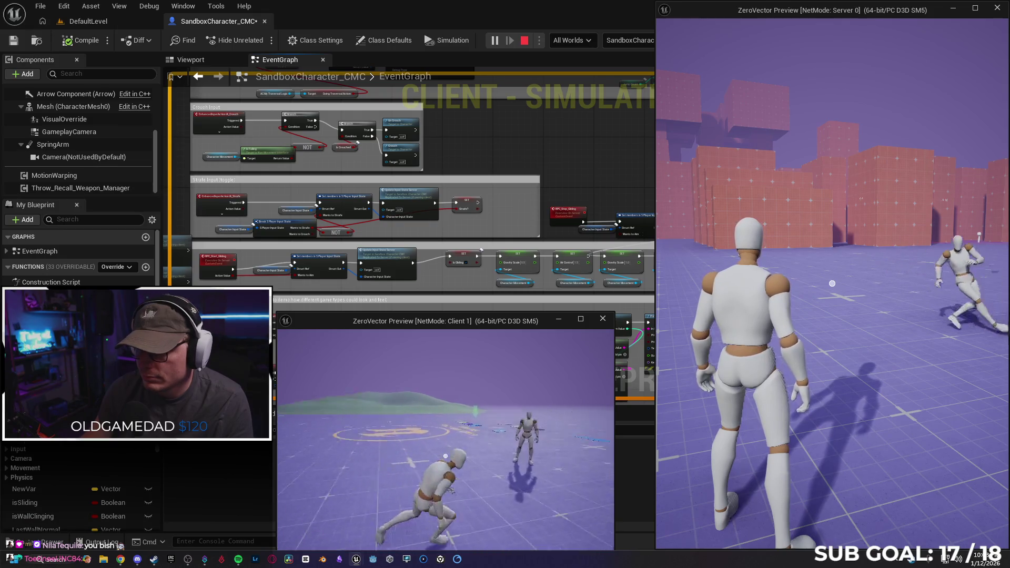
pyautogui.press('c')
pyautogui.press('c')
pyautogui.press('c')
pyautogui.press('c')
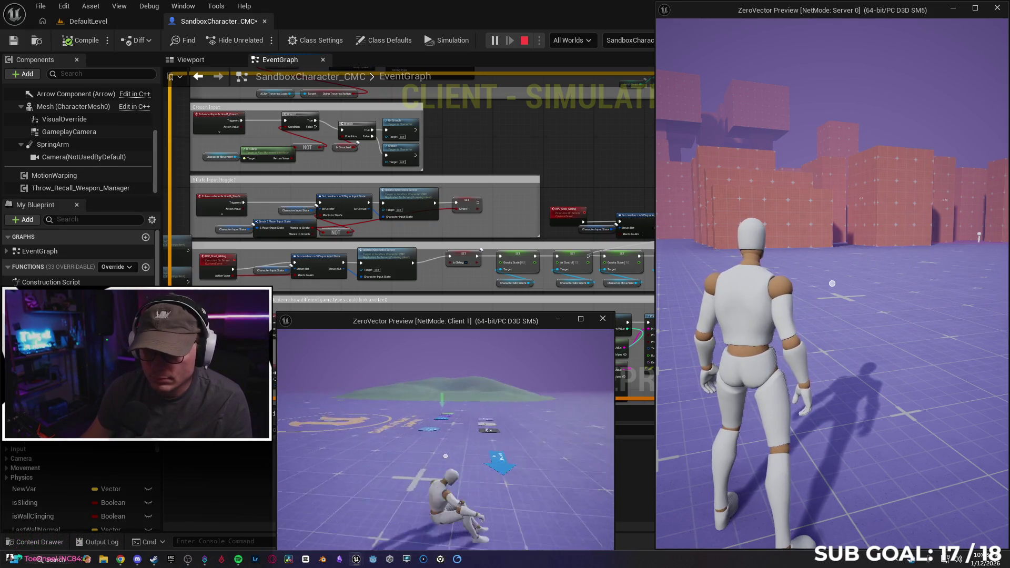
pyautogui.press('c')
pyautogui.press('c')
pyautogui.press('c')
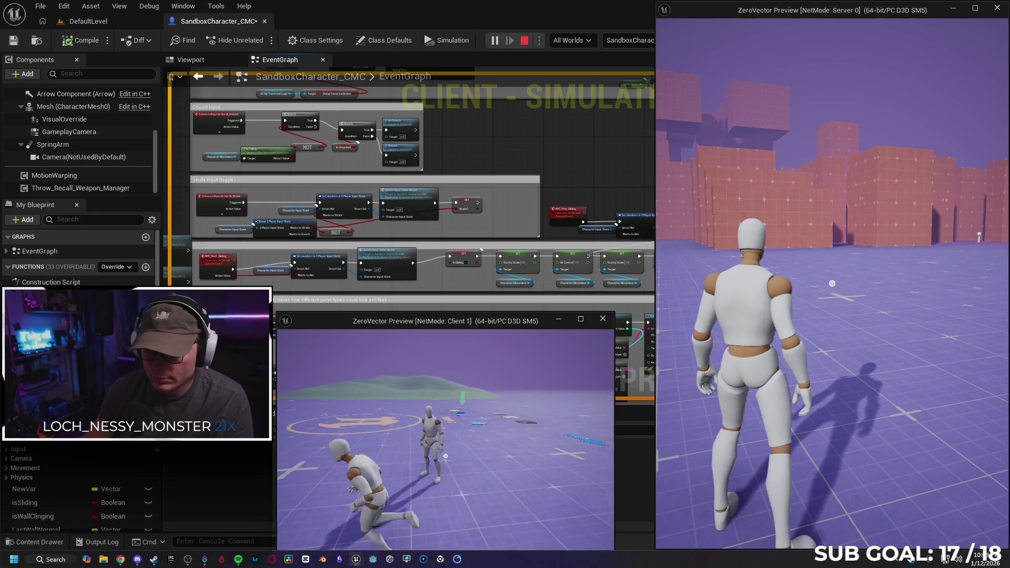
pyautogui.press('c')
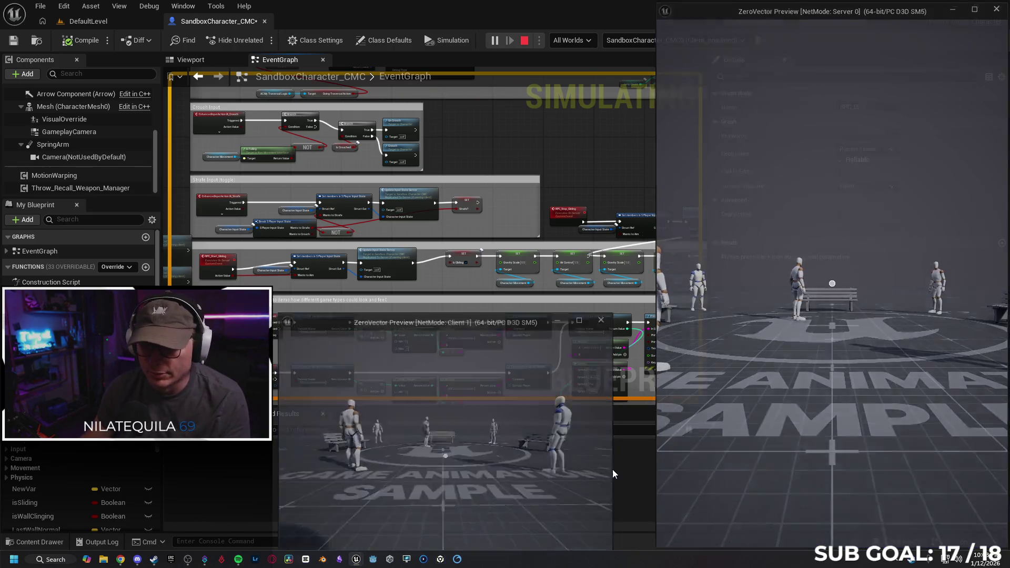
pyautogui.press('Escape')
# Step: Save the character blueprint and pan over to the Throw and Recall section
pyautogui.click(13, 41)
pyautogui.scroll(-1, 506, 163)
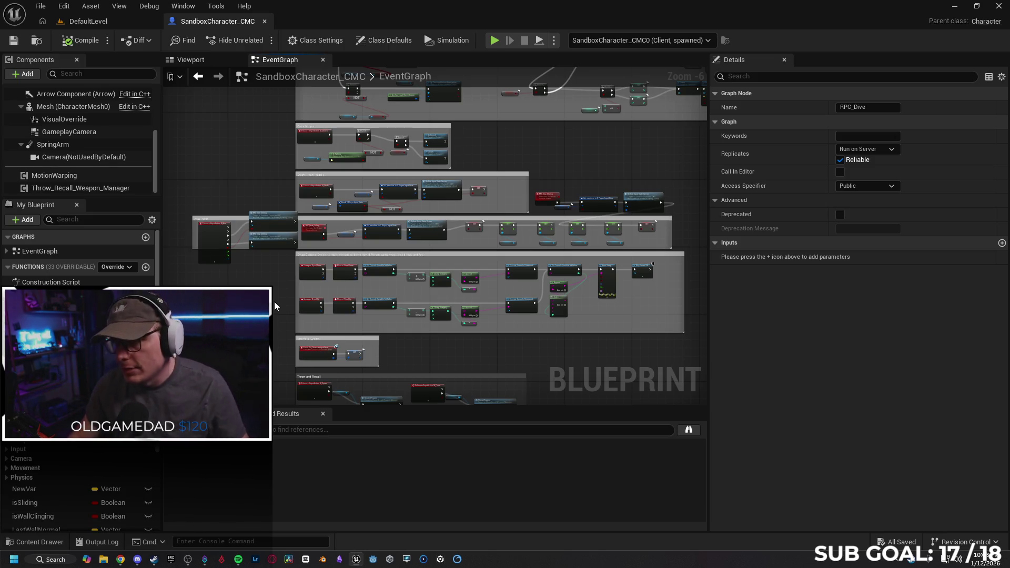
pyautogui.moveTo(273, 302)
pyautogui.mouseDown()
pyautogui.moveTo(288, 283)
pyautogui.moveTo(203, 248)
pyautogui.mouseUp()
pyautogui.scroll(5, 293, 230)
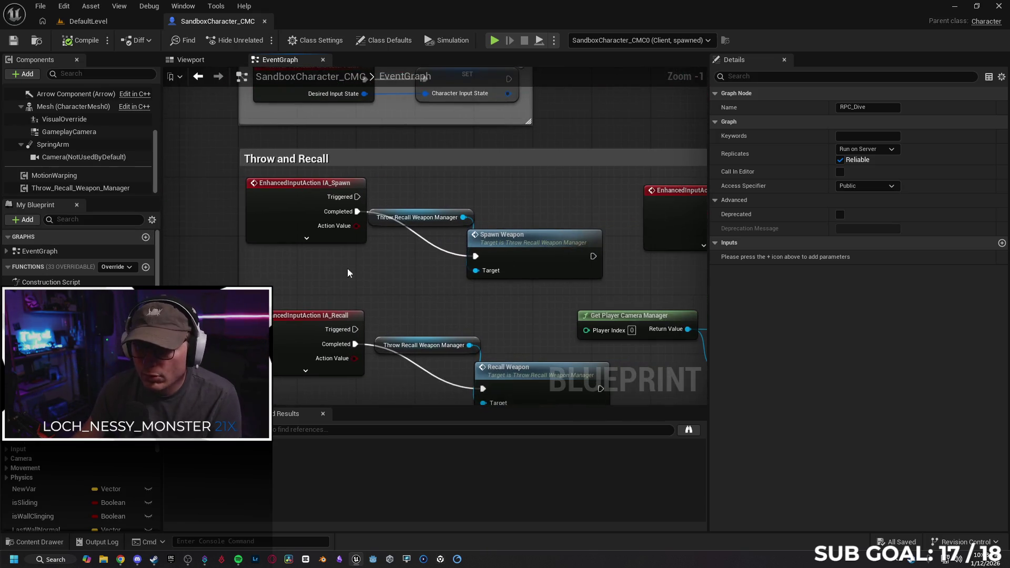
pyautogui.click(383, 237)
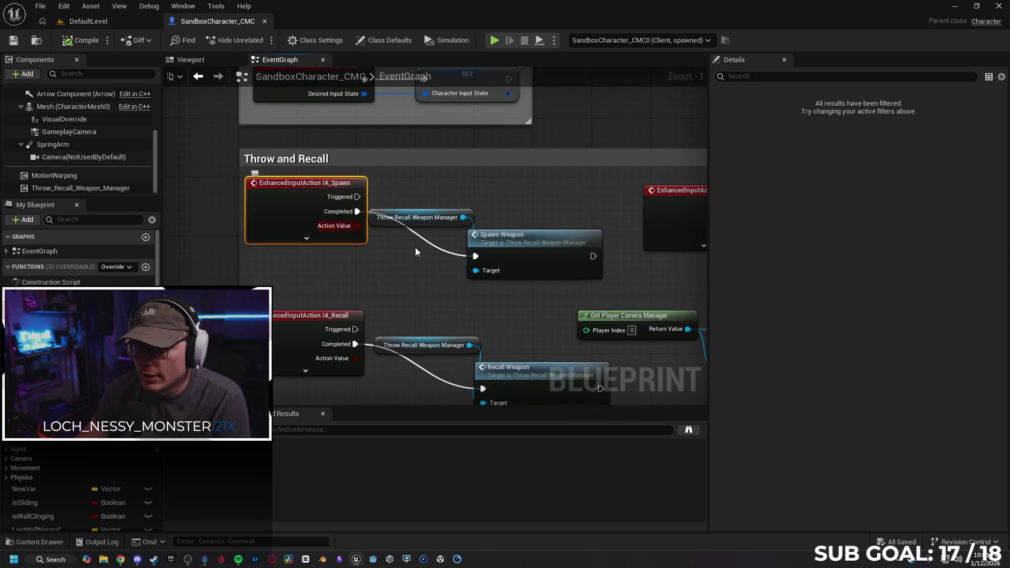
# Step: Open the Spawn Weapon event in Throw_Recall_Weapon_Manager, then return to the Gemini chat
pyautogui.click(514, 255)
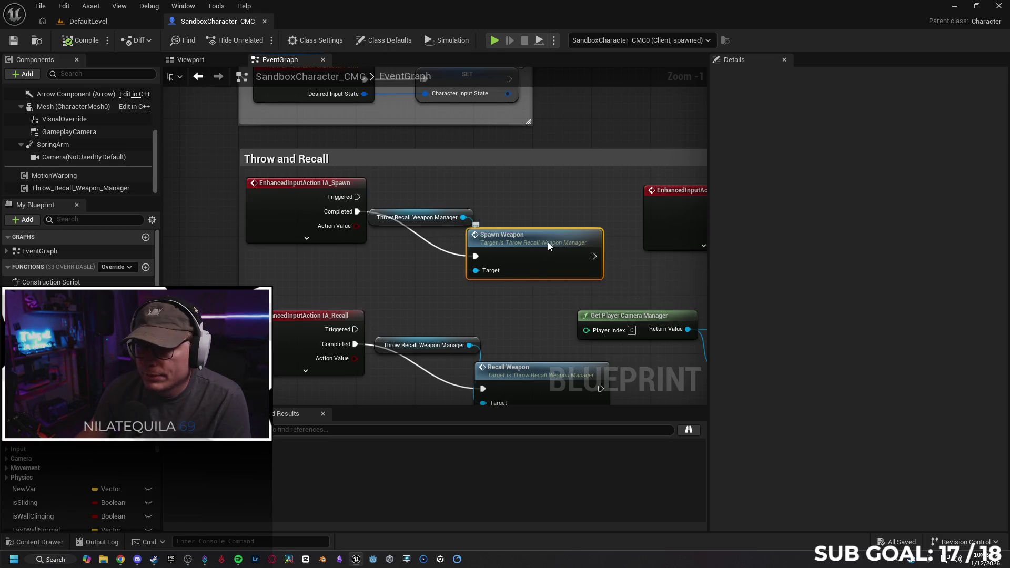
pyautogui.doubleClick(528, 237)
pyautogui.moveTo(454, 304); pyautogui.dragTo(349, 253)
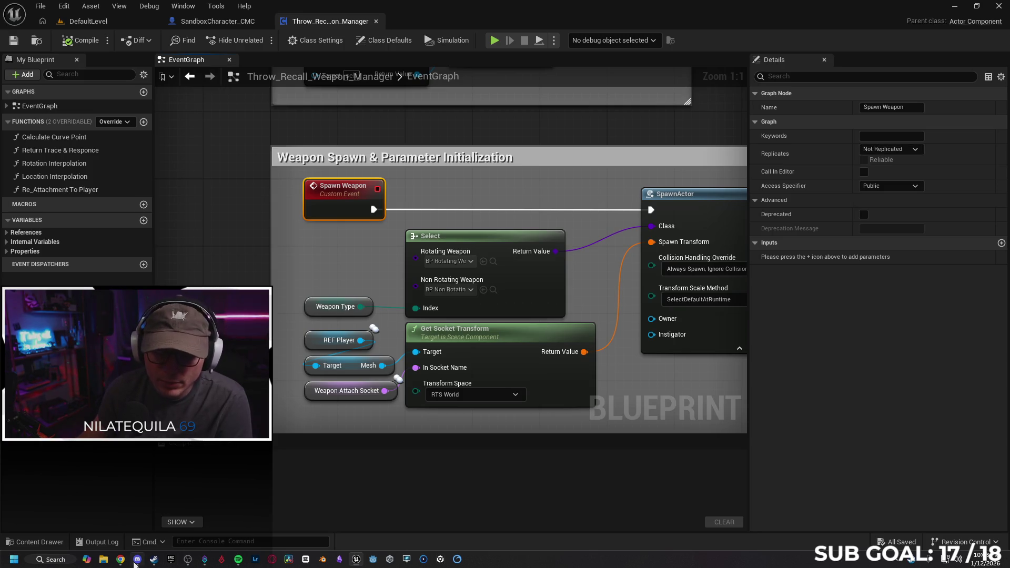
pyautogui.moveTo(120, 559)
pyautogui.click(237, 463)
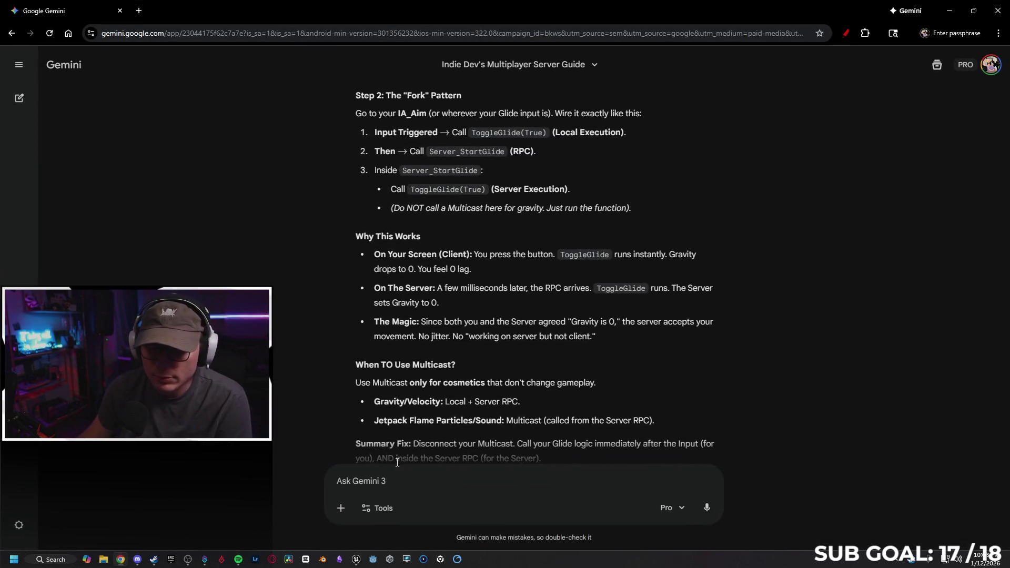
# Step: Begin the Gemini question 'I have a system that throws and recalls weapons', checking Unreal's Throw and Recall graph
pyautogui.click(439, 483)
pyautogui.write('I have a syst')
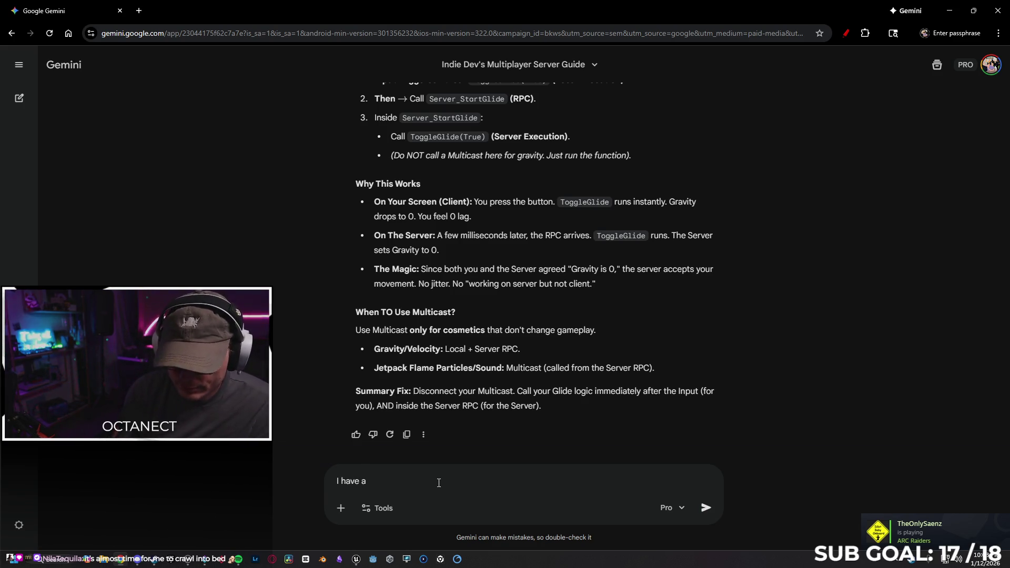
pyautogui.write('em that thro')
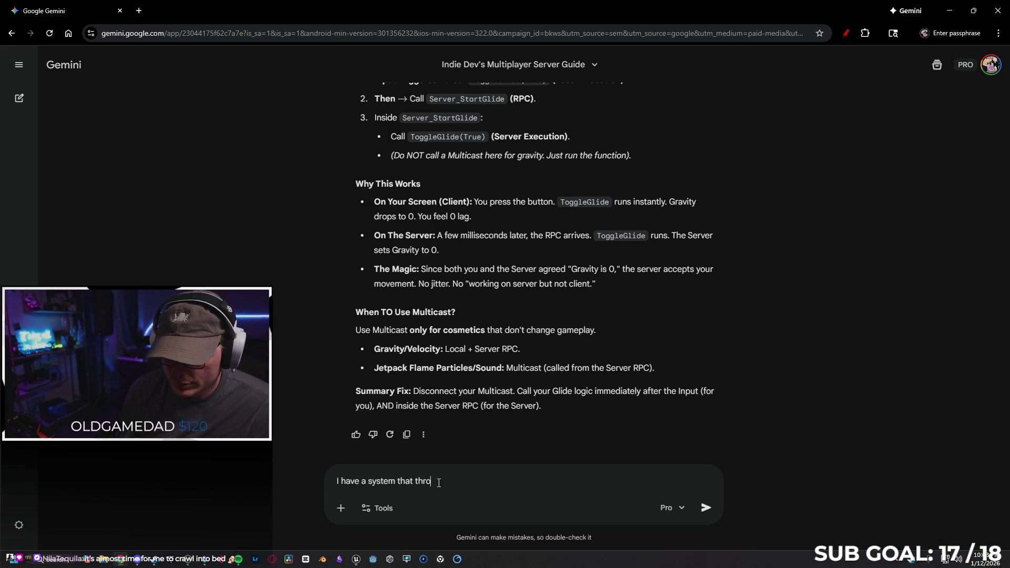
pyautogui.write('ws and reca')
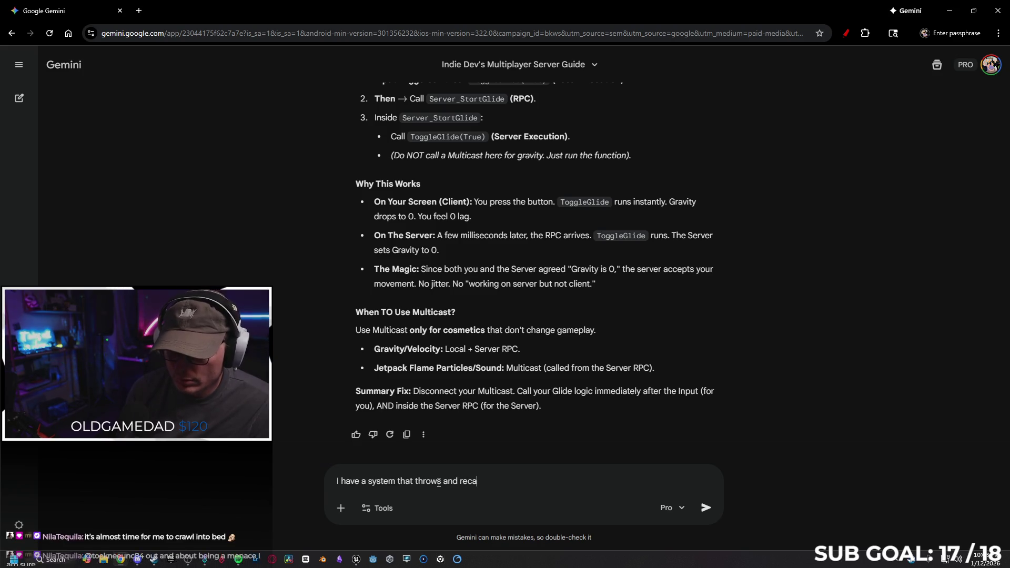
pyautogui.write('lls weapons')
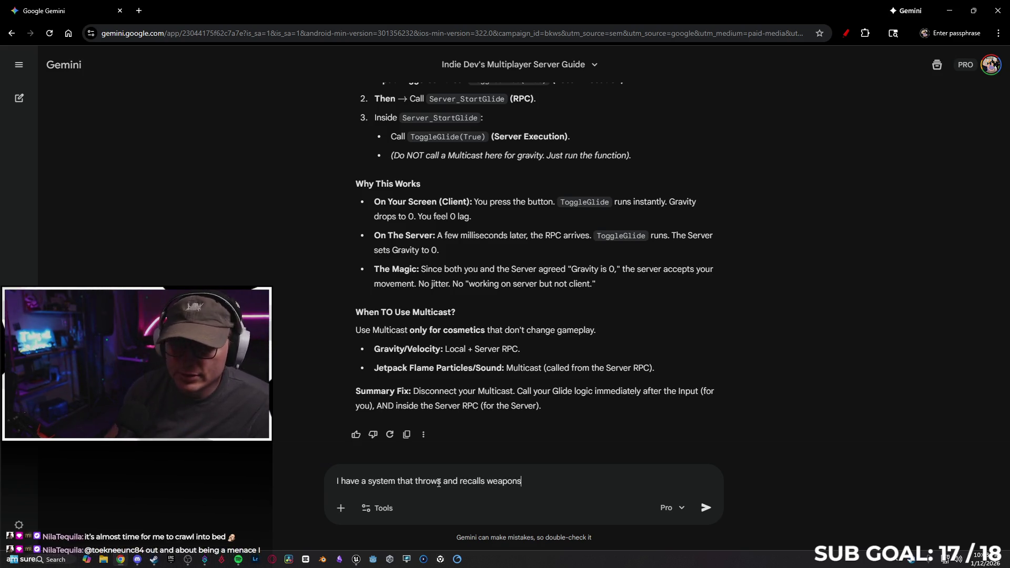
pyautogui.click(973, 11)
pyautogui.click(936, 30)
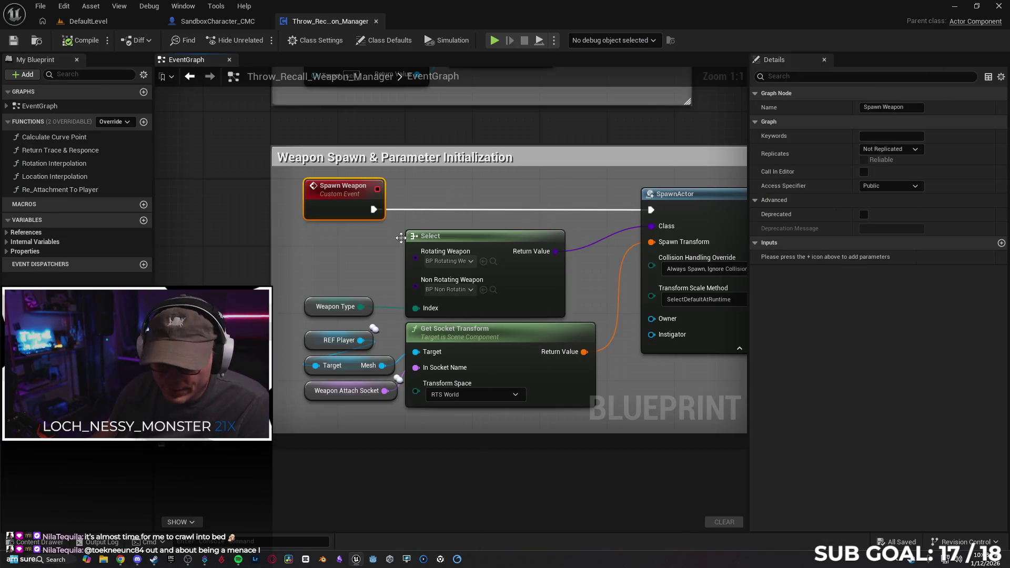
pyautogui.click(38, 541)
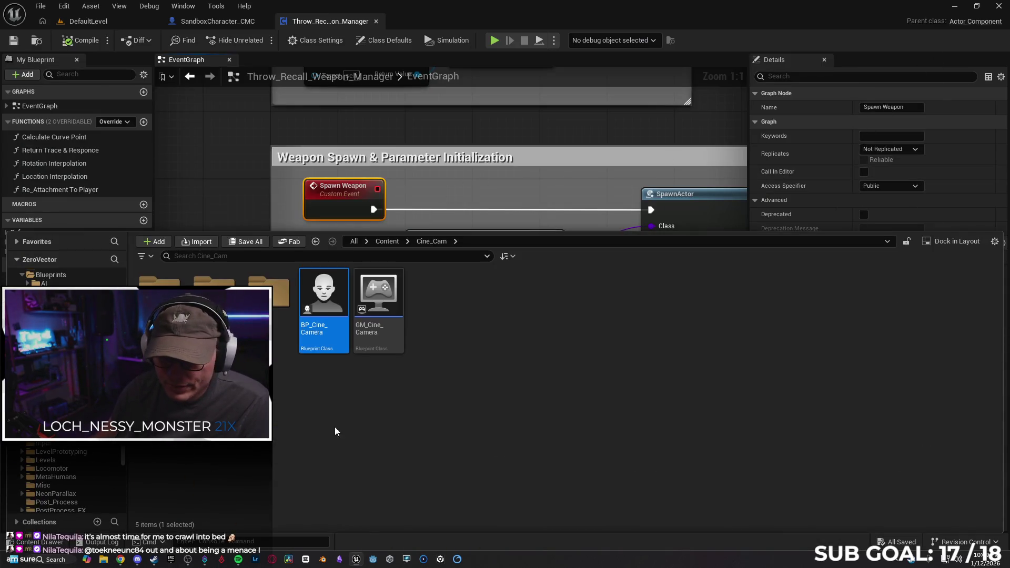
pyautogui.click(218, 21)
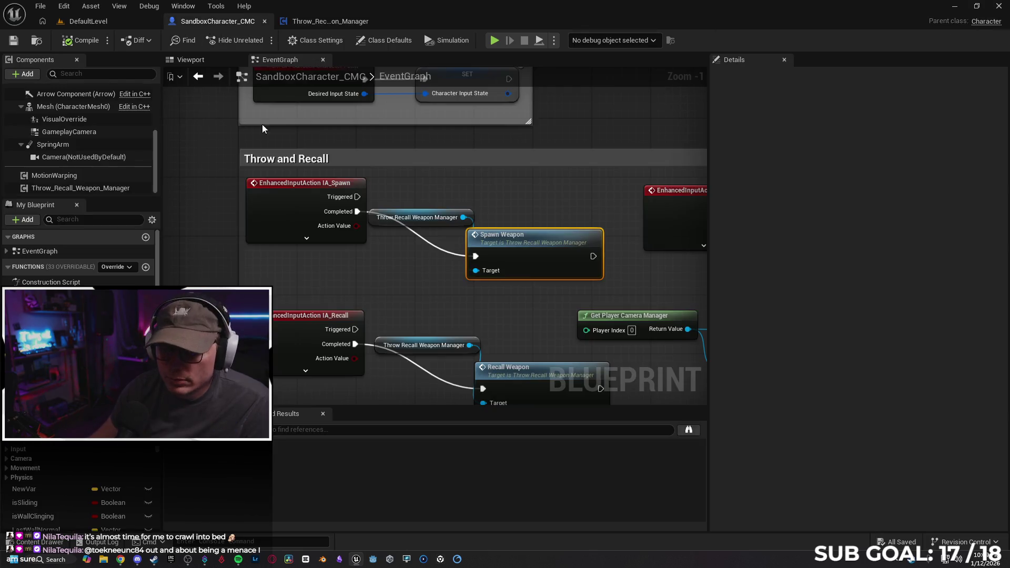
pyautogui.hotkey('alt', 'Tab')
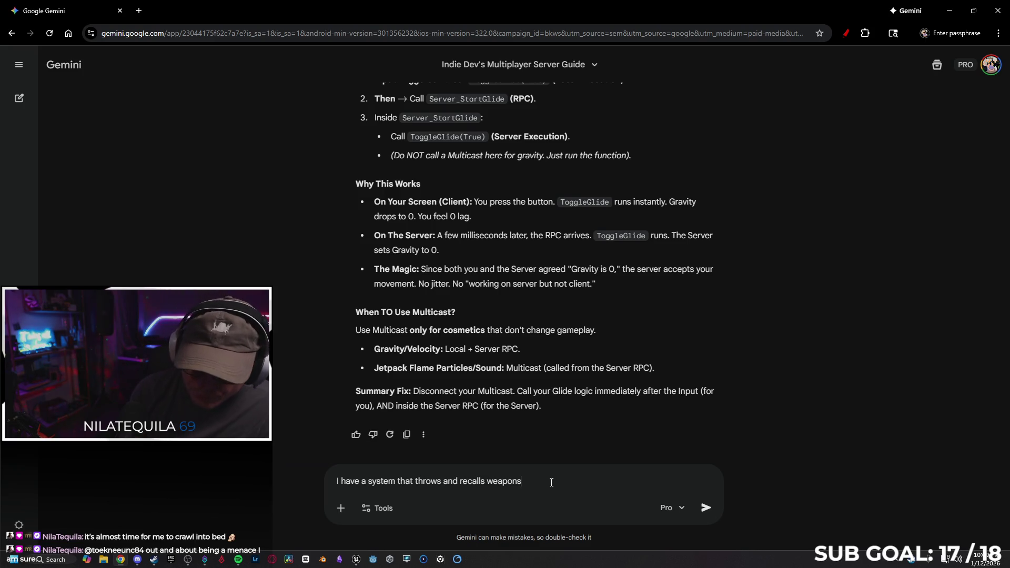
# Step: Finish and send the question on whether throw/recall should be Server Reliable or Multicast
pyautogui.write('I ')
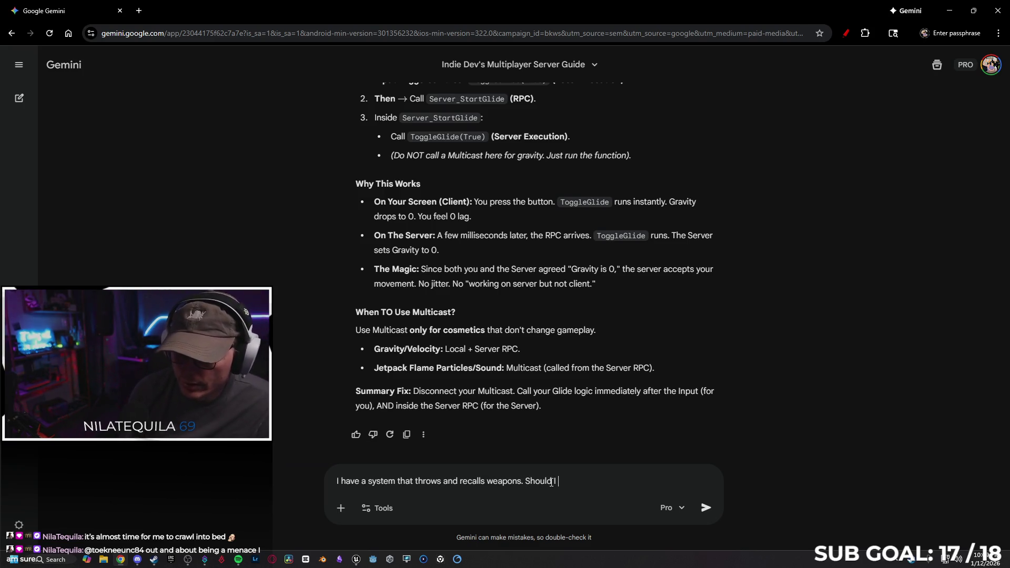
pyautogui.write('run that server reliable or multicast?')
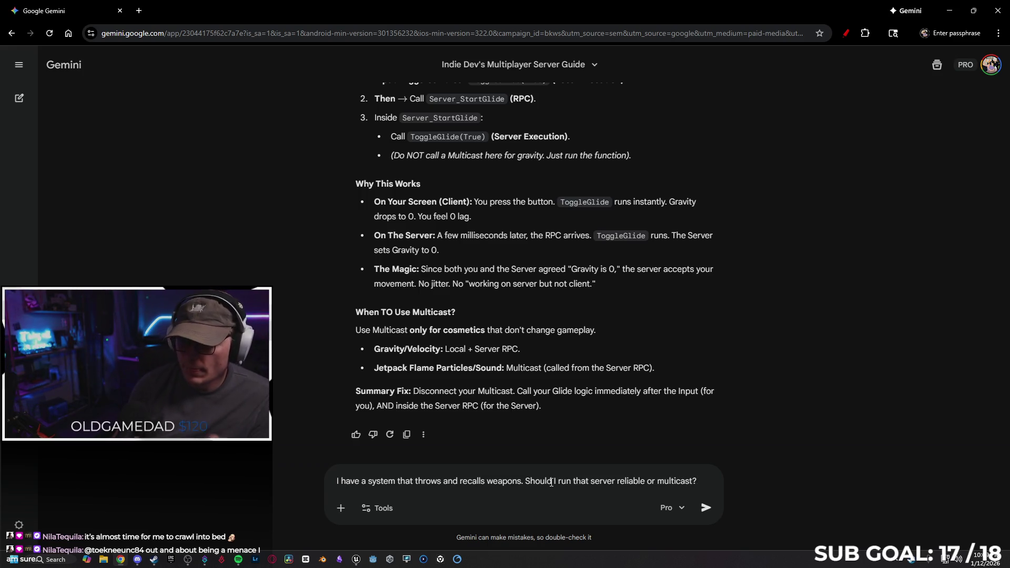
pyautogui.press('Return')
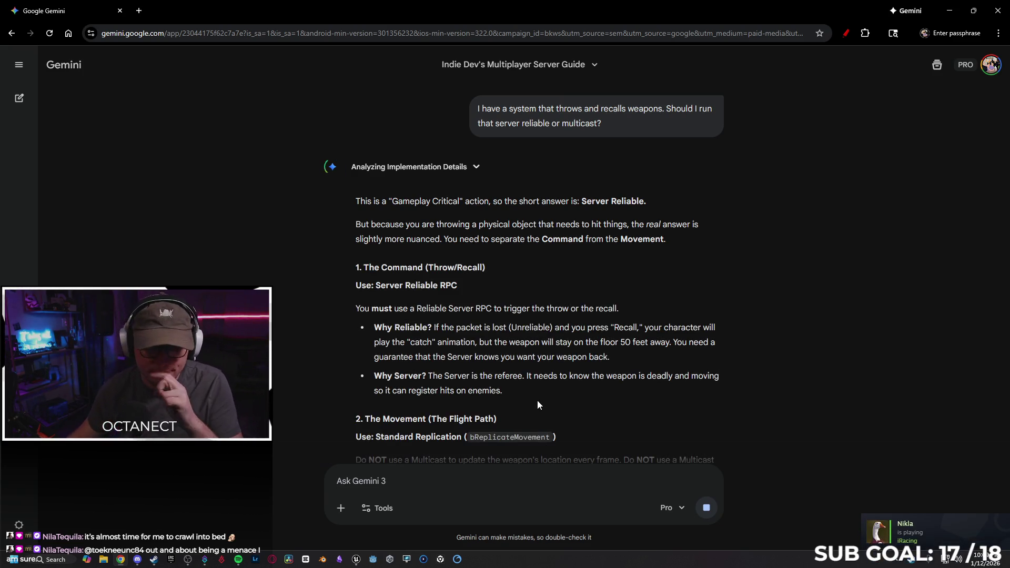
pyautogui.click(950, 12)
pyautogui.moveTo(344, 274); pyautogui.dragTo(295, 250)
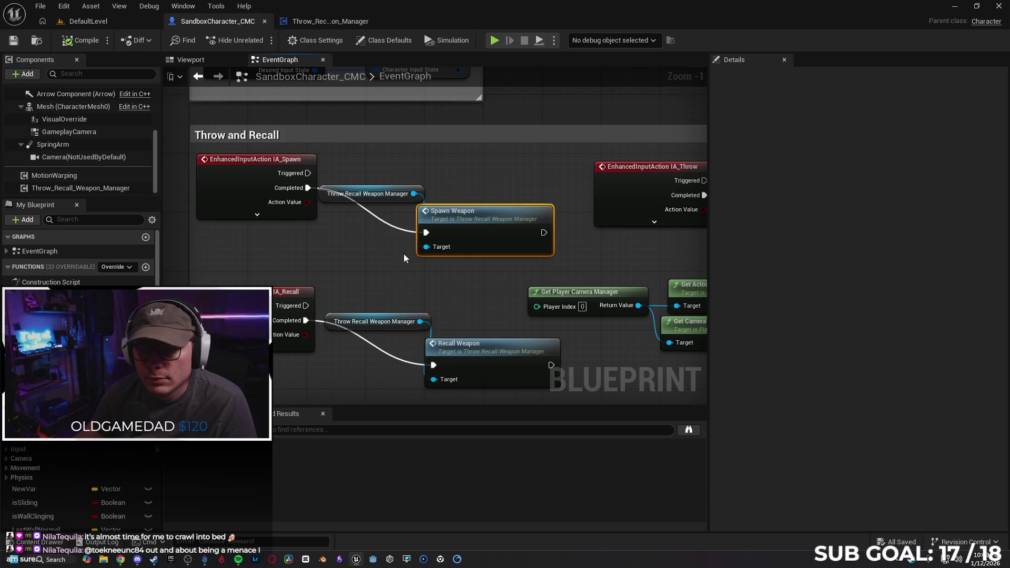
# Step: Set the weapon manager's Spawn Weapon event to Run on Server, Reliable
pyautogui.doubleClick(485, 225)
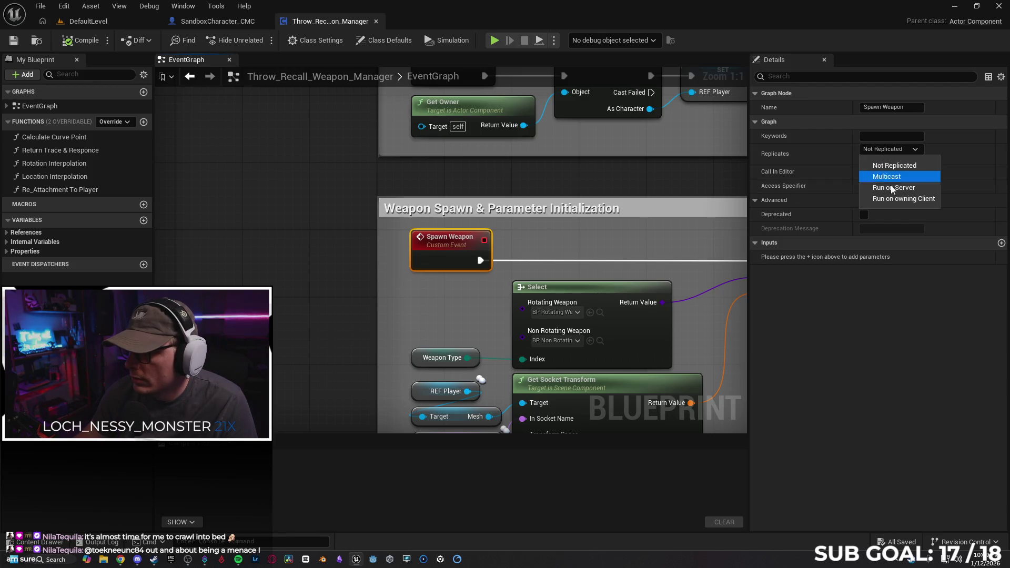
pyautogui.click(877, 174)
pyautogui.scroll(-2, 612, 230)
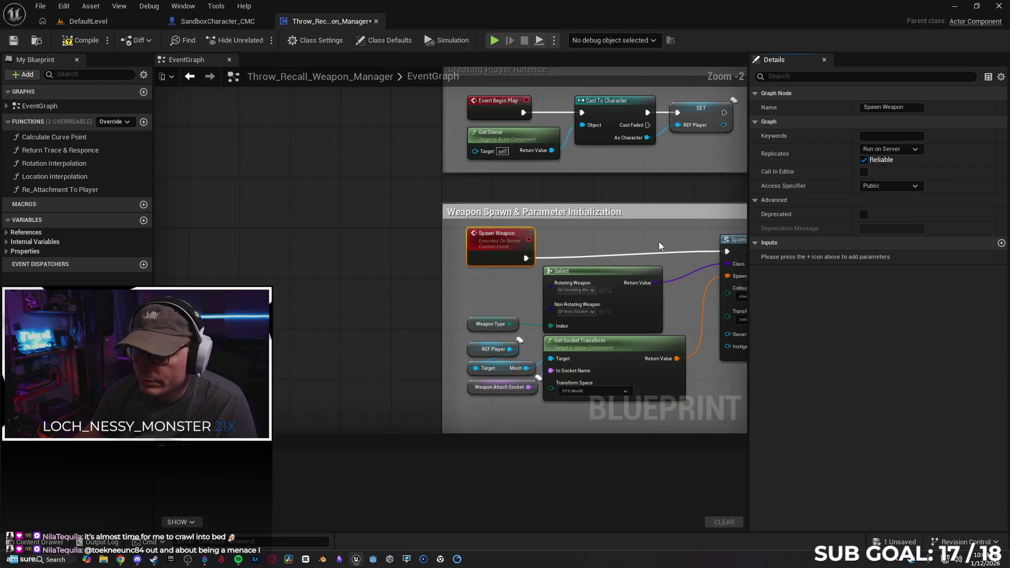
pyautogui.moveTo(669, 244)
pyautogui.mouseDown()
pyautogui.moveTo(451, 271)
pyautogui.moveTo(210, 270)
pyautogui.mouseUp()
# Step: Inspect the Can Throw and Can Recall variables' replication, then select the Throw Weapon event
pyautogui.moveTo(547, 333)
pyautogui.mouseDown()
pyautogui.moveTo(276, 291)
pyautogui.moveTo(137, 296)
pyautogui.mouseUp()
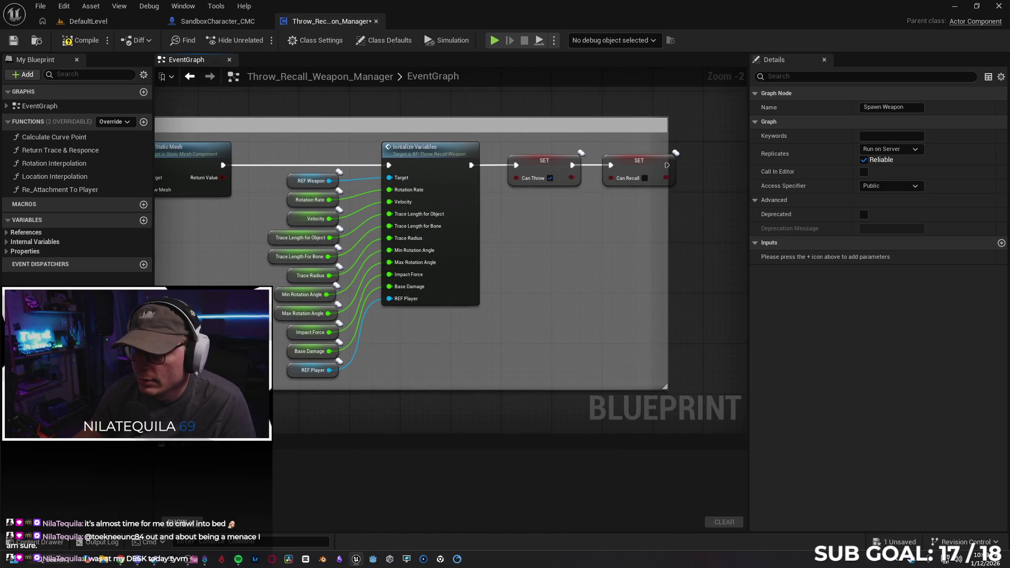
pyautogui.scroll(-4, 506, 208)
pyautogui.scroll(2, 507, 208)
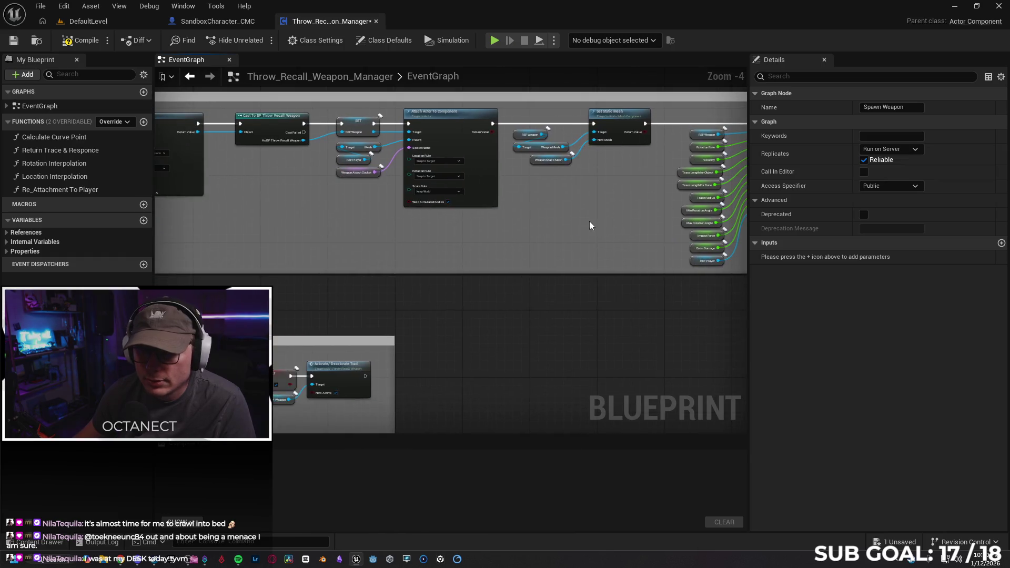
pyautogui.click(583, 176)
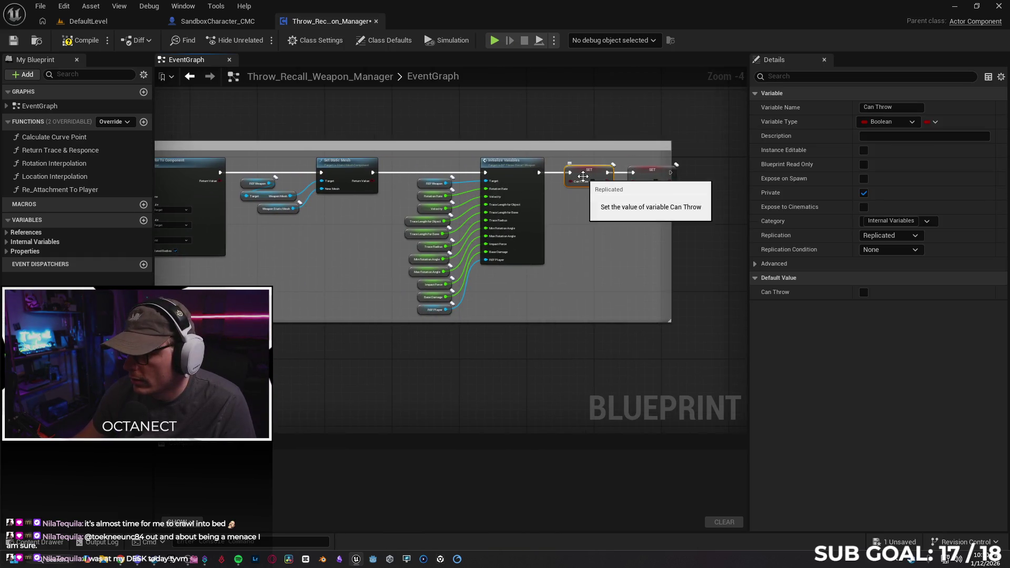
pyautogui.click(649, 177)
pyautogui.moveTo(648, 177); pyautogui.dragTo(450, 258)
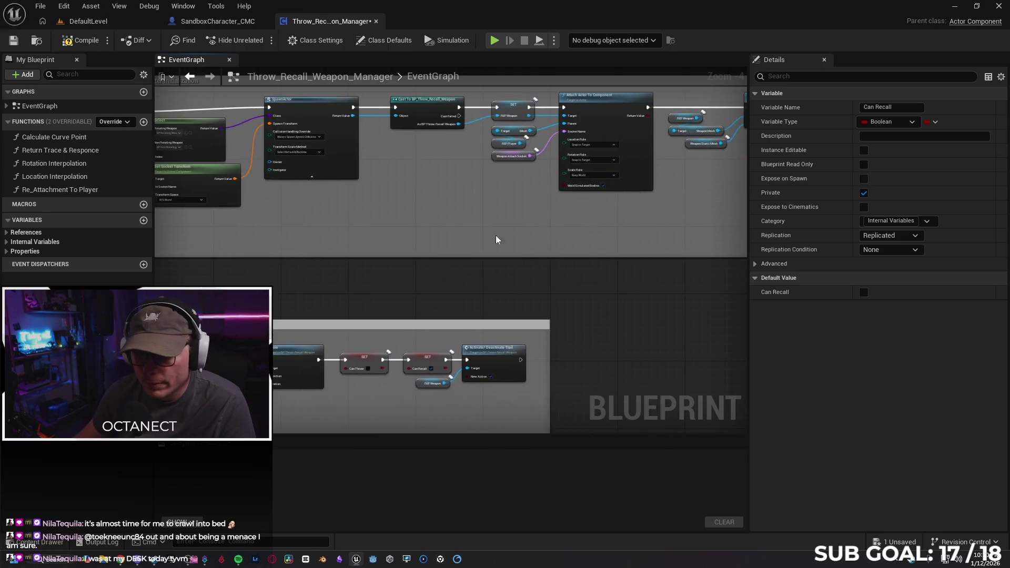
pyautogui.scroll(2, 474, 294)
pyautogui.click(343, 216)
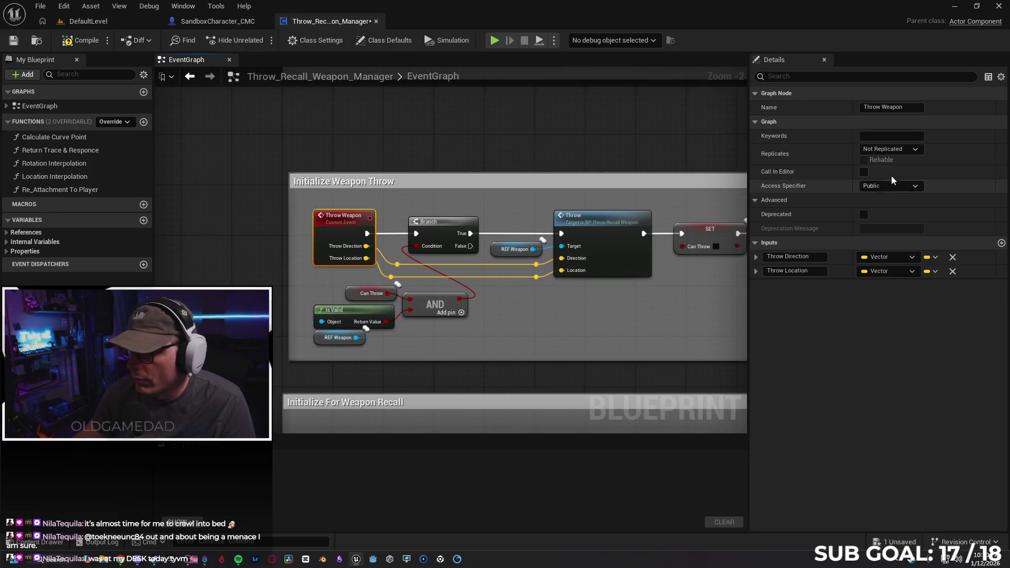
# Step: Set the Throw Weapon and Recall Weapon events to Run on Server, Reliable
pyautogui.click(891, 150)
pyautogui.click(904, 187)
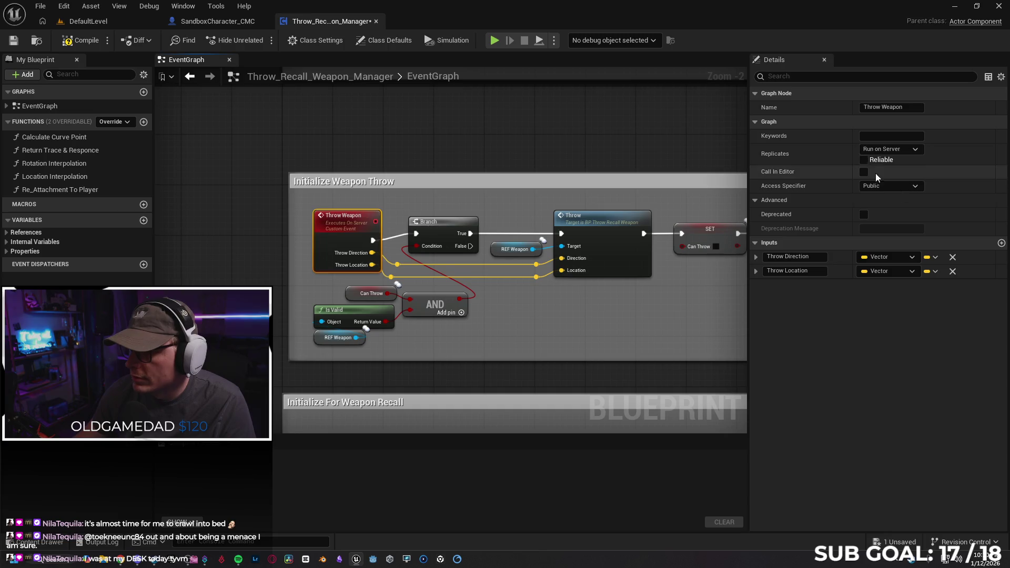
pyautogui.click(864, 160)
pyautogui.moveTo(579, 326)
pyautogui.mouseDown()
pyautogui.moveTo(391, 228)
pyautogui.moveTo(480, 207)
pyautogui.moveTo(309, 258)
pyautogui.mouseUp()
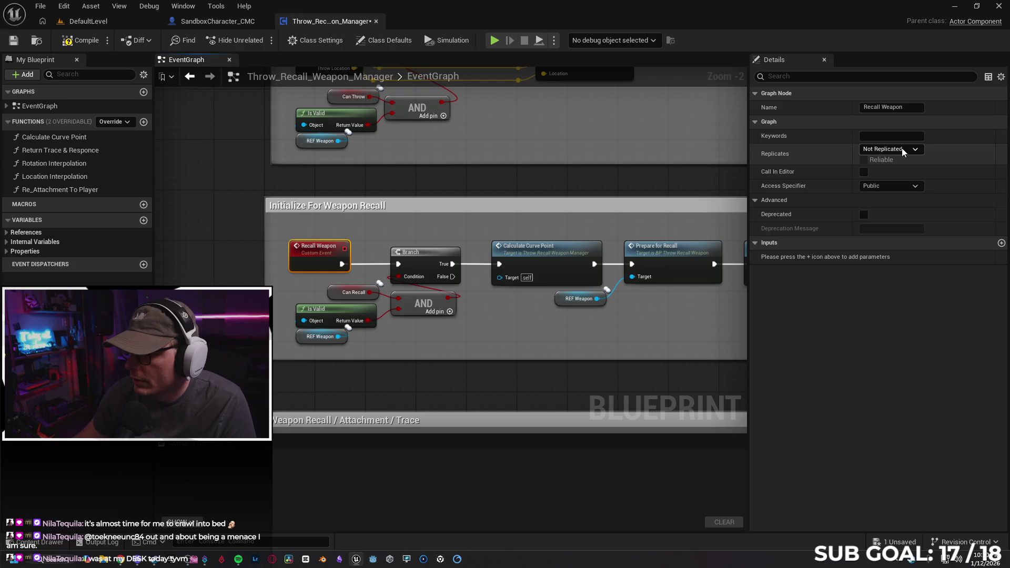
pyautogui.click(902, 148)
pyautogui.click(892, 185)
pyautogui.click(864, 160)
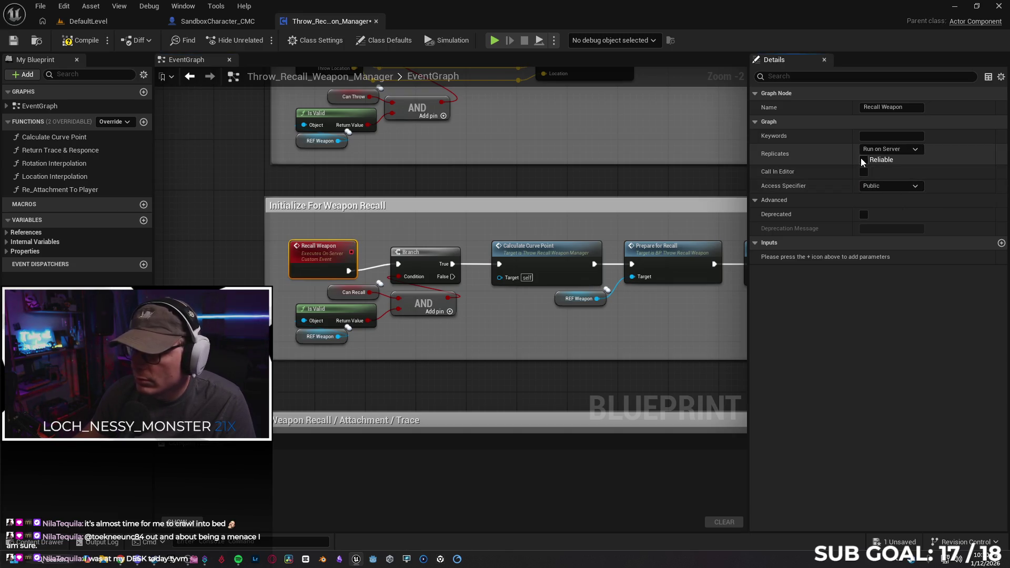
# Step: Make Open and Close Return Gate run reliably on the server, then save the blueprint
pyautogui.moveTo(302, 420); pyautogui.dragTo(300, 240)
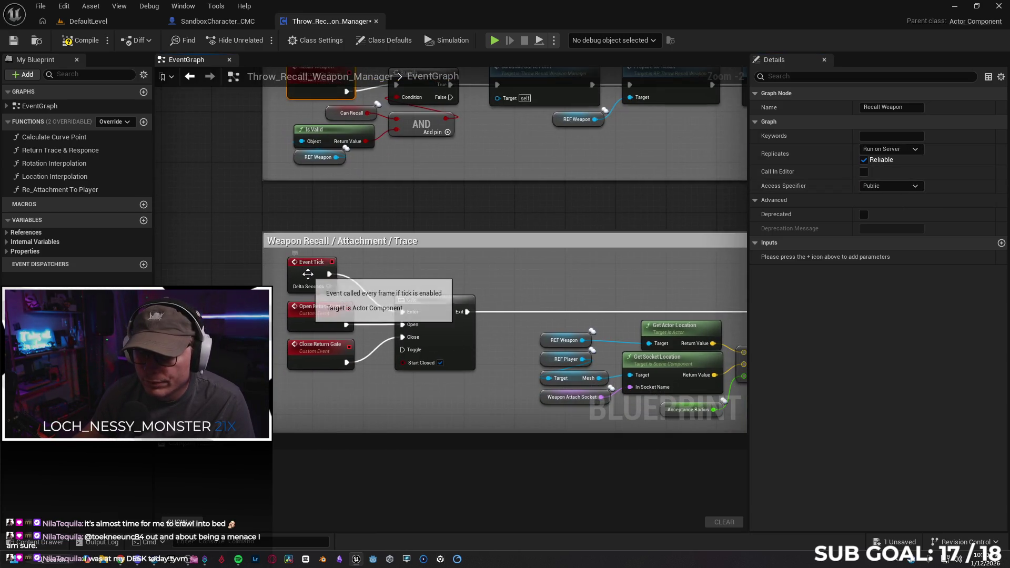
pyautogui.click(310, 318)
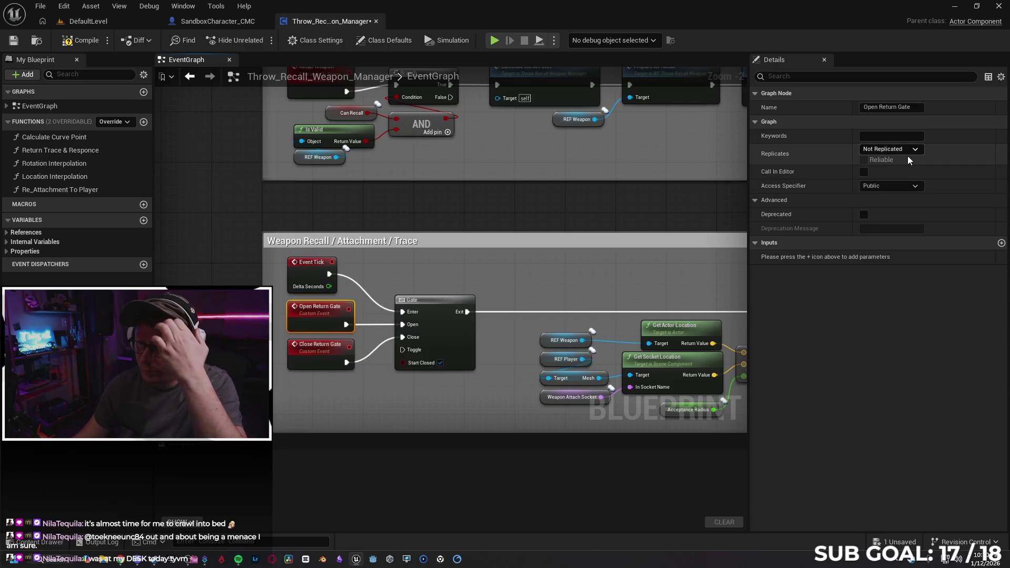
pyautogui.click(904, 150)
pyautogui.press('Escape')
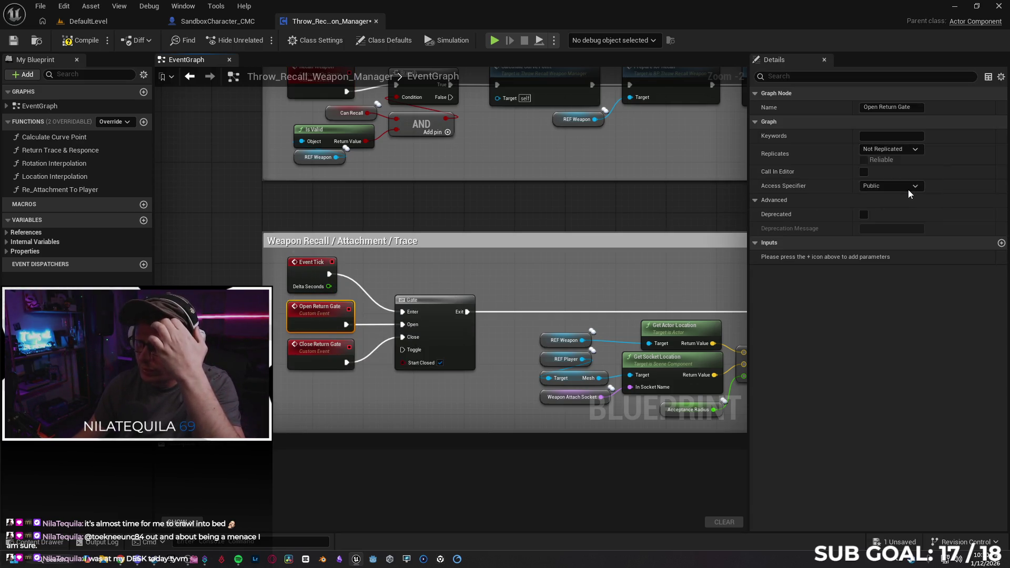
pyautogui.click(319, 350)
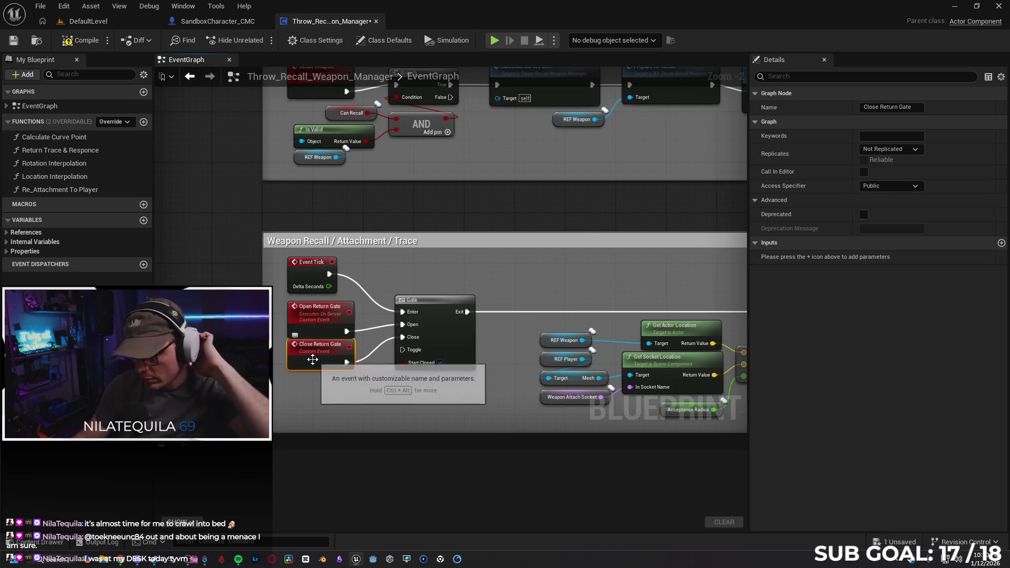
pyautogui.click(896, 152)
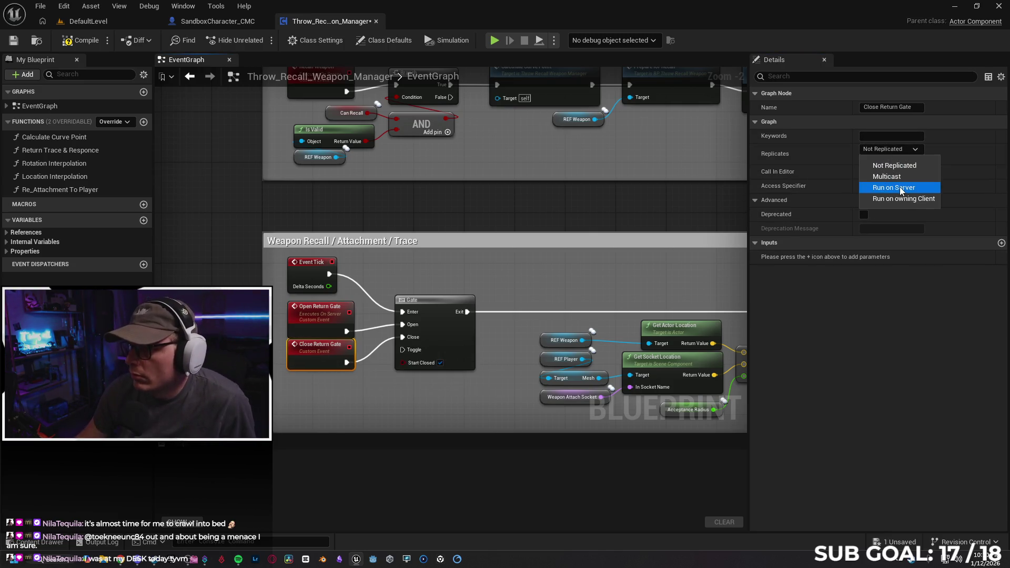
pyautogui.click(864, 159)
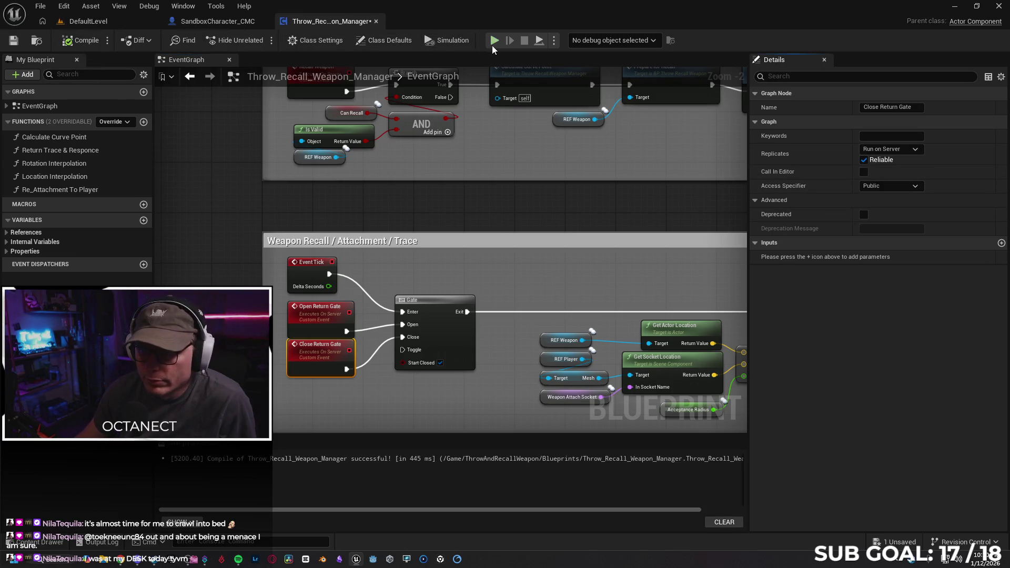
pyautogui.hotkey('ctrl', 's')
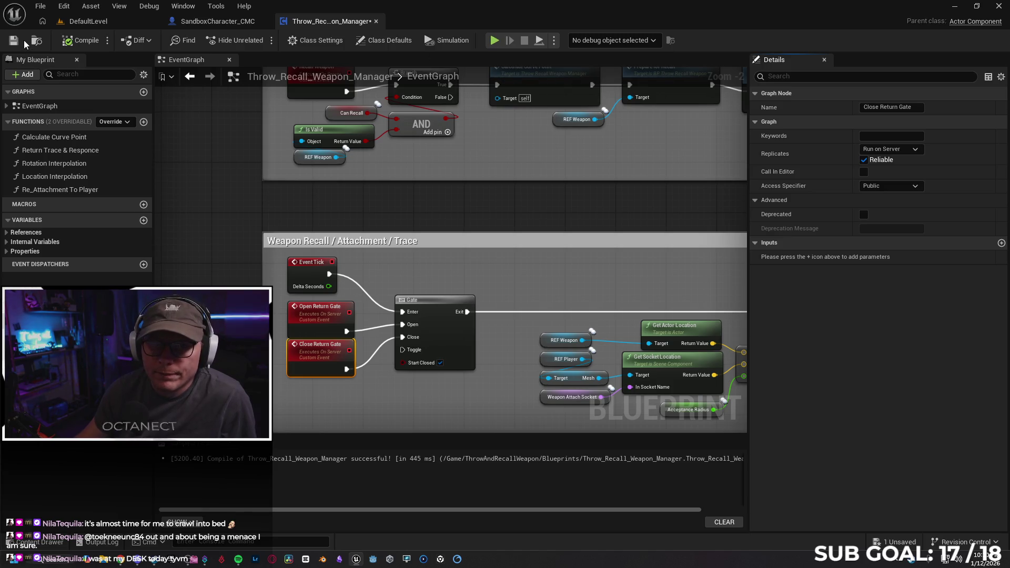
# Step: In a server-and-client play session, throw, recall and rethrow the red ball as the server character
pyautogui.click(494, 42)
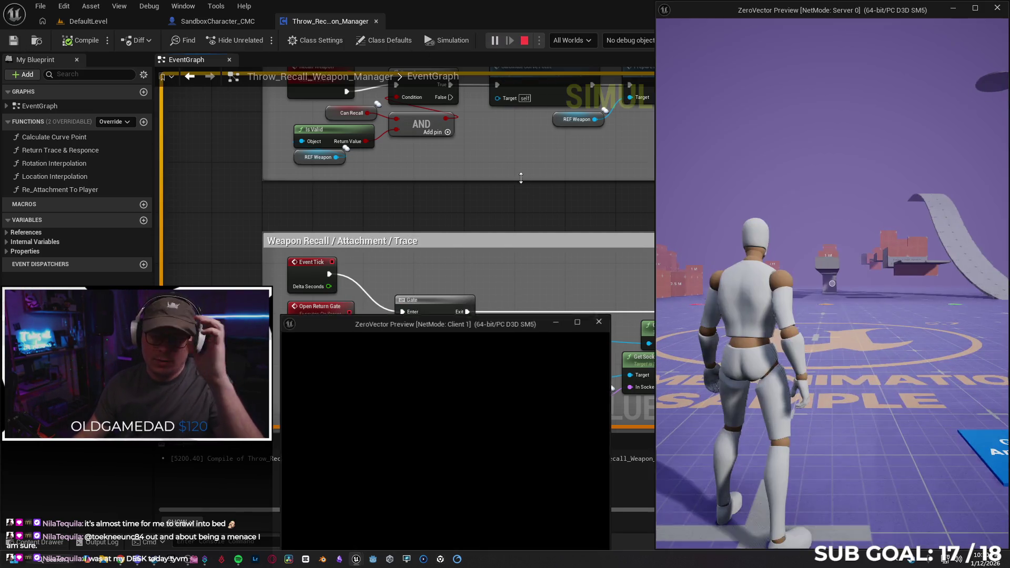
pyautogui.click(830, 302)
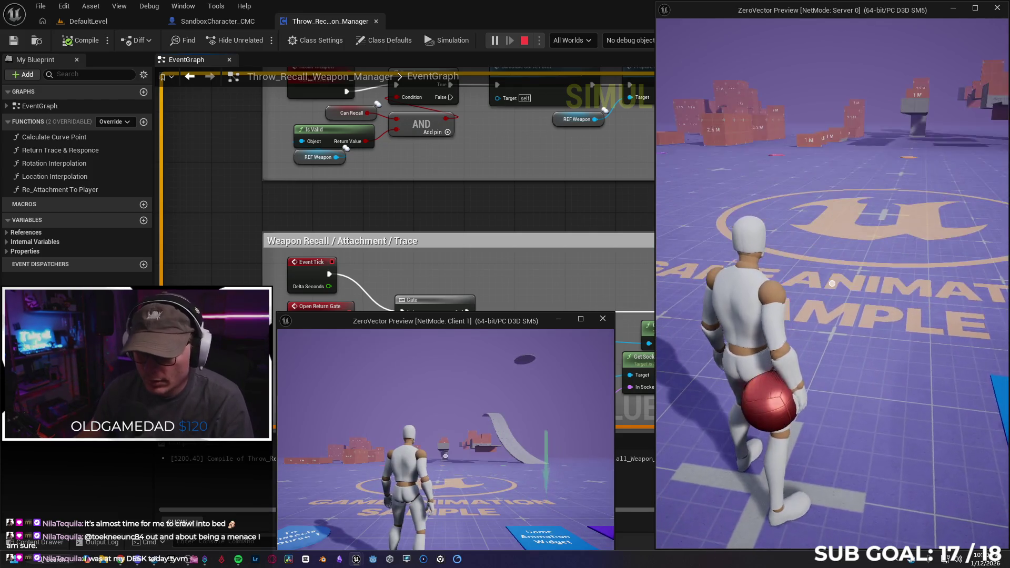
pyautogui.press('w')
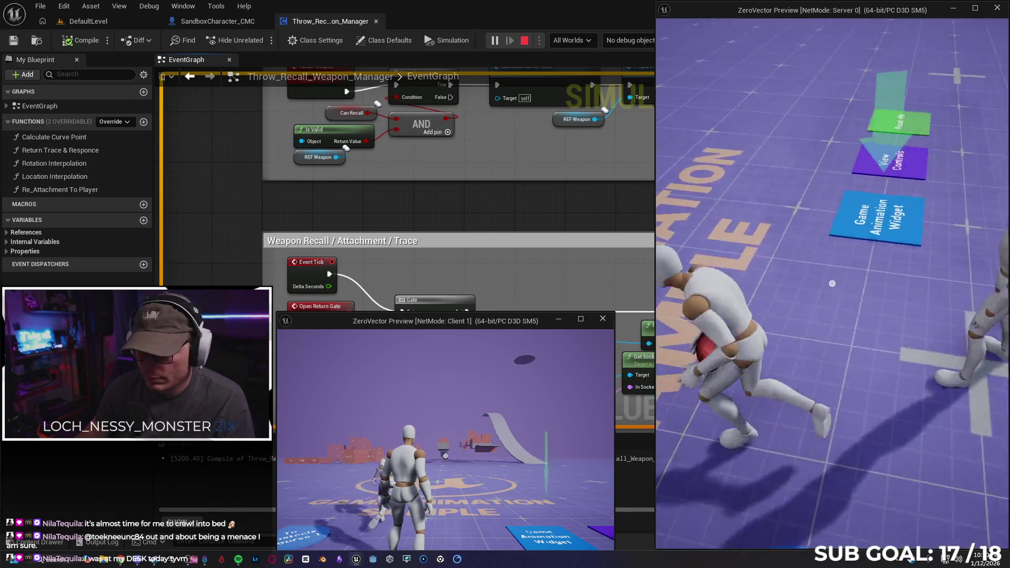
pyautogui.click(832, 283)
pyautogui.click(832, 284)
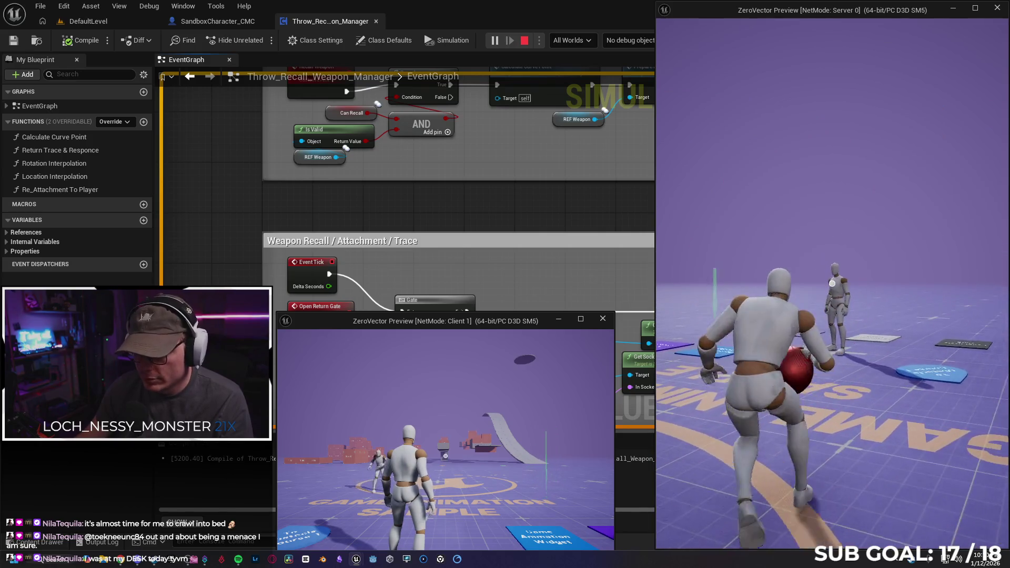
pyautogui.click(832, 283)
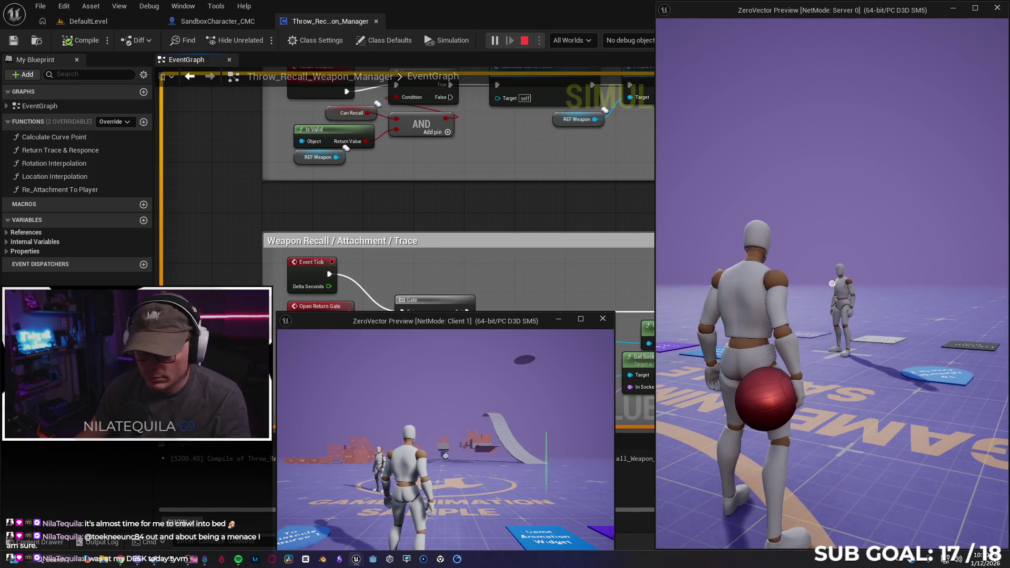
# Step: Move the client character and trigger a throw from it, then end the session
pyautogui.press('super')
pyautogui.click(500, 453)
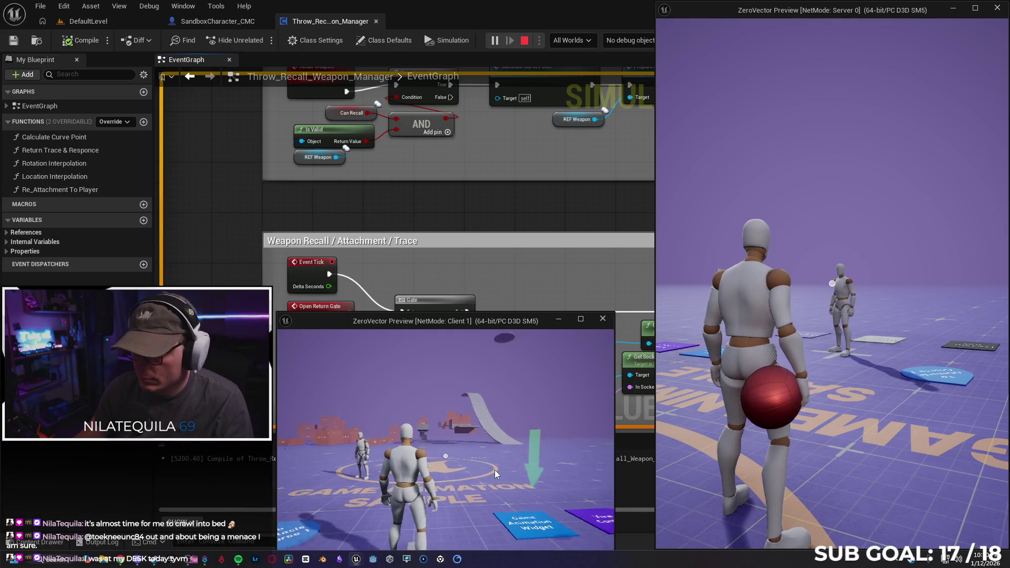
pyautogui.click(493, 472)
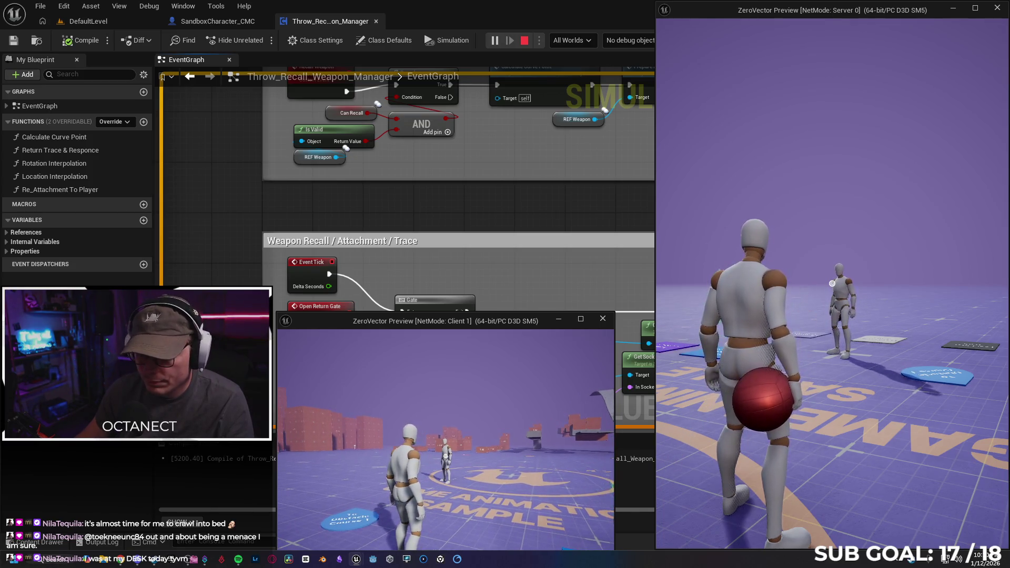
pyautogui.press('w')
pyautogui.press('c')
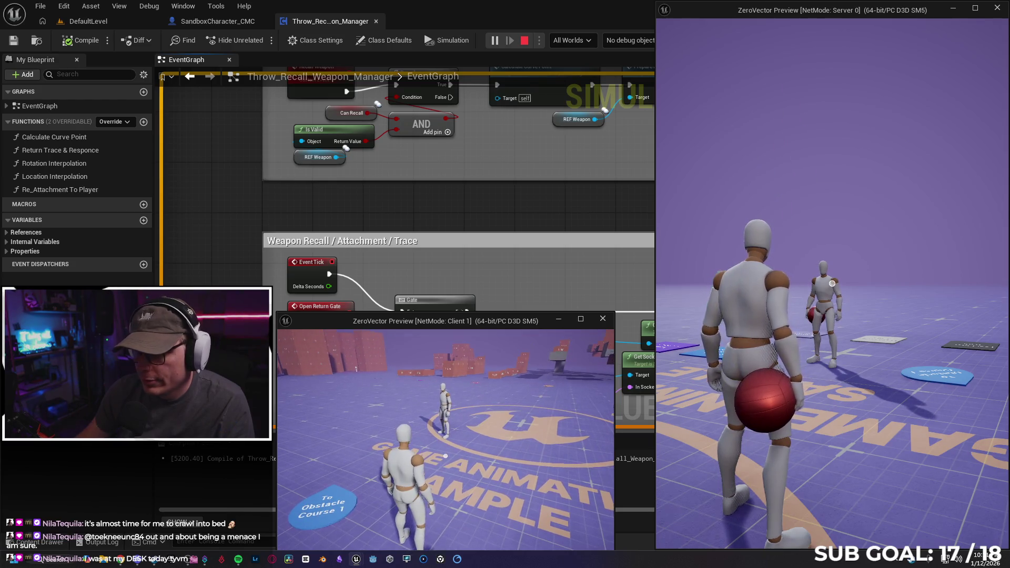
pyautogui.press('r')
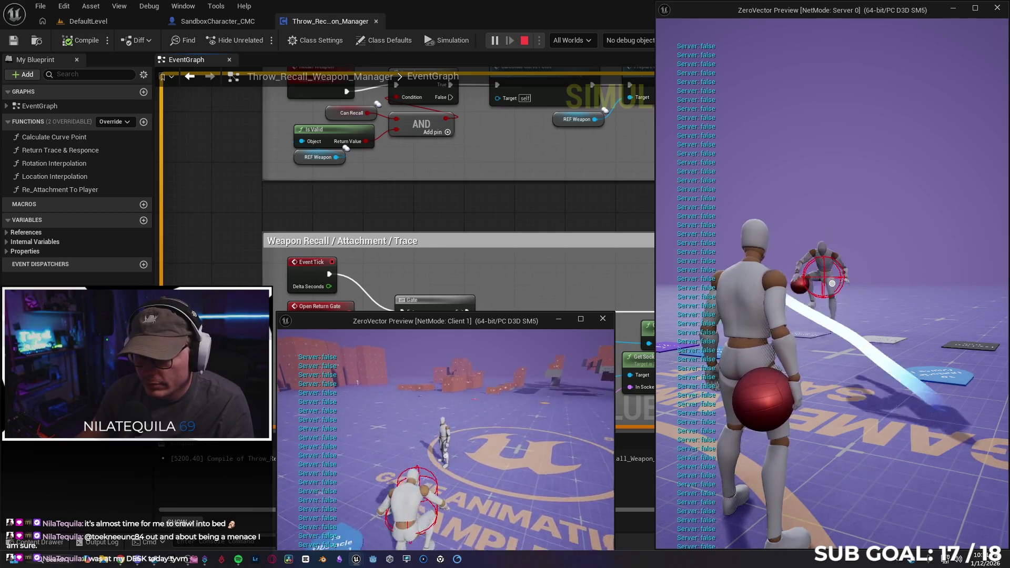
pyautogui.press('w')
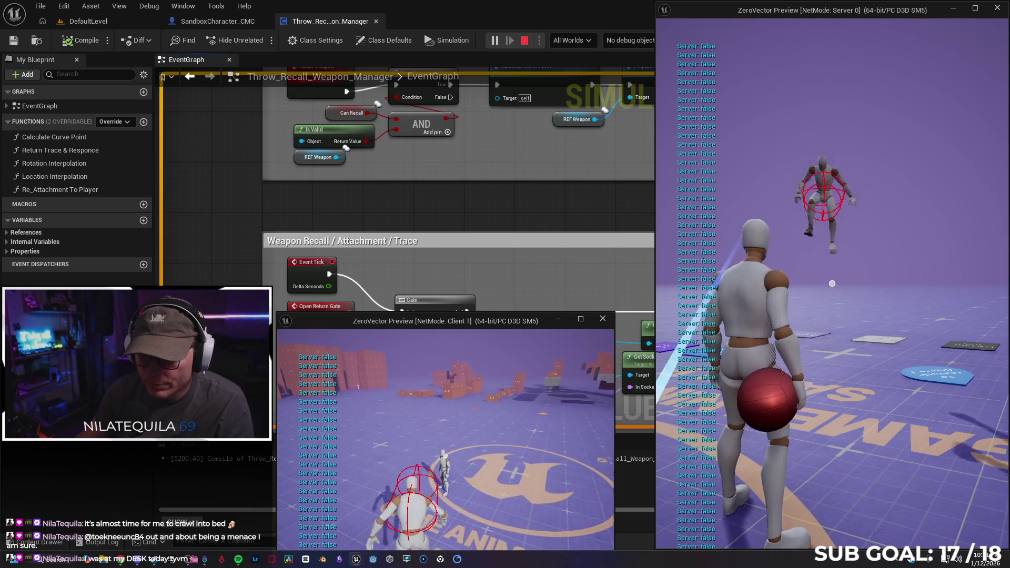
pyautogui.press('Escape')
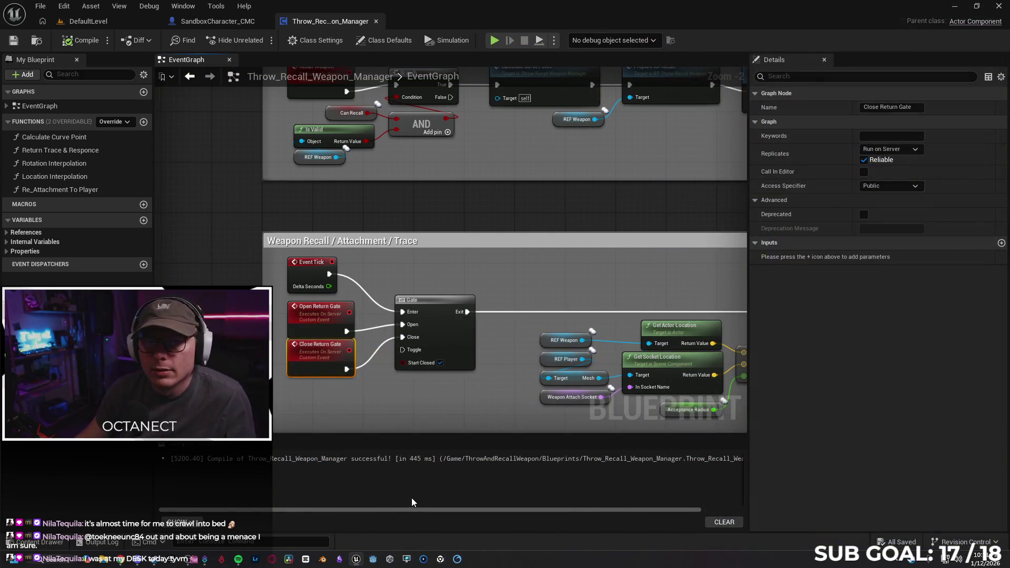
# Step: Switch to the Gemini chat and scroll through the Server Reliable versus Multicast reply
pyautogui.moveTo(407, 216)
pyautogui.mouseDown()
pyautogui.moveTo(386, 314)
pyautogui.moveTo(311, 336)
pyautogui.mouseUp()
pyautogui.click(119, 563)
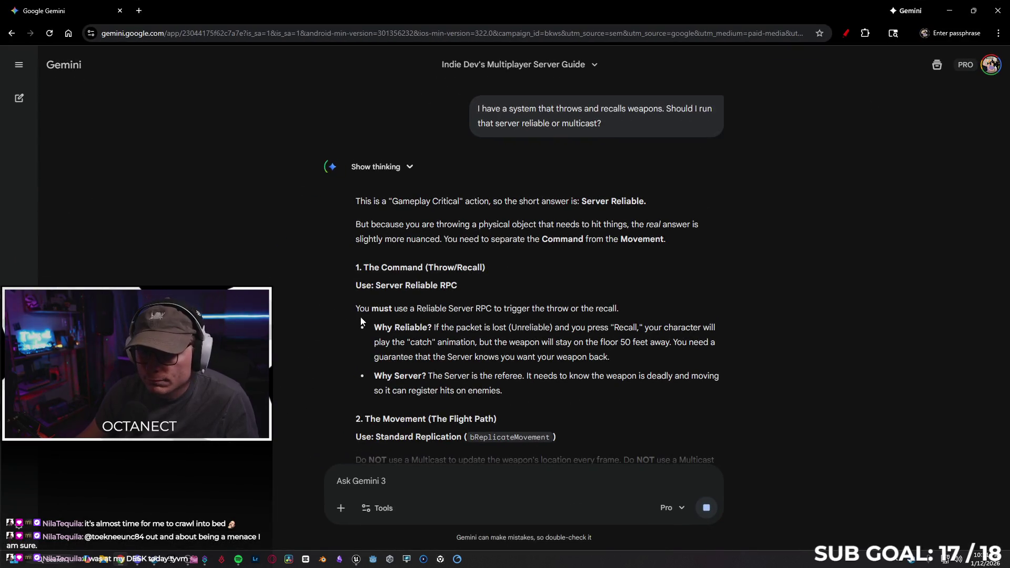
pyautogui.scroll(-1, 408, 238)
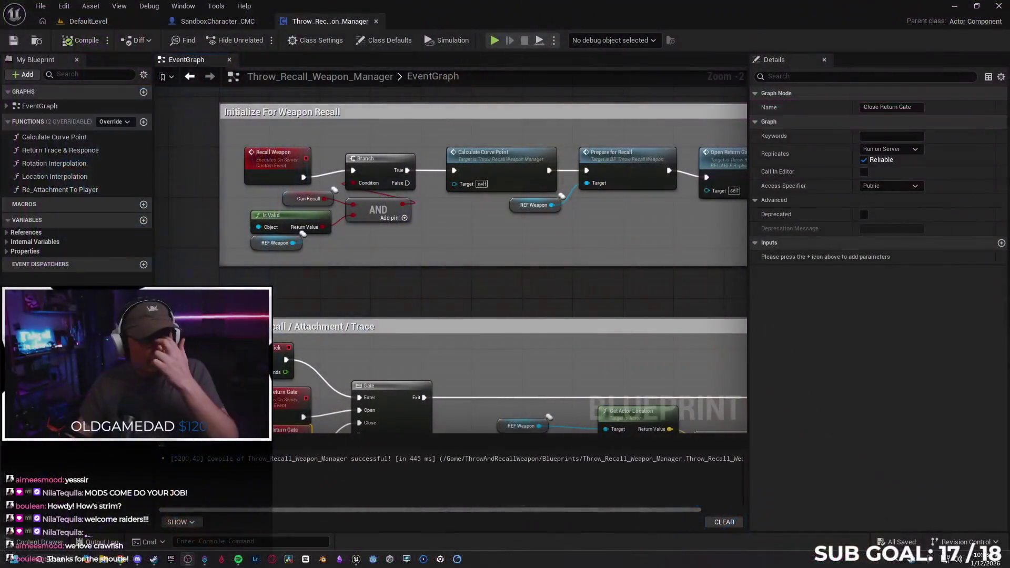
pyautogui.moveTo(320, 294)
pyautogui.mouseDown()
pyautogui.moveTo(382, 248)
pyautogui.moveTo(385, 297)
pyautogui.mouseUp()
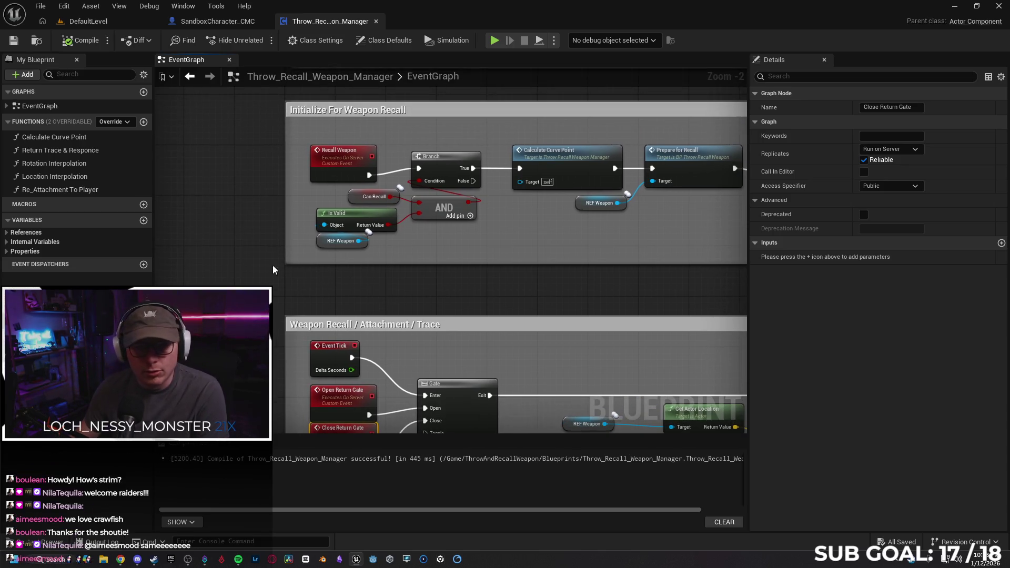
pyautogui.hotkey('ctrl', 'Tab')
pyautogui.moveTo(295, 272)
pyautogui.mouseDown()
pyautogui.moveTo(441, 259)
pyautogui.moveTo(287, 239)
pyautogui.mouseUp()
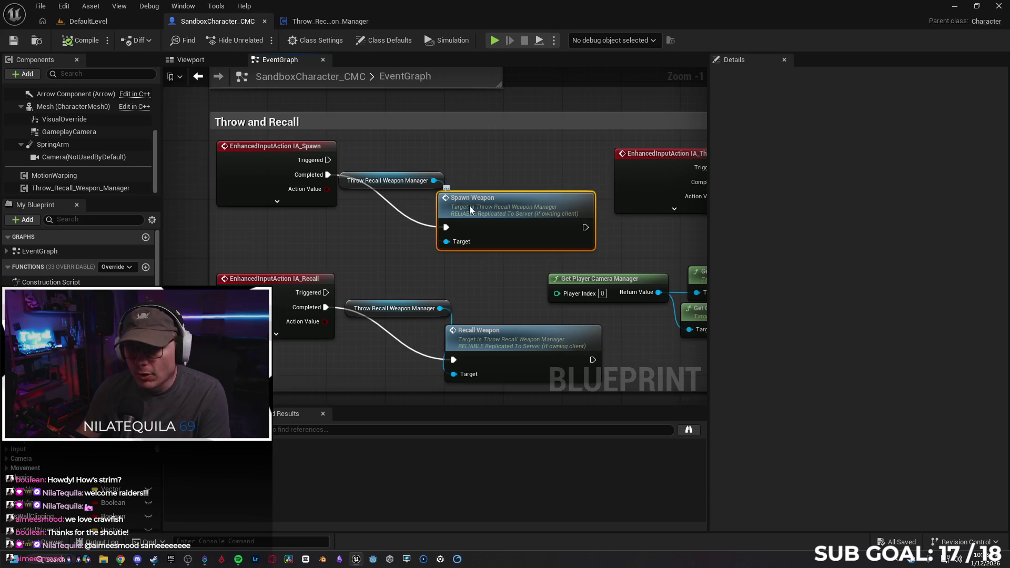
pyautogui.click(379, 176)
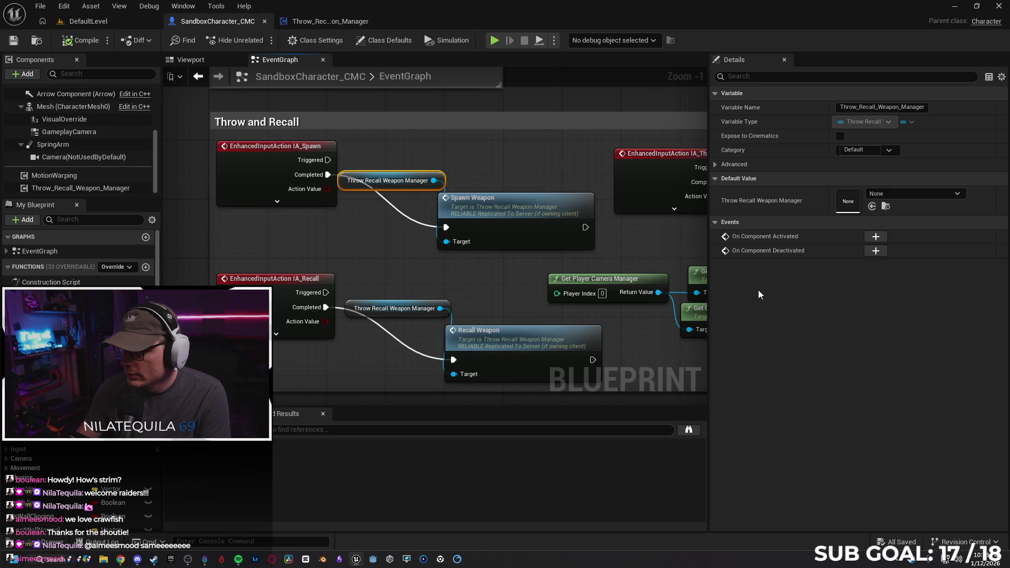
pyautogui.click(714, 165)
pyautogui.click(714, 165)
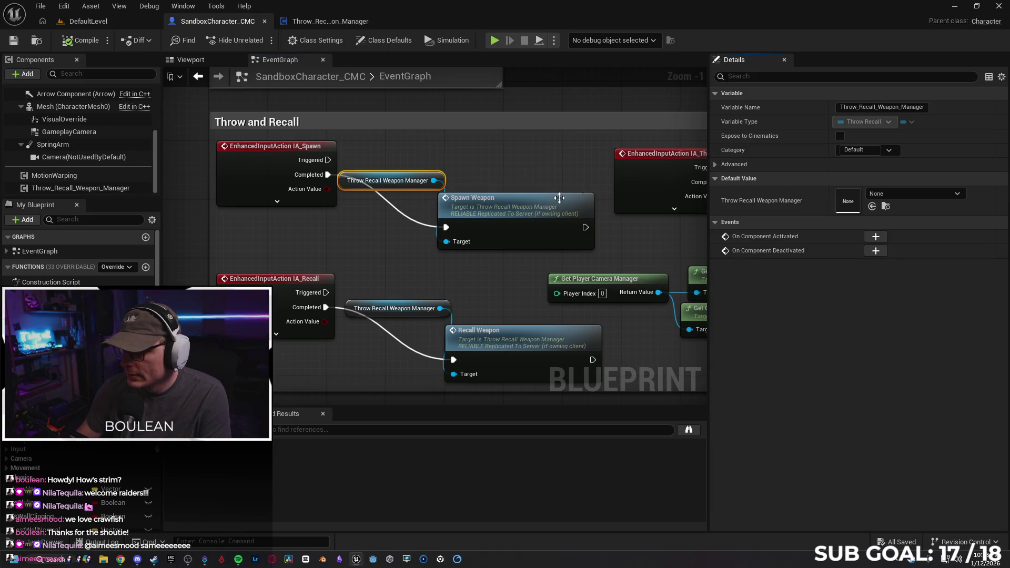
pyautogui.click(491, 209)
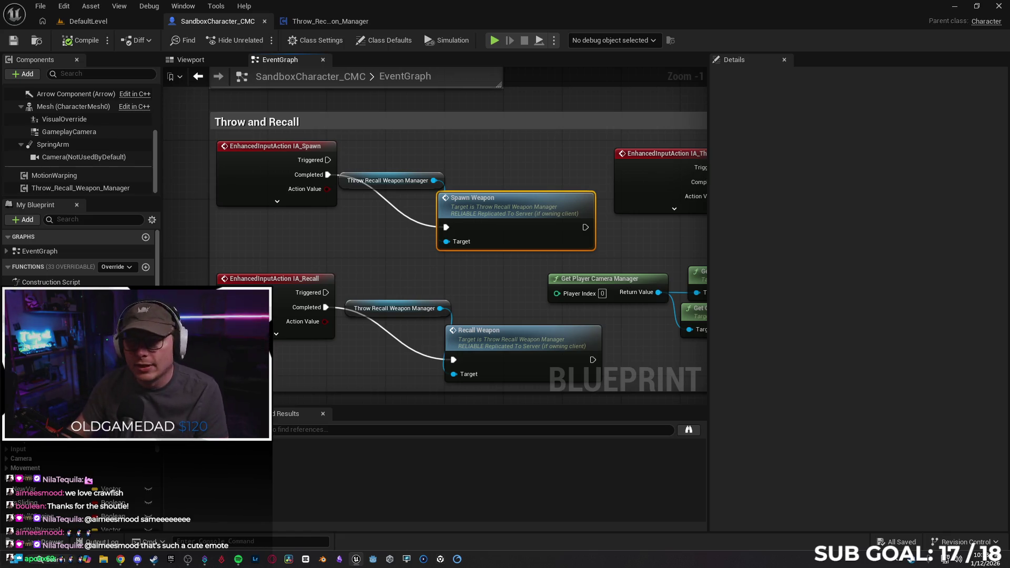
pyautogui.click(944, 8)
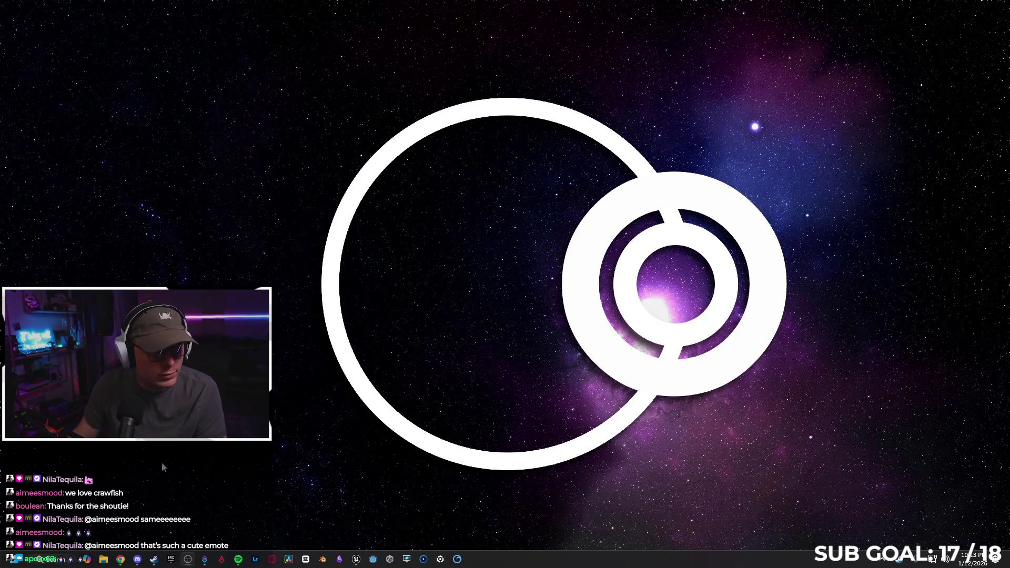
# Step: Search Google for 'i was delayed' in a new Chrome tab
pyautogui.click(120, 558)
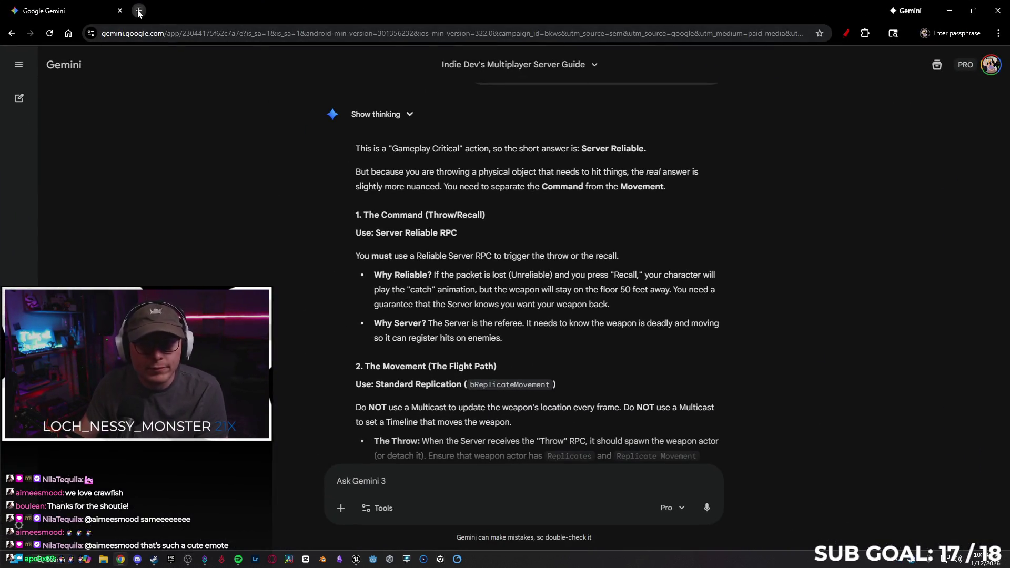
pyautogui.click(264, 10)
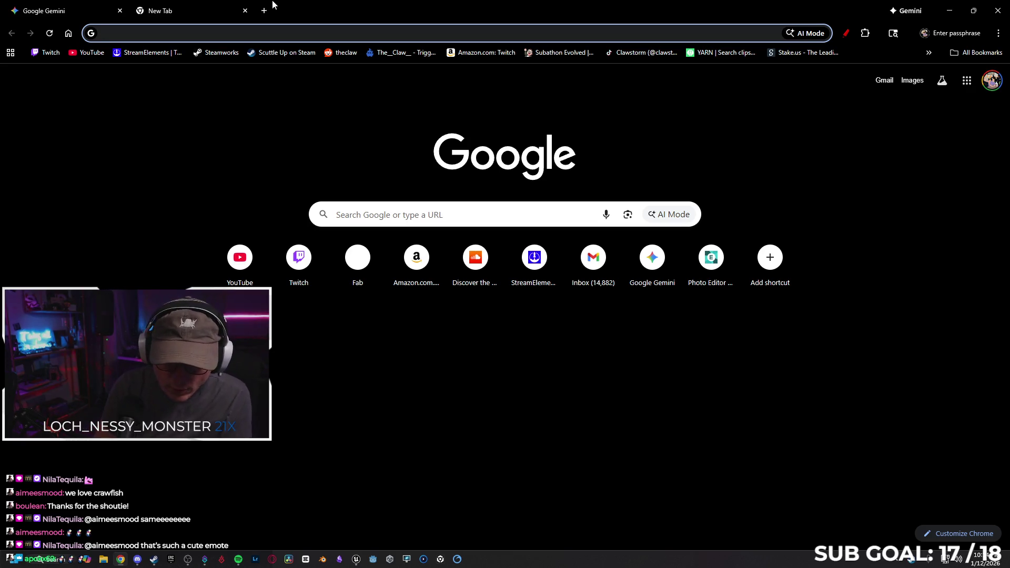
pyautogui.write('i was delaye')
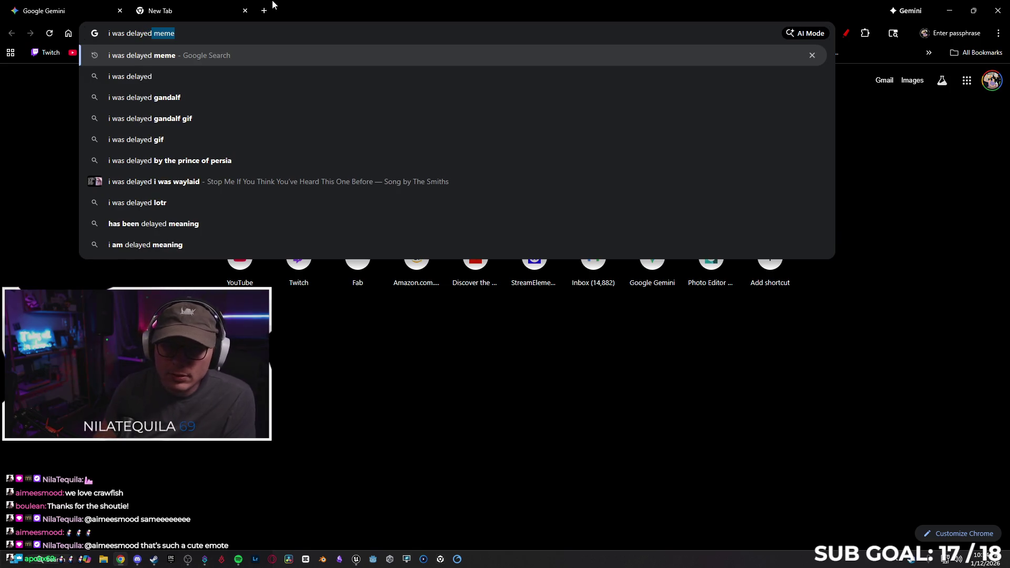
pyautogui.write('d')
pyautogui.press('Return')
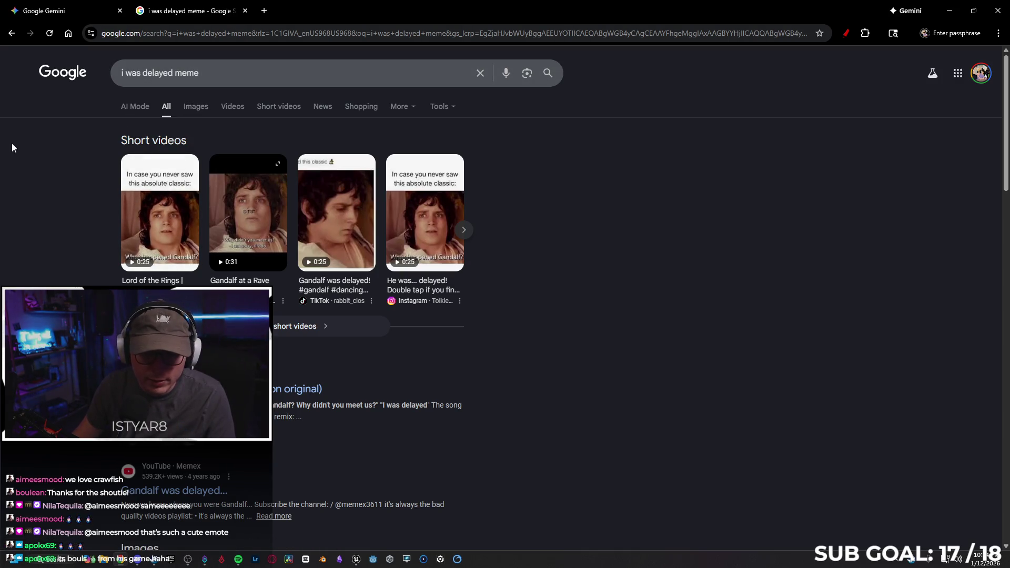
# Step: Play the Gandalf at a Rave short, briefly fullscreen, then pause it
pyautogui.click(253, 184)
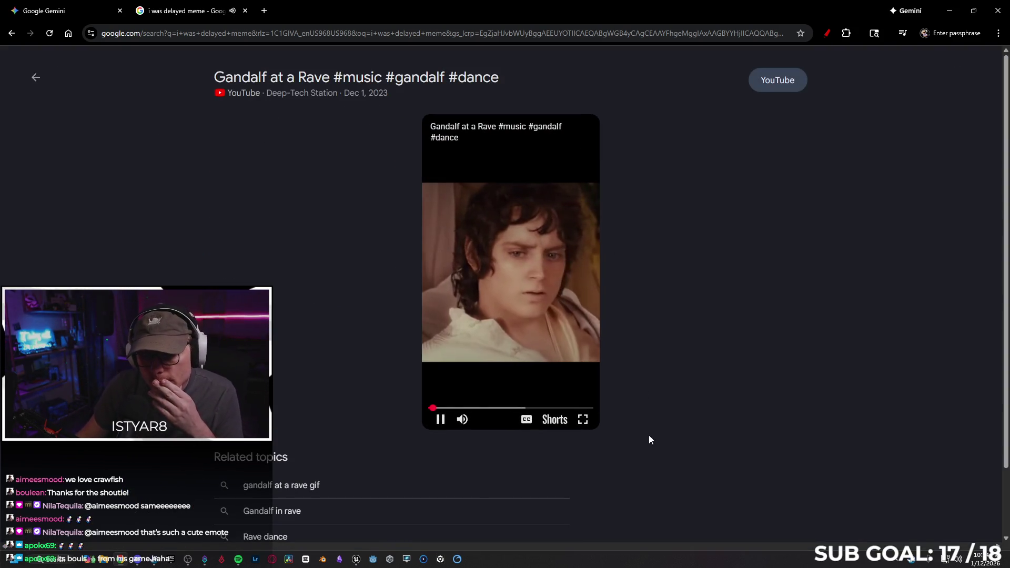
pyautogui.click(587, 427)
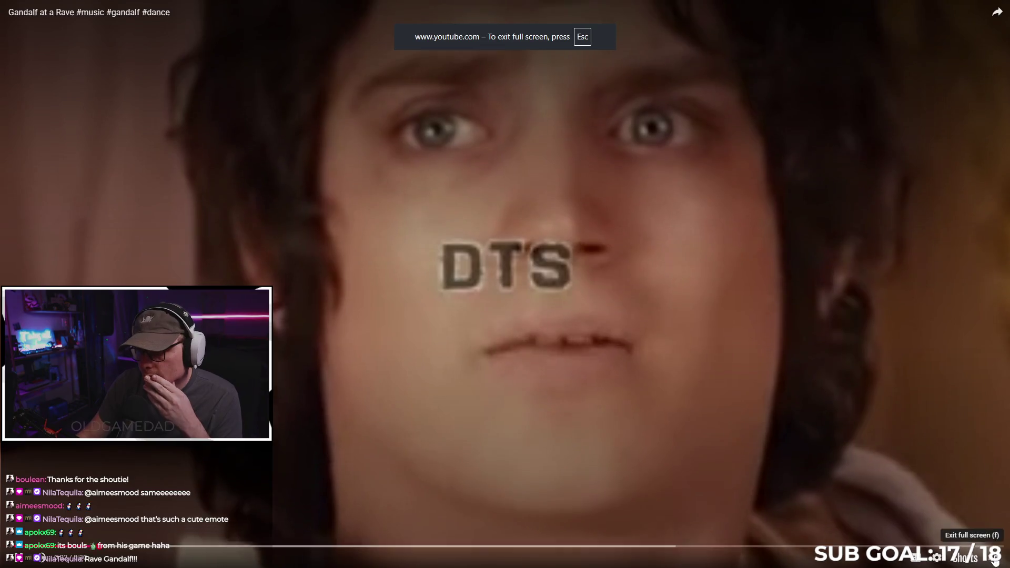
pyautogui.click(978, 545)
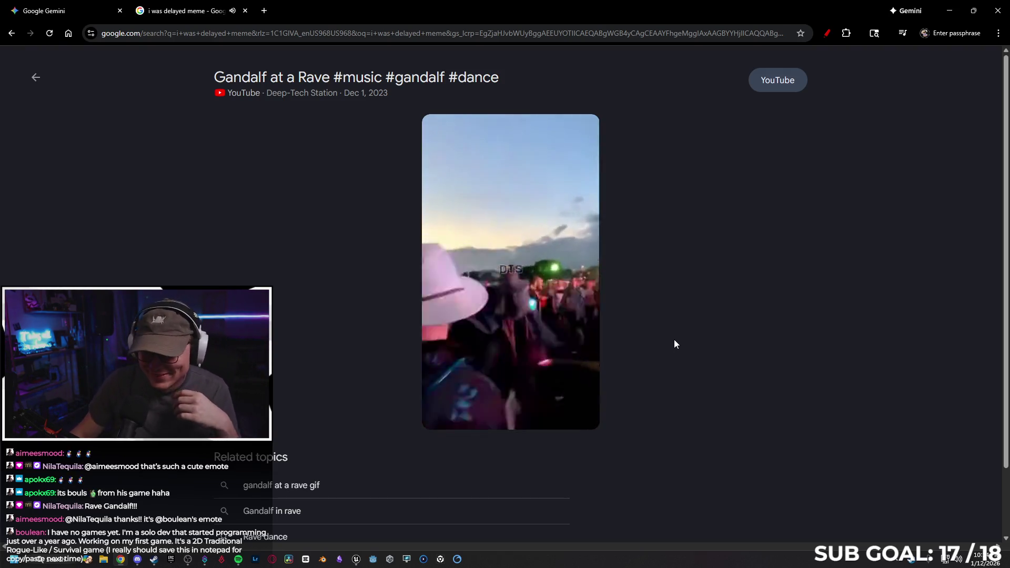
pyautogui.moveTo(483, 338)
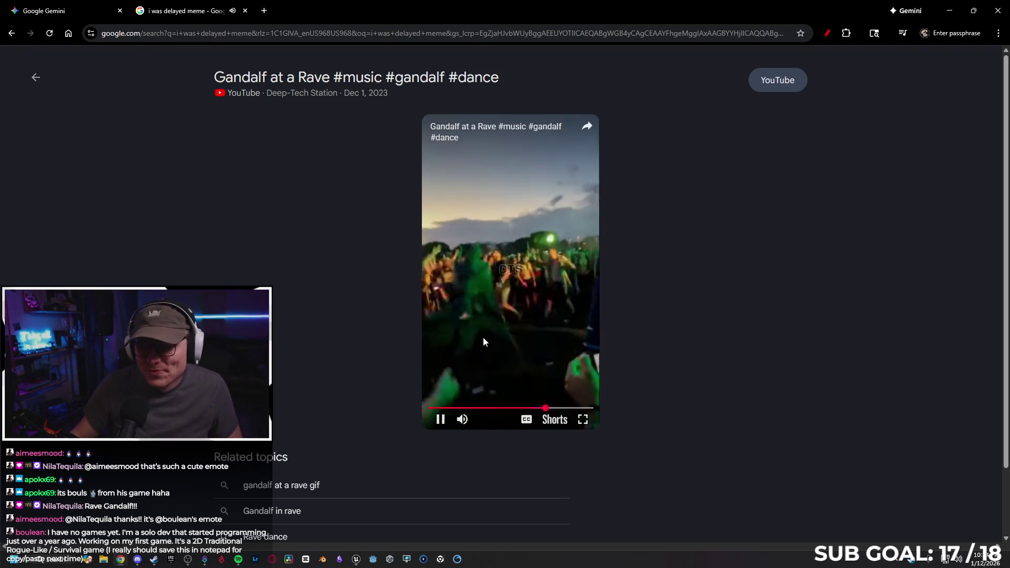
pyautogui.click(439, 419)
# Step: Go to tiktok.com
pyautogui.click(264, 33)
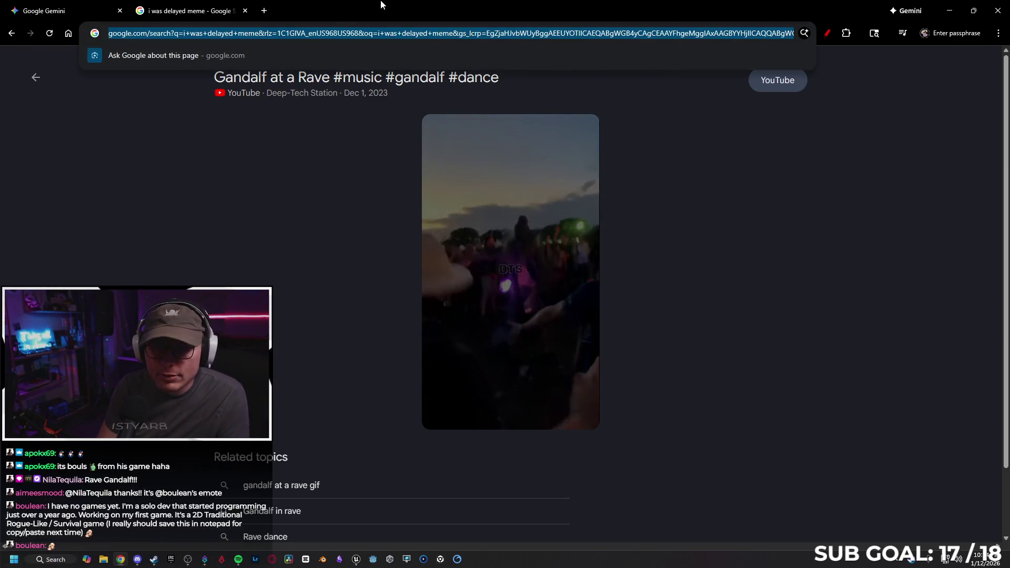
pyautogui.write('tiktok.com')
pyautogui.press('Return')
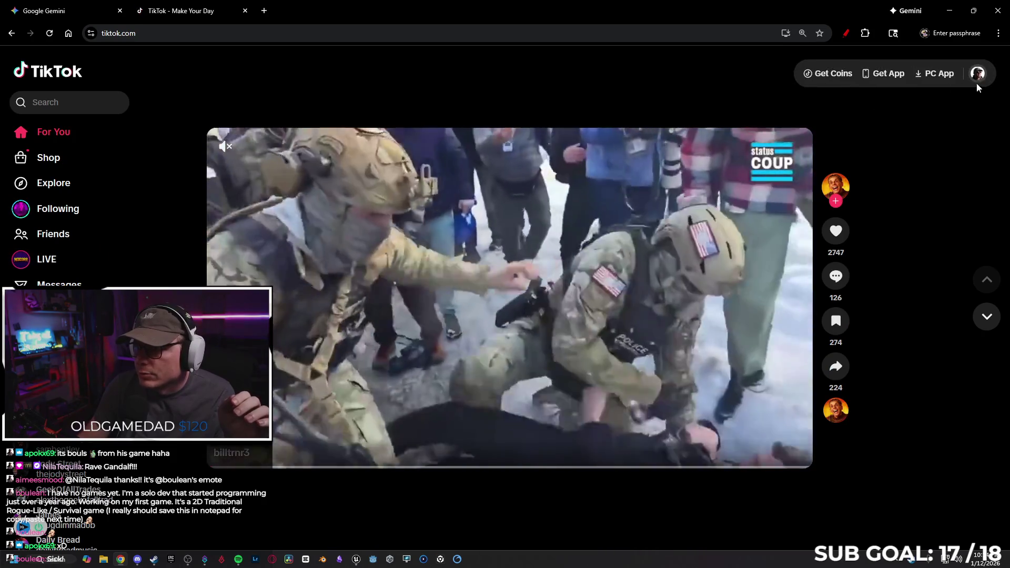
# Step: From your TikTok profile, play and pause the 'I was delayed' Gandalf video, then close the tab
pyautogui.moveTo(972, 82)
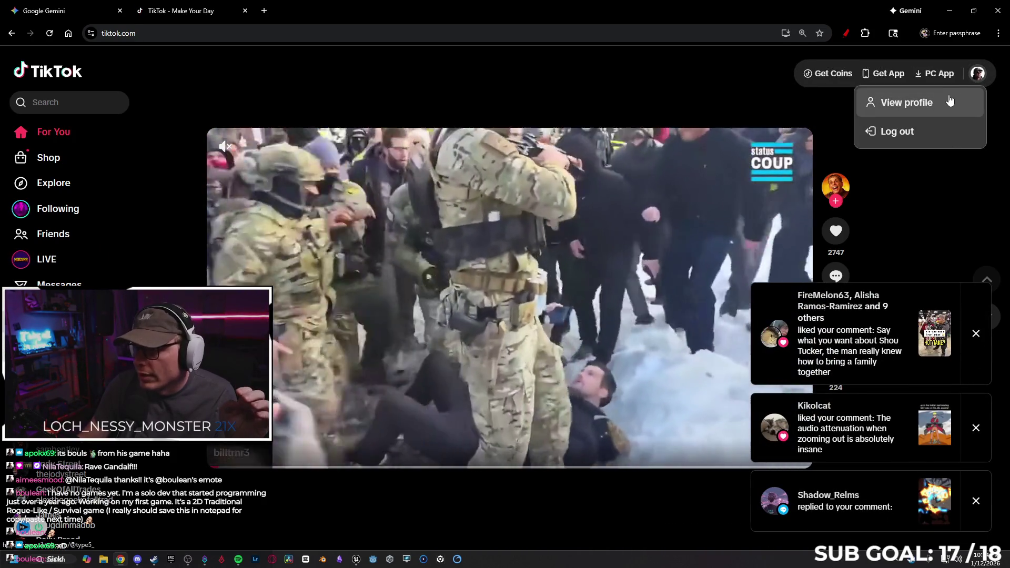
pyautogui.click(949, 100)
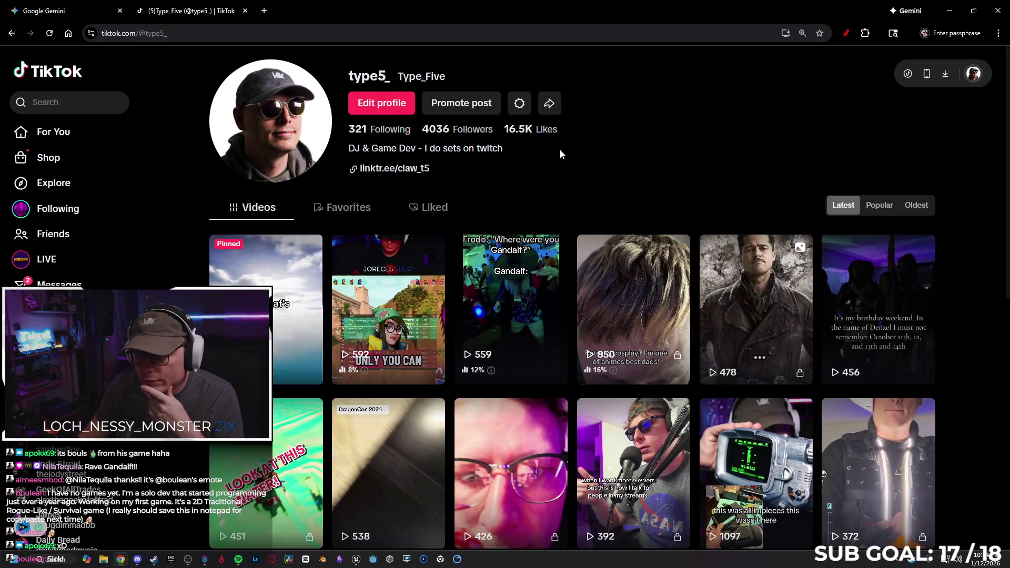
pyautogui.click(583, 263)
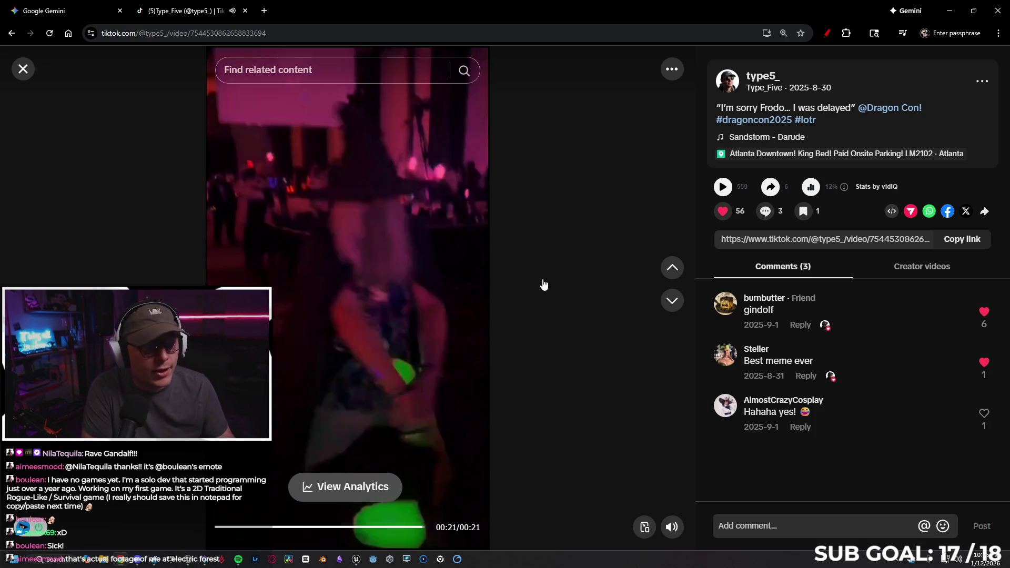
pyautogui.click(294, 355)
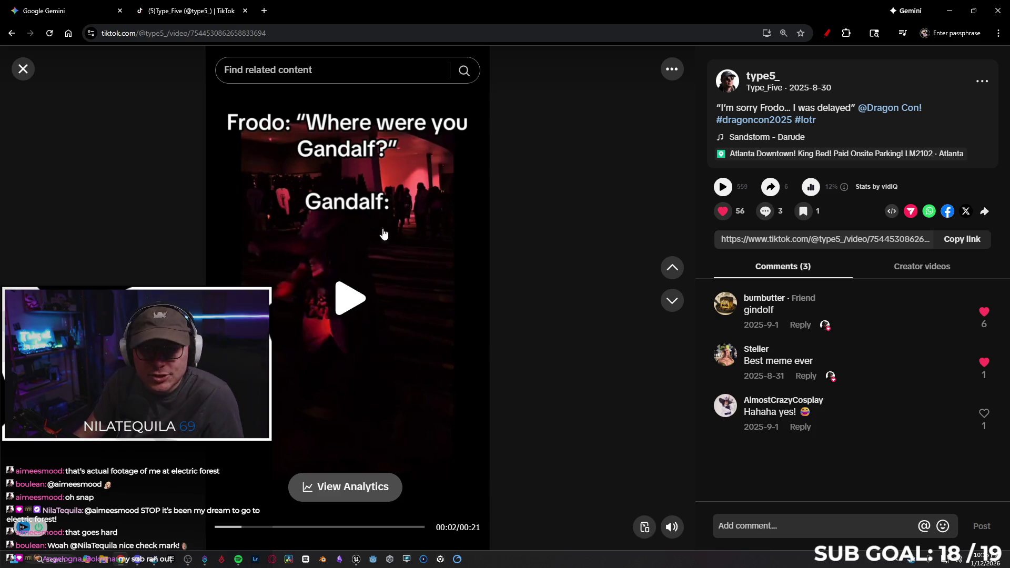
pyautogui.click(245, 11)
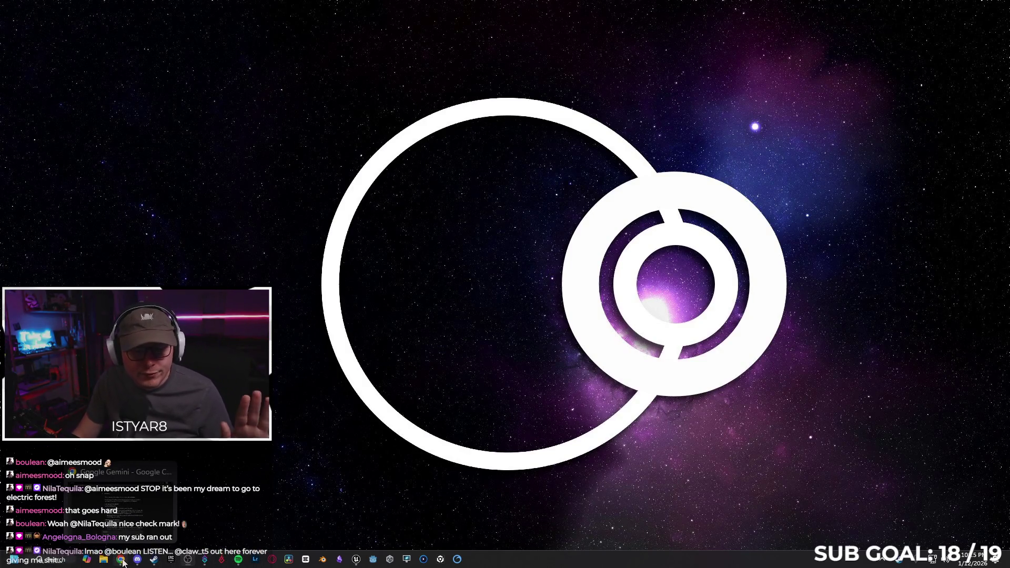
# Step: Reread the Gemini Server Reliable answer, then minimize Chrome and return to Unreal Editor
pyautogui.click(124, 560)
pyautogui.scroll(-2, 516, 331)
pyautogui.scroll(3, 535, 323)
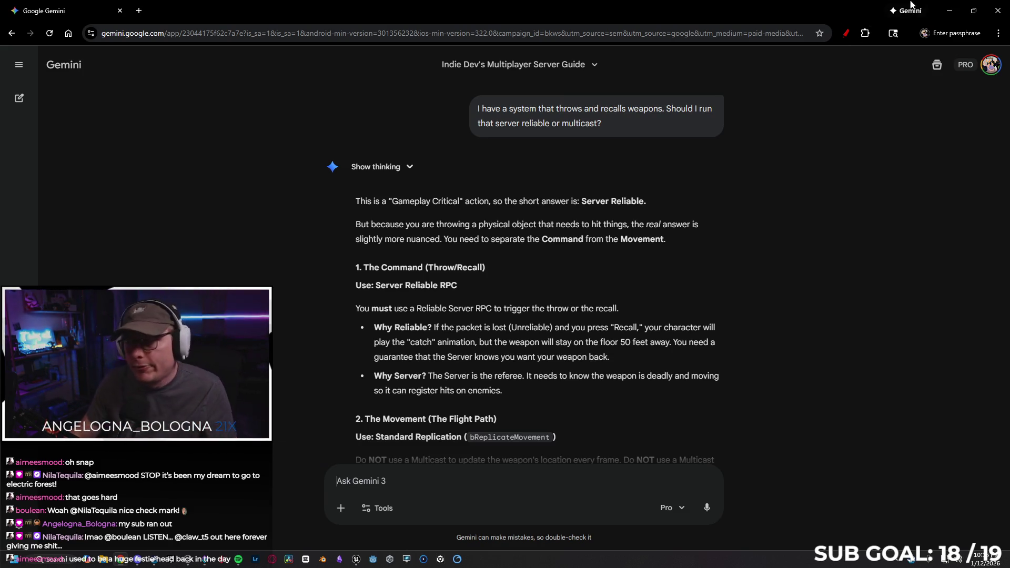
pyautogui.click(949, 11)
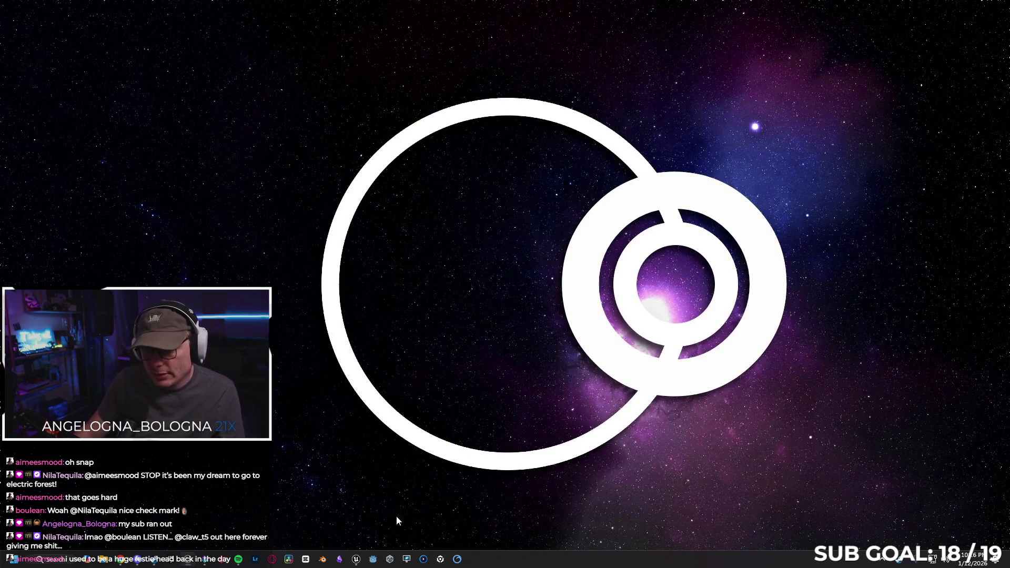
pyautogui.click(353, 561)
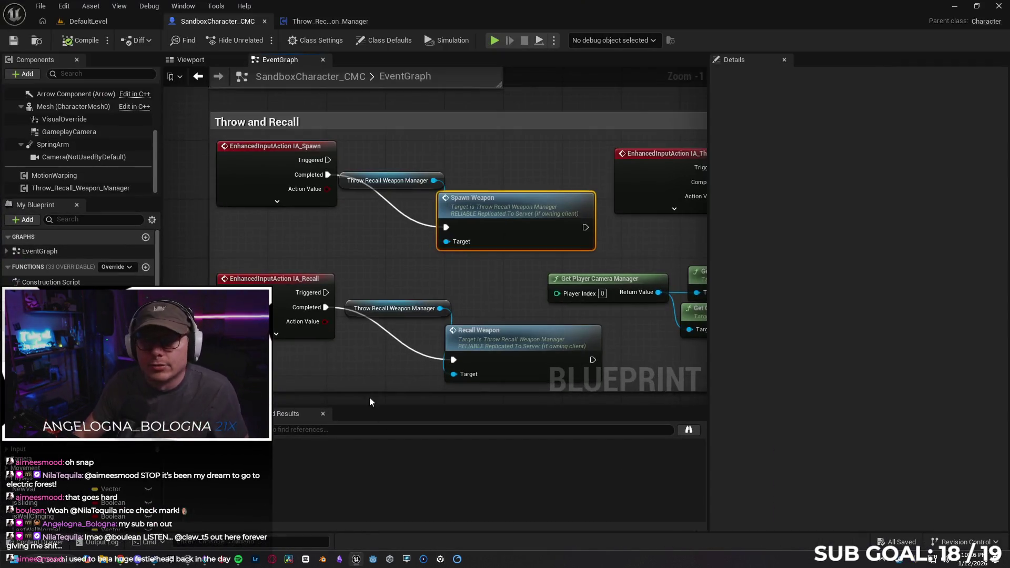
# Step: Set the play mode to Standalone with 1 player
pyautogui.click(94, 21)
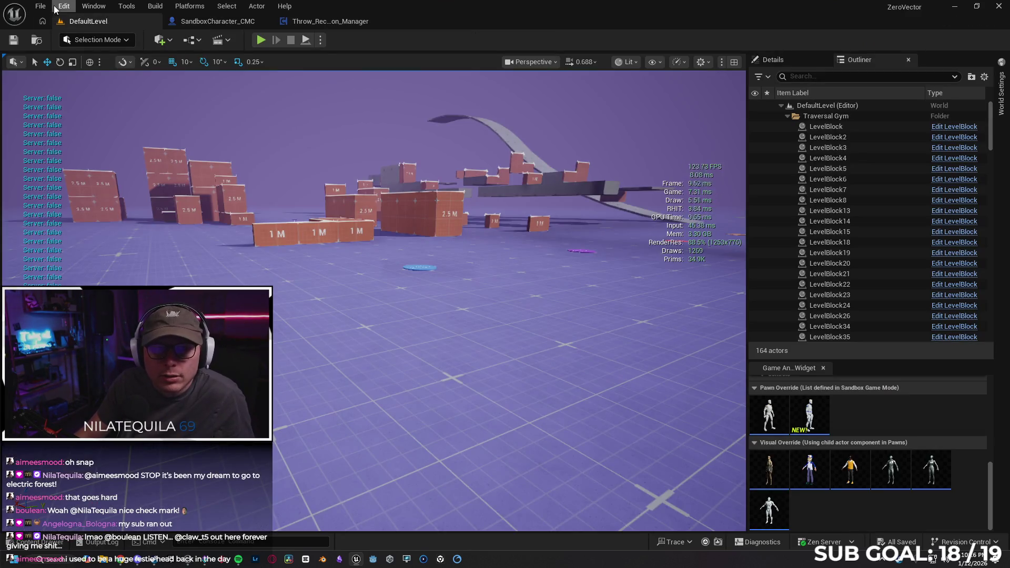
pyautogui.click(320, 39)
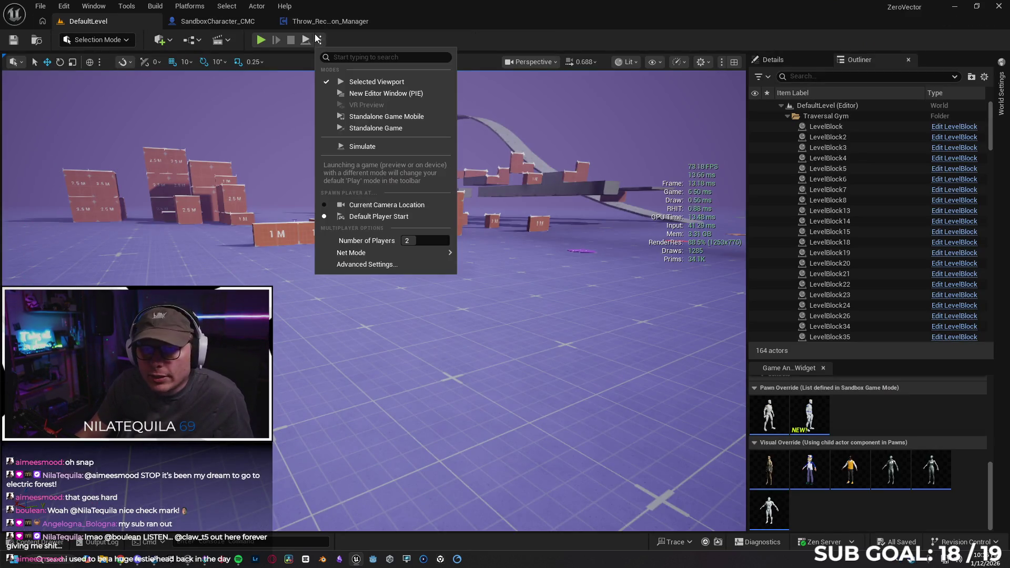
pyautogui.write('1')
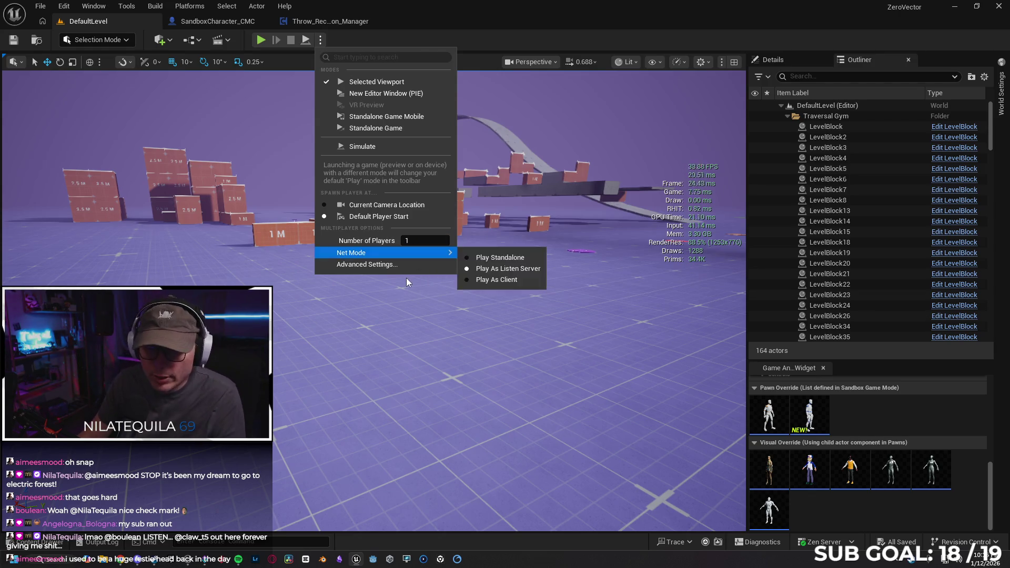
pyautogui.moveTo(384, 253)
pyautogui.click(482, 257)
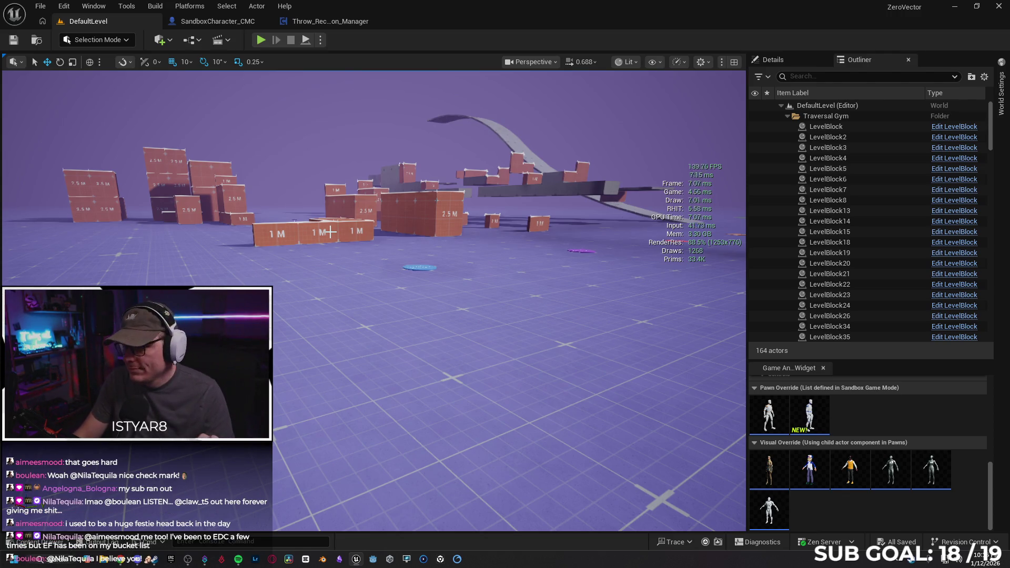
# Step: Load the Tokyo level and turn the camera toward the red building
pyautogui.click(40, 6)
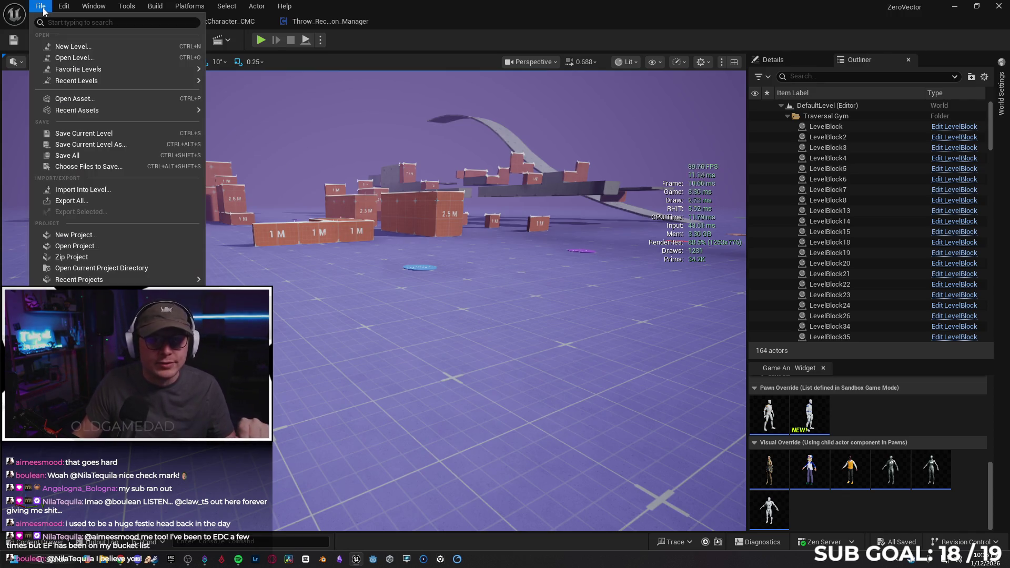
pyautogui.moveTo(92, 74)
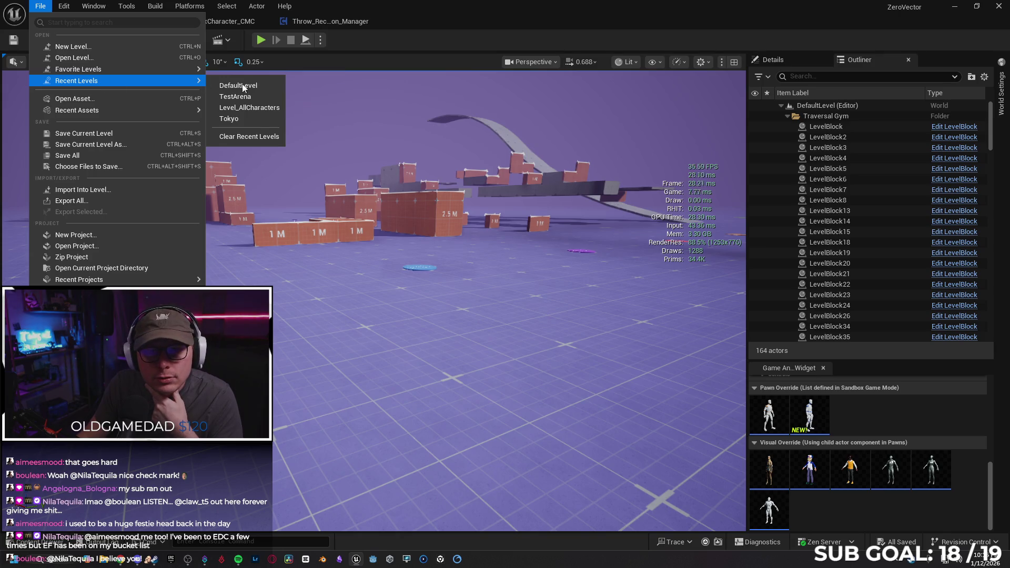
pyautogui.click(248, 120)
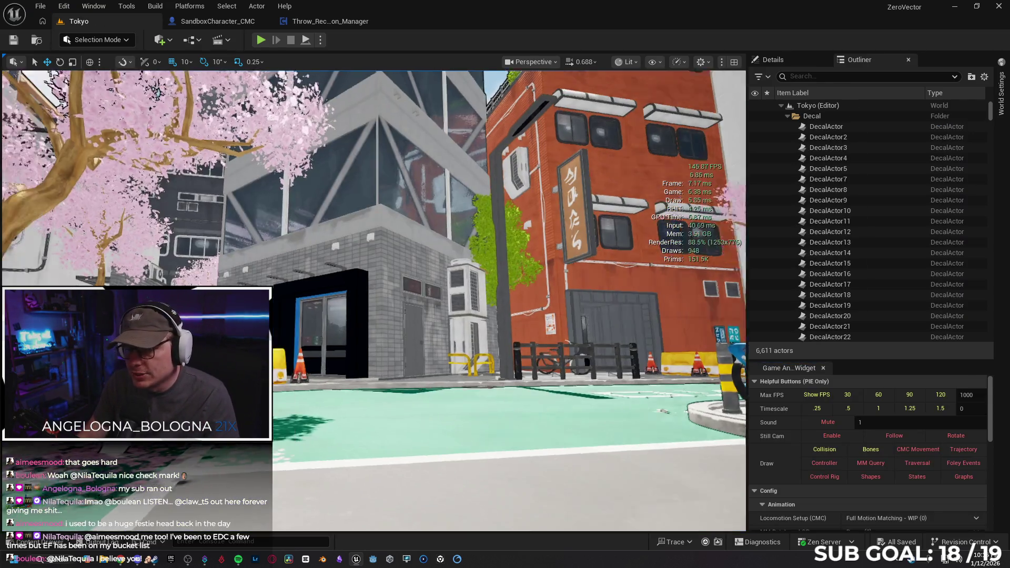
pyautogui.moveTo(525, 344); pyautogui.dragTo(474, 344)
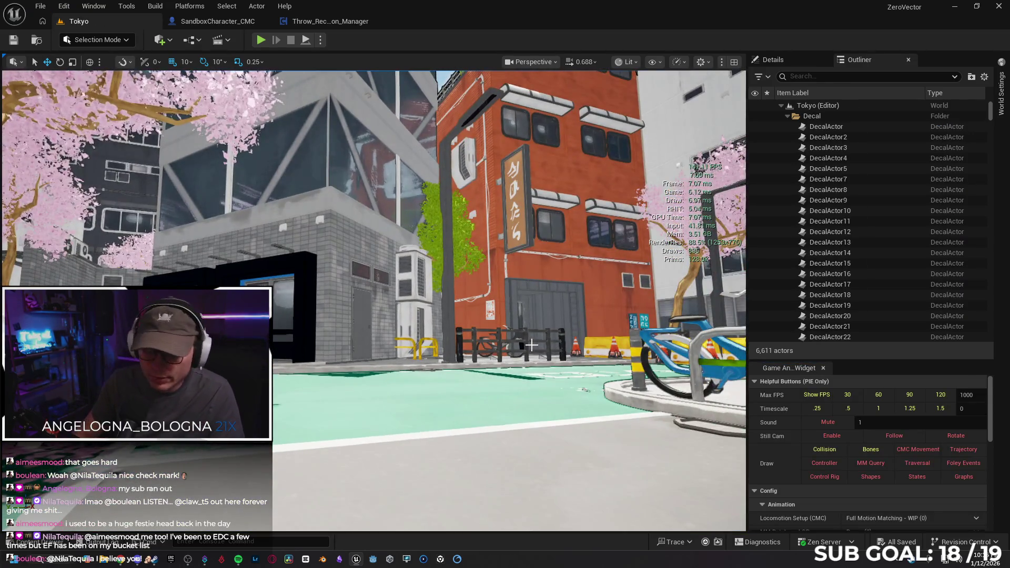
# Step: Play the Tokyo level fullscreen, stop and adjust the editor, then relaunch the playtest
pyautogui.press('F11')
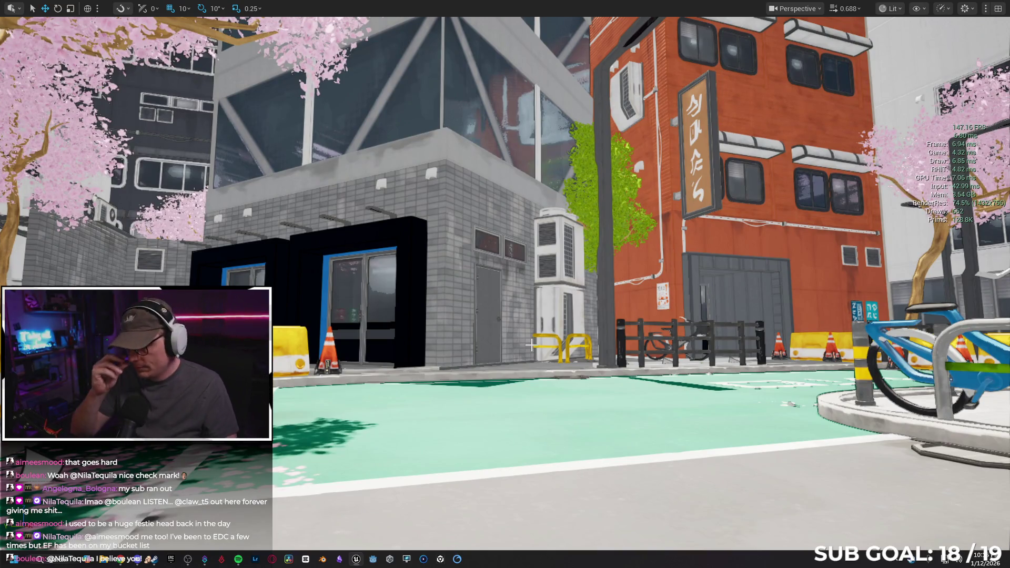
pyautogui.hotkey('alt', 'p')
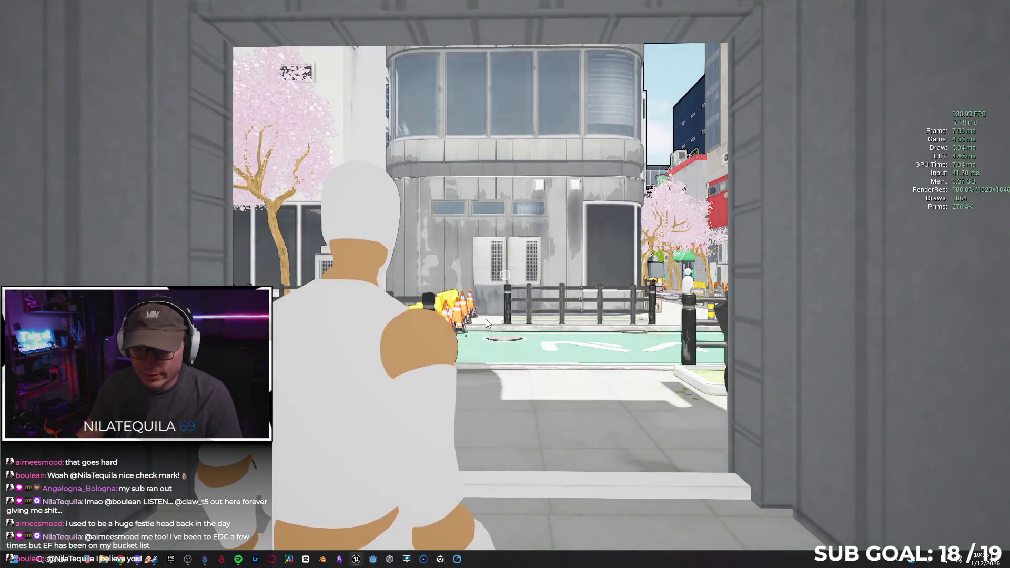
pyautogui.press('Escape')
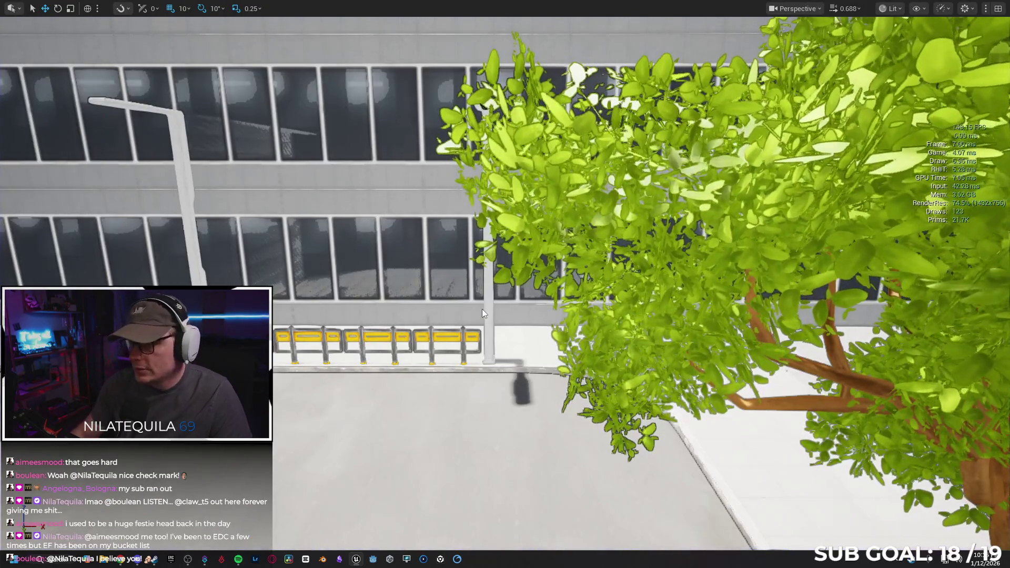
pyautogui.press('F11')
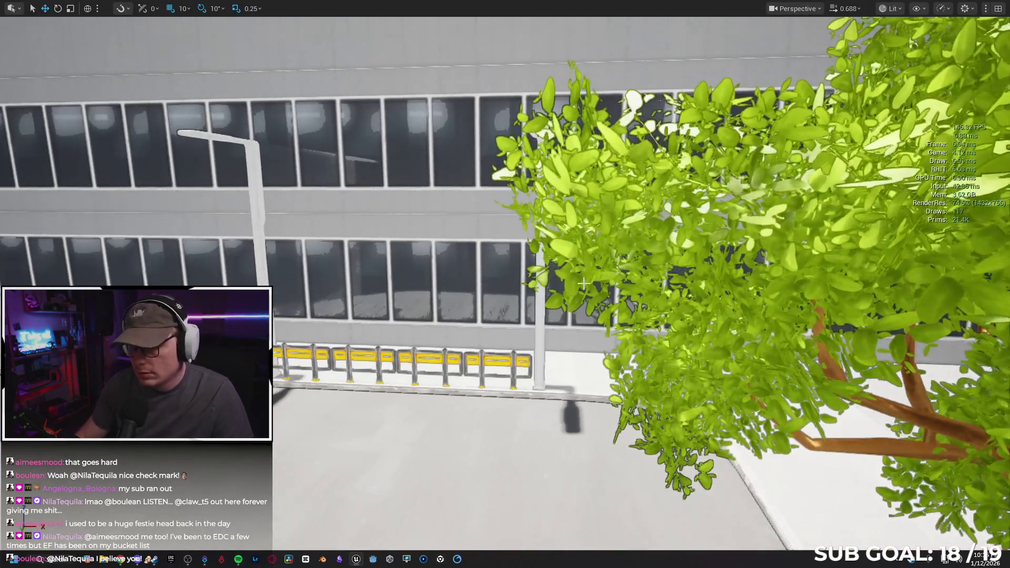
pyautogui.scroll(-2, 854, 431)
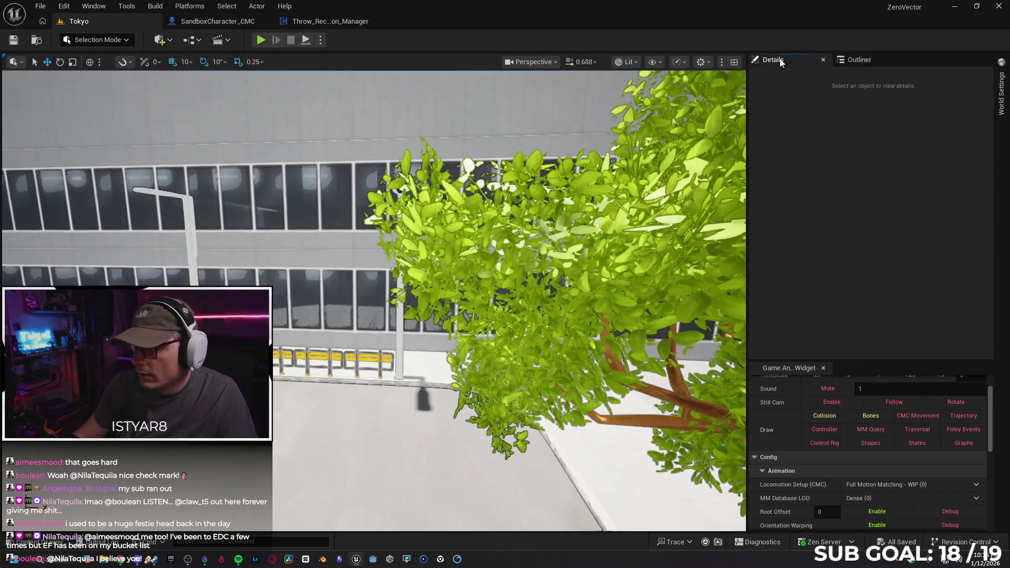
pyautogui.scroll(-5, 854, 430)
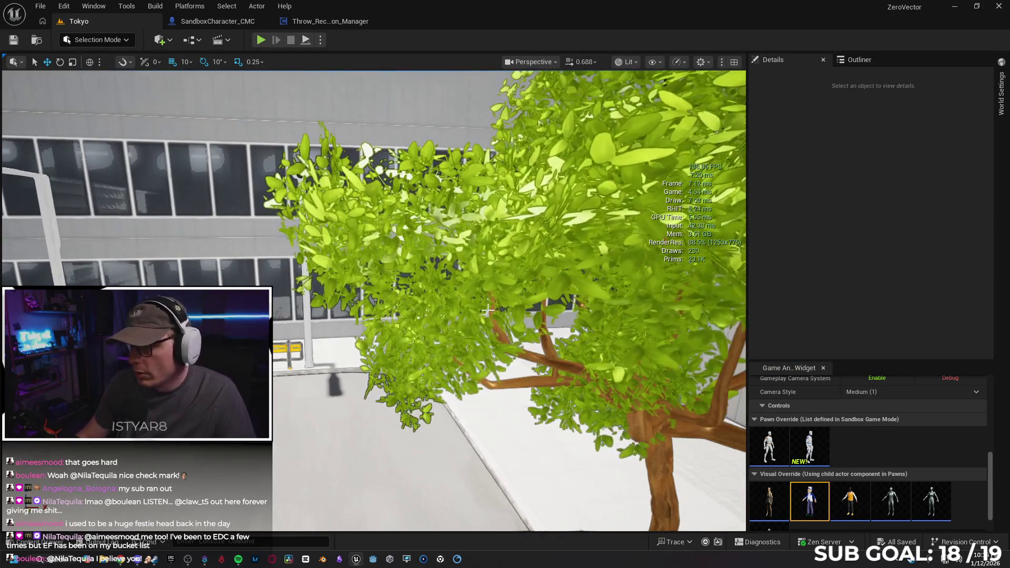
pyautogui.press('F11')
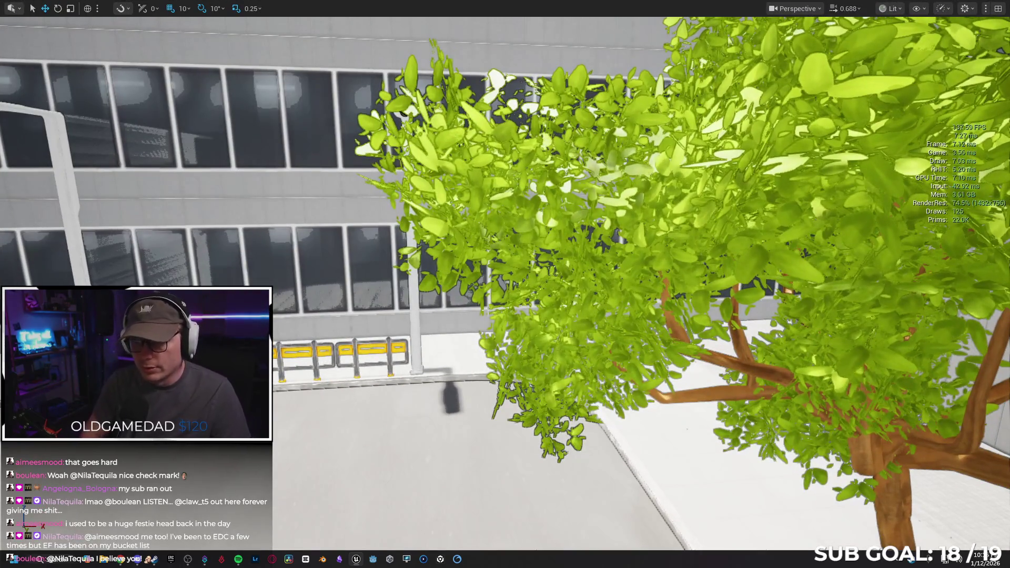
pyautogui.hotkey('alt', 'p')
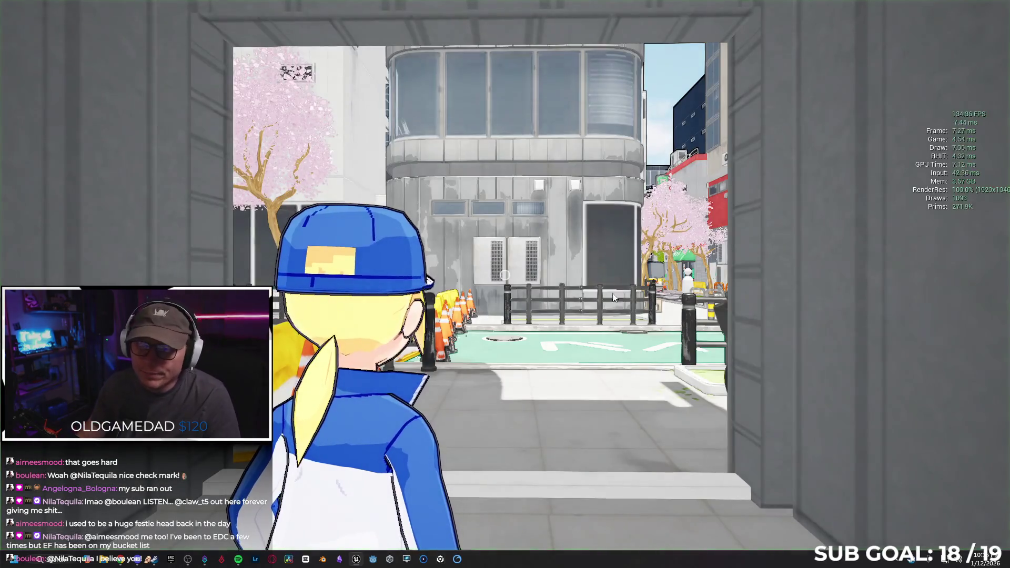
# Step: Run along the bike lane to the red ball, kick it down the street, and jump off the rail
pyautogui.press('w')
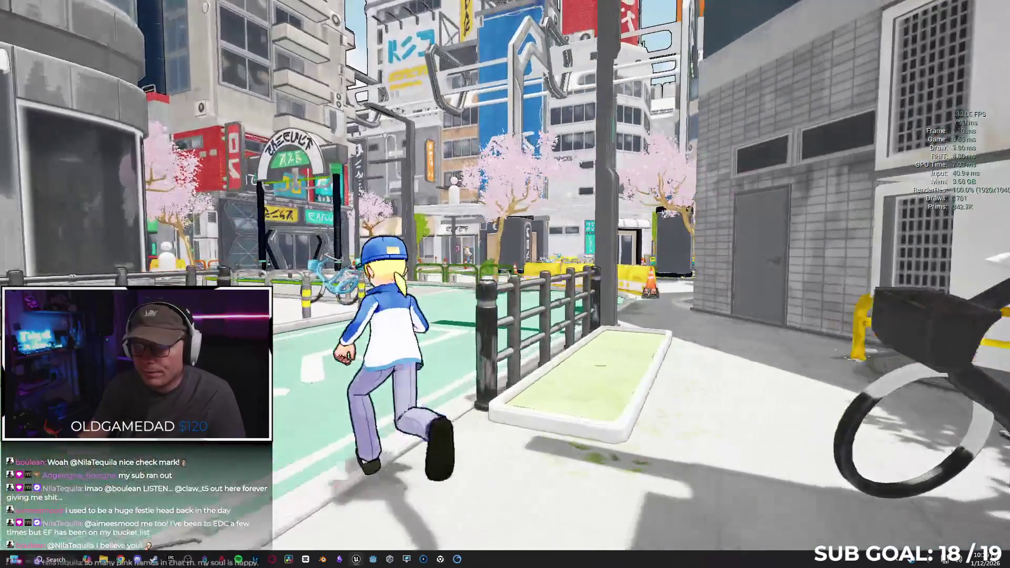
pyautogui.press('s')
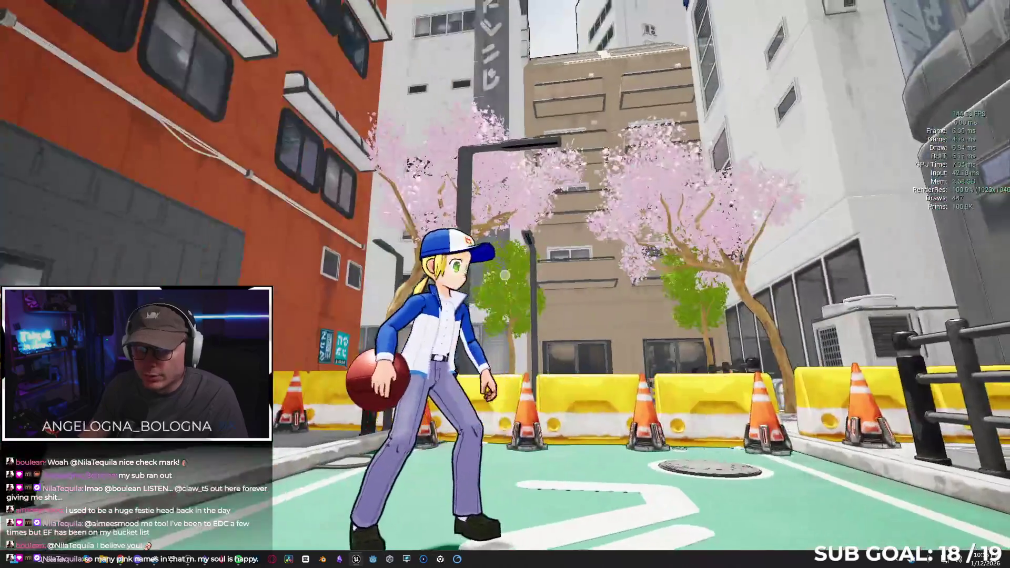
pyautogui.press('w')
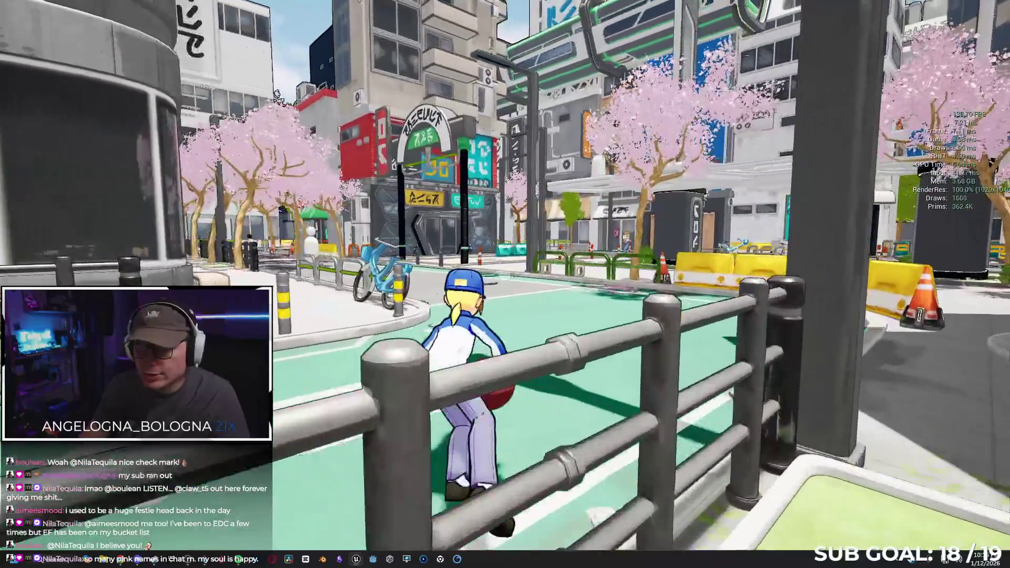
pyautogui.press('w')
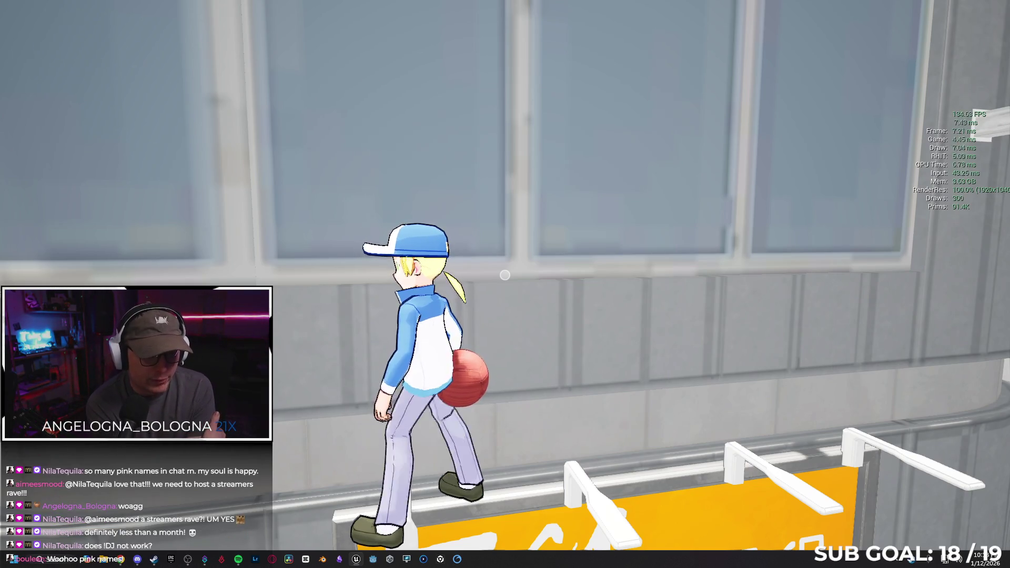
pyautogui.press('space')
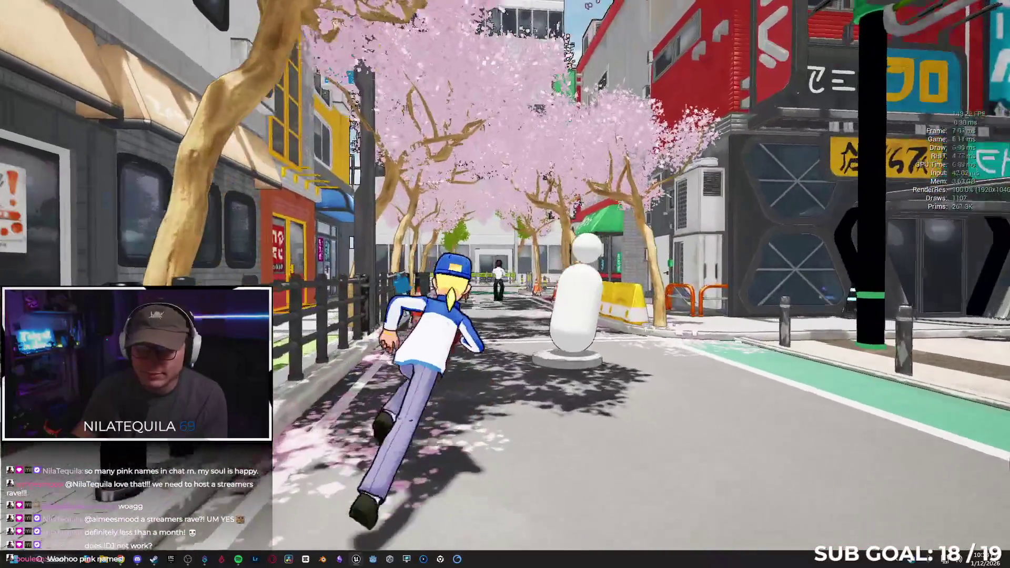
# Step: Leap into the cherry trees, climb onto the walkway, and wall-run and vault the white building
pyautogui.press('space')
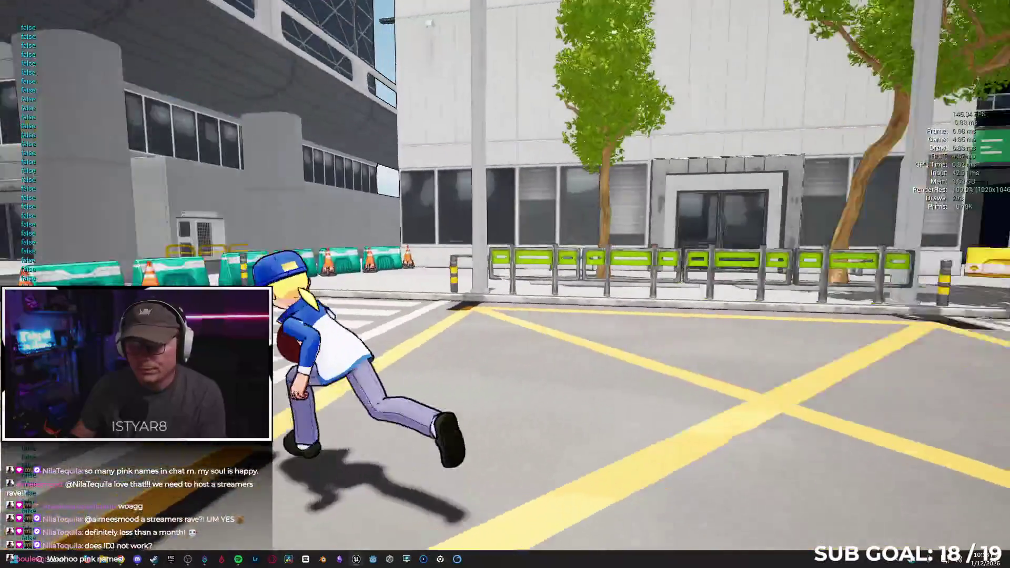
pyautogui.press('space')
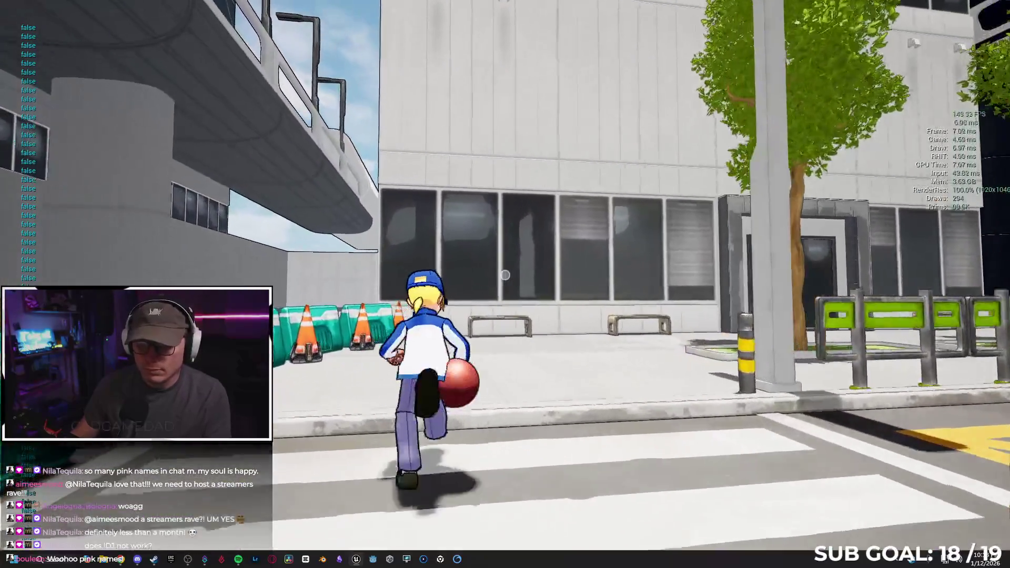
pyautogui.press('space')
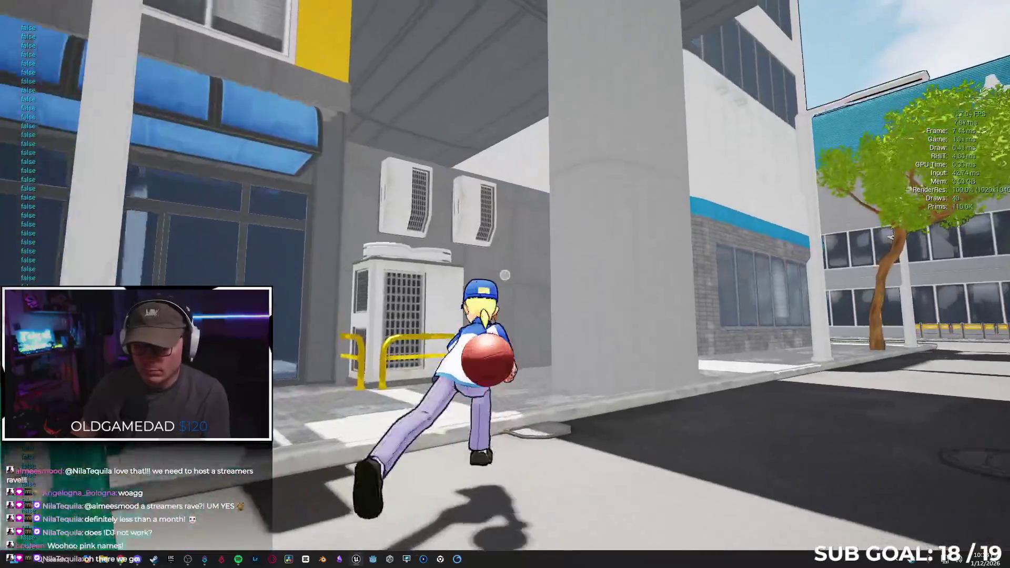
pyautogui.press('space')
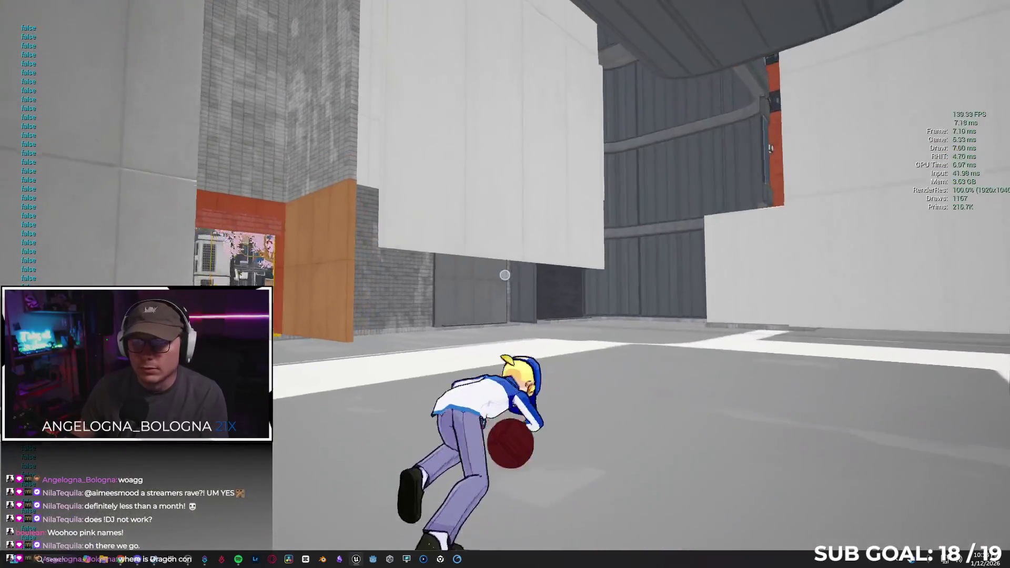
pyautogui.press('space')
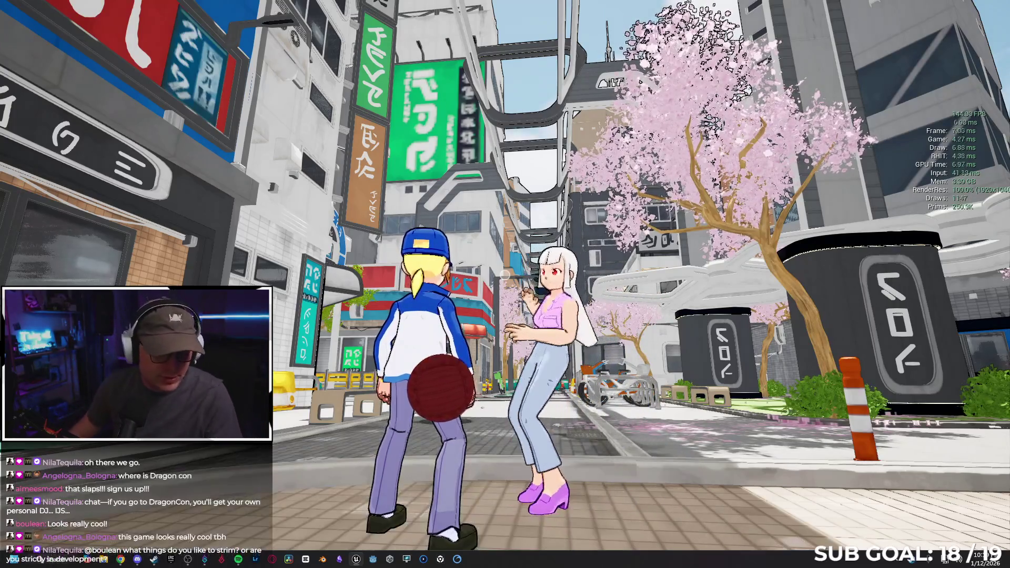
# Step: Carrying the ball, climb a pole, leap the grey wall, vault the railing and flip into the street
pyautogui.press('w')
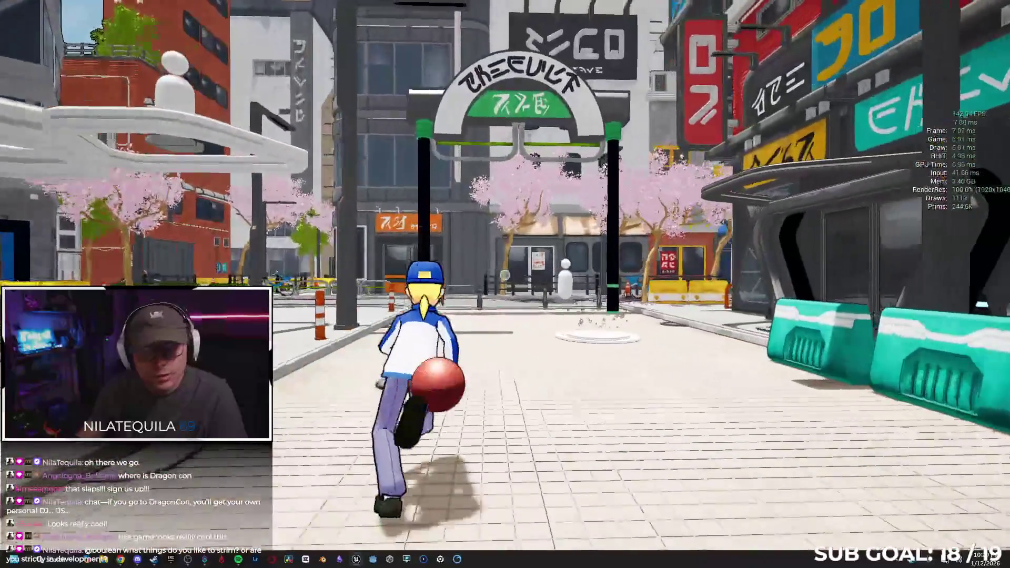
pyautogui.press('space')
pyautogui.press('space')
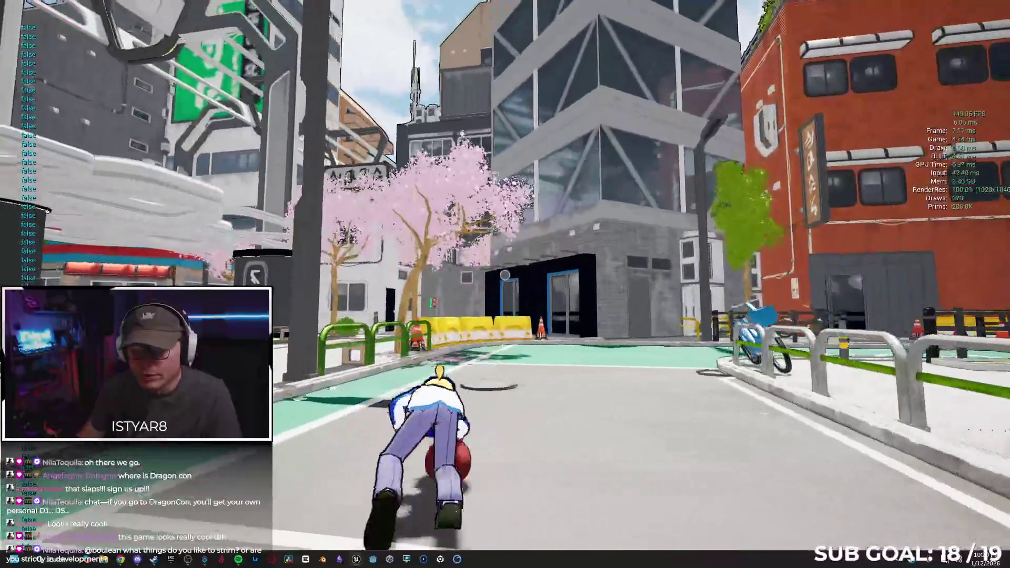
pyautogui.press('space')
pyautogui.press('w')
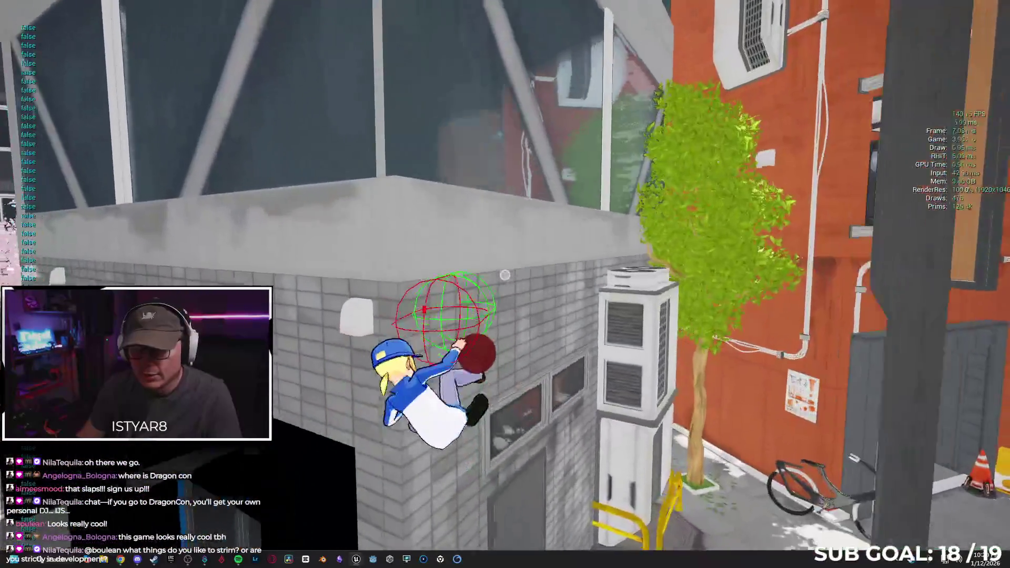
pyautogui.press('space')
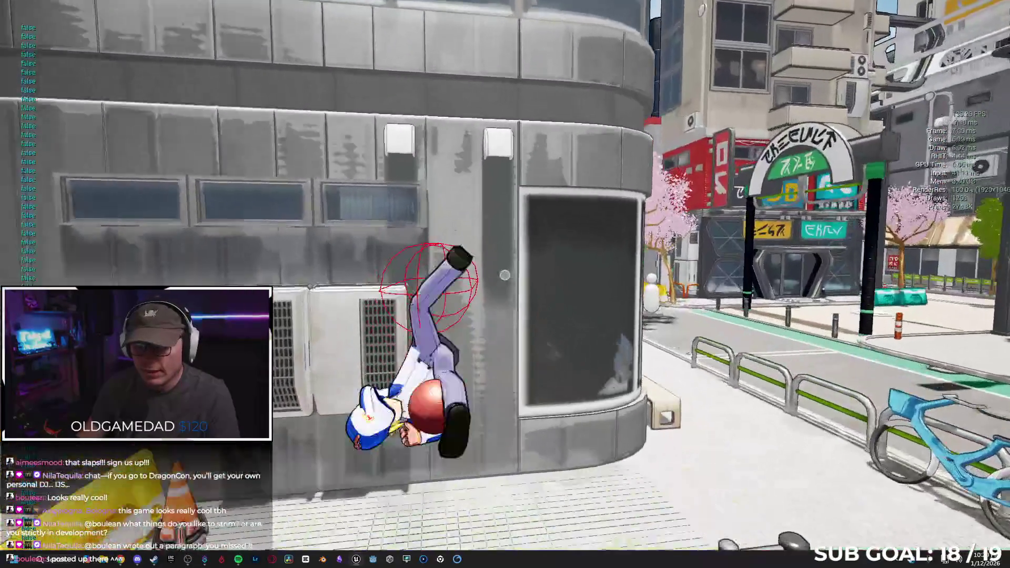
pyautogui.press('space')
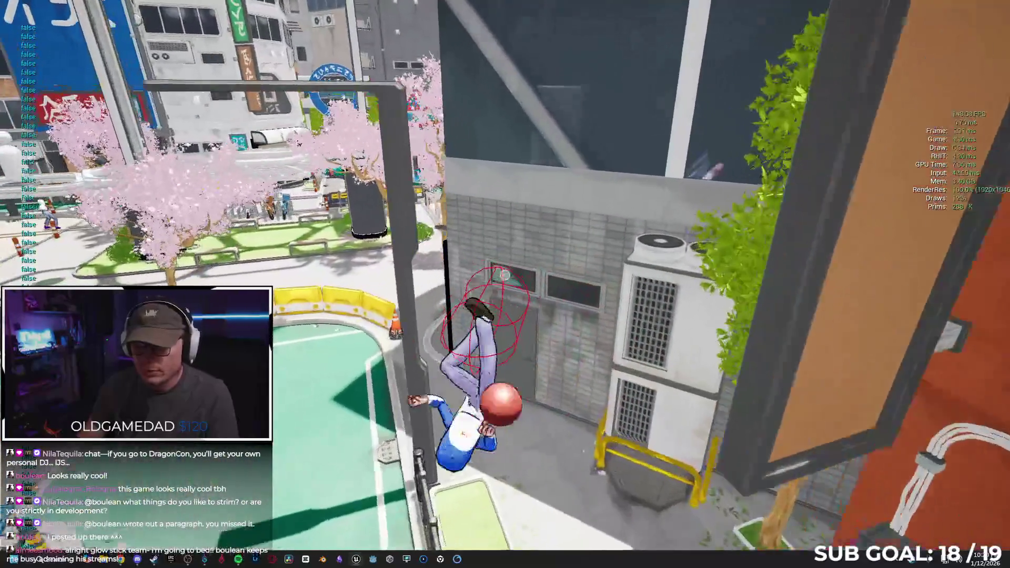
pyautogui.press('w')
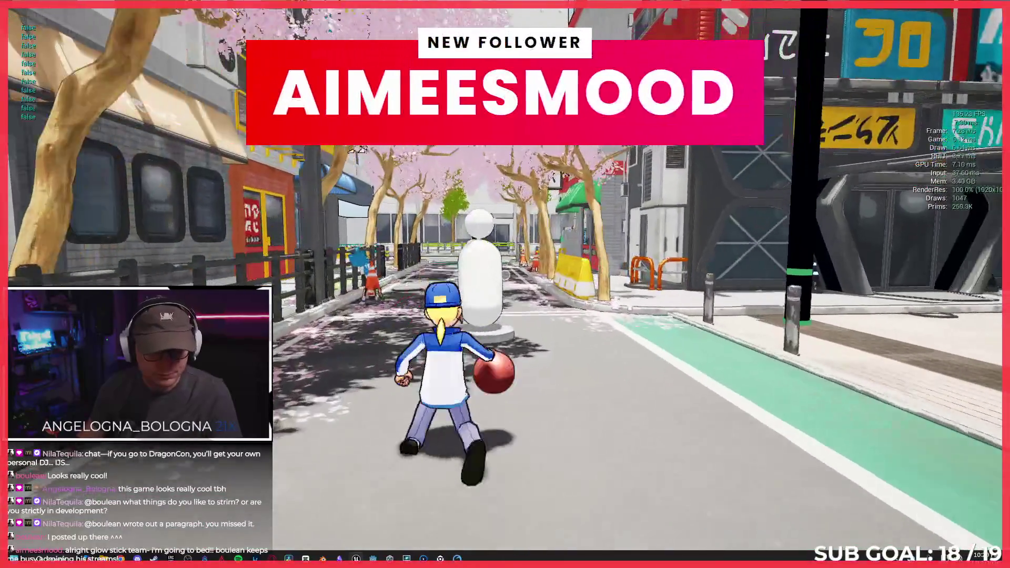
# Step: Run up the cherry-tree street, jump near the bollard and vault onto the teal bench
pyautogui.press('space')
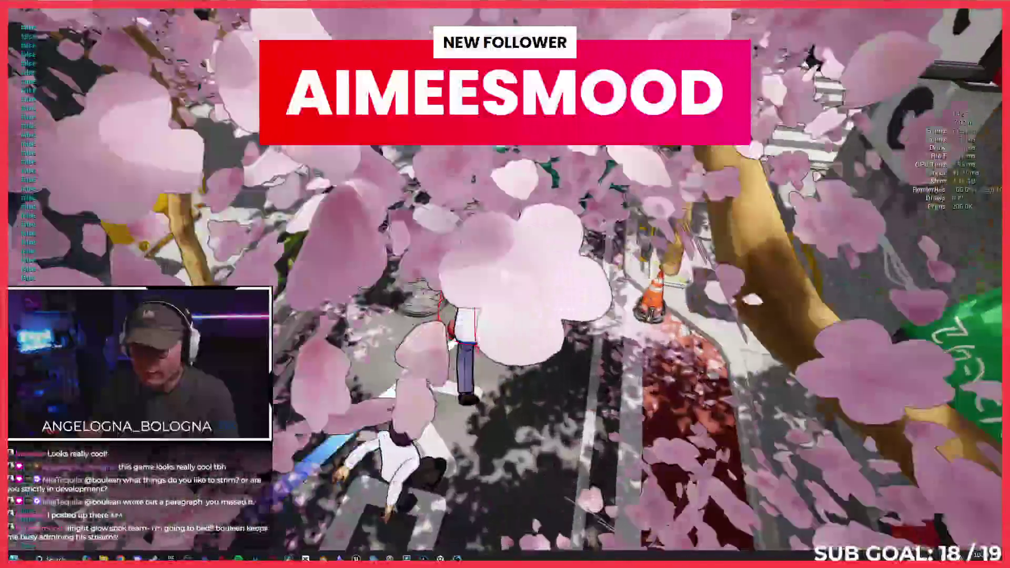
pyautogui.press('w')
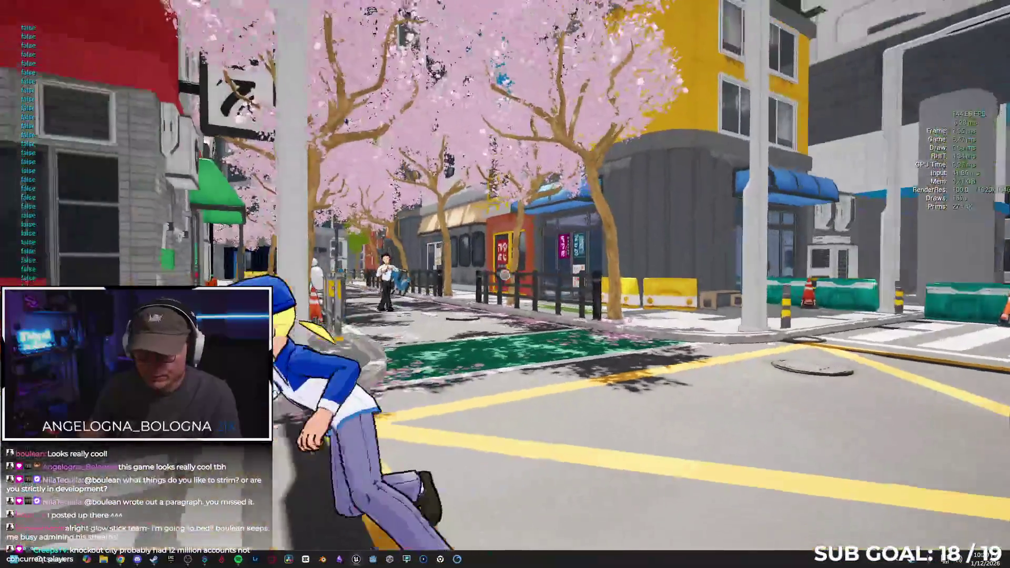
pyautogui.press('w')
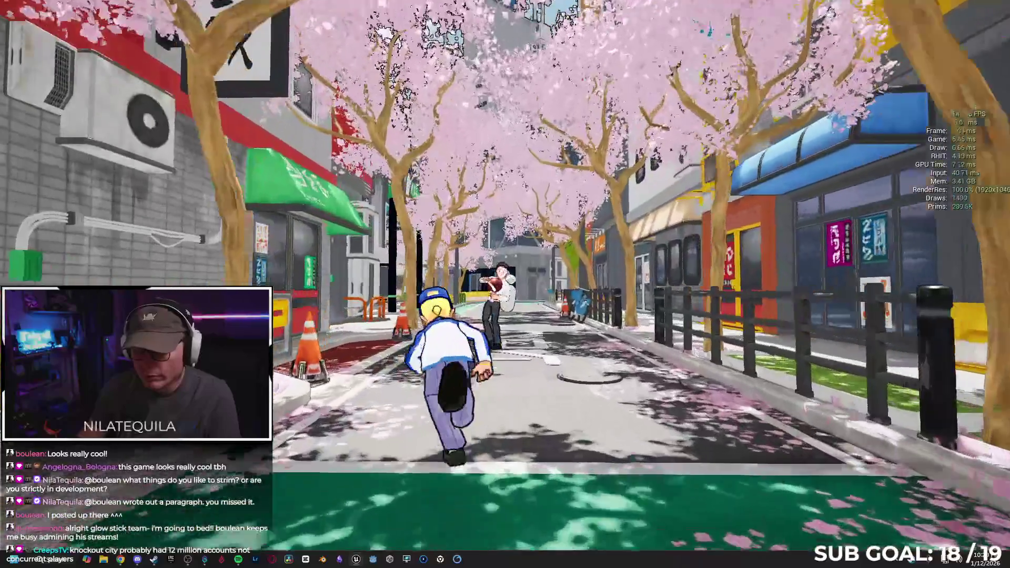
pyautogui.press('space')
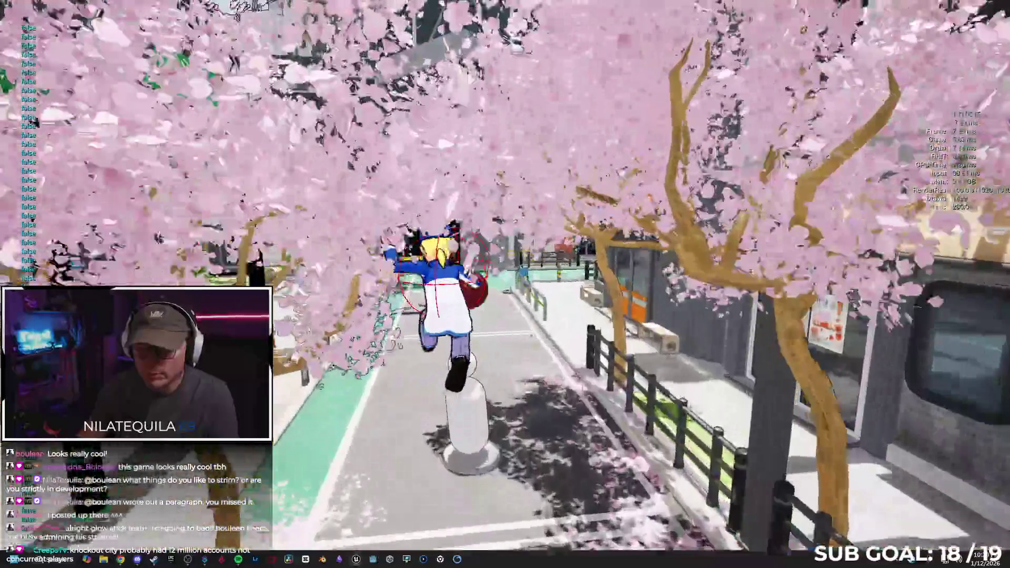
pyautogui.press('w')
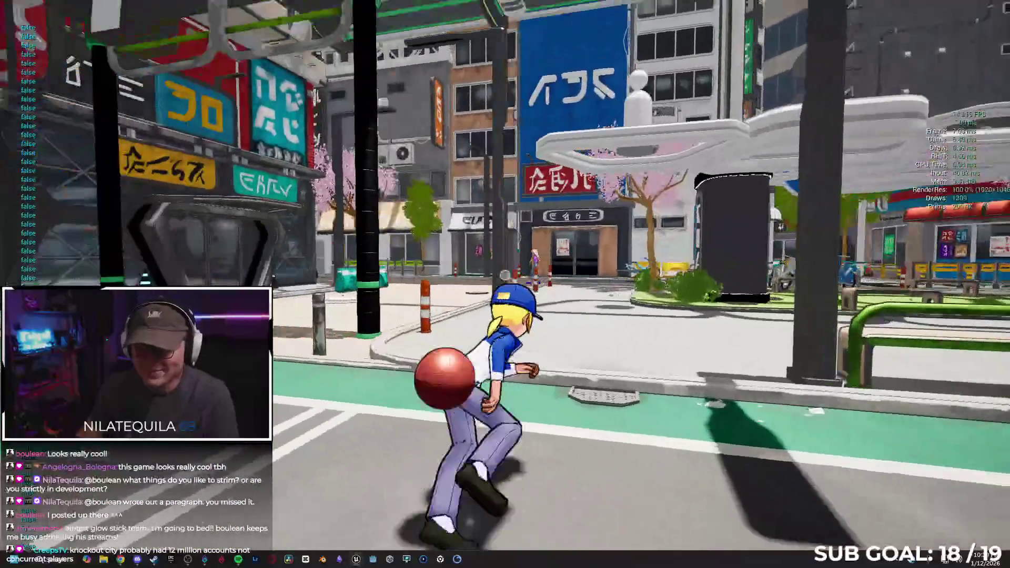
pyautogui.press('space')
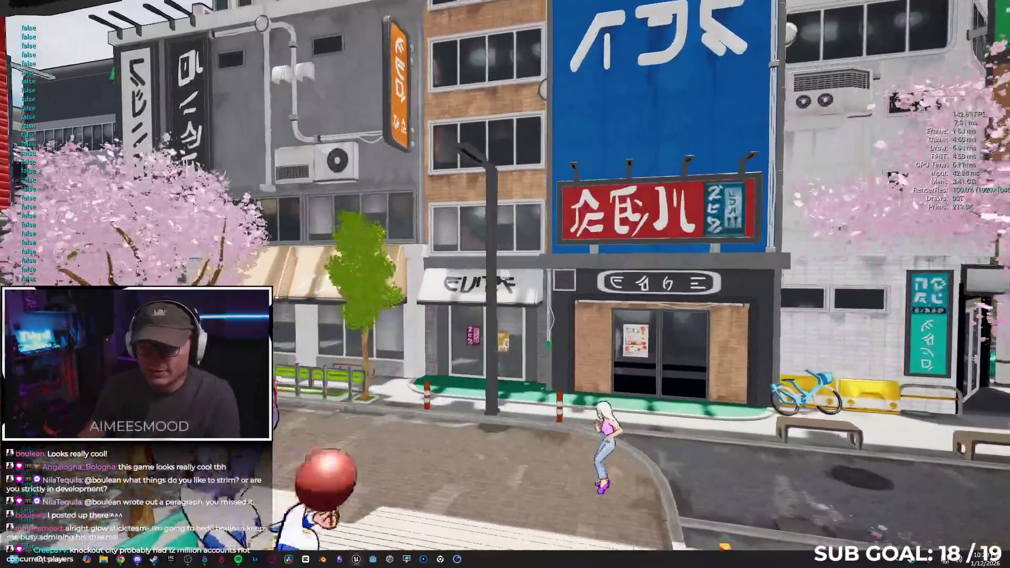
# Step: Run, roll and handspring down the street, then dribble the ball toward the crosswalk and plaza
pyautogui.press('w')
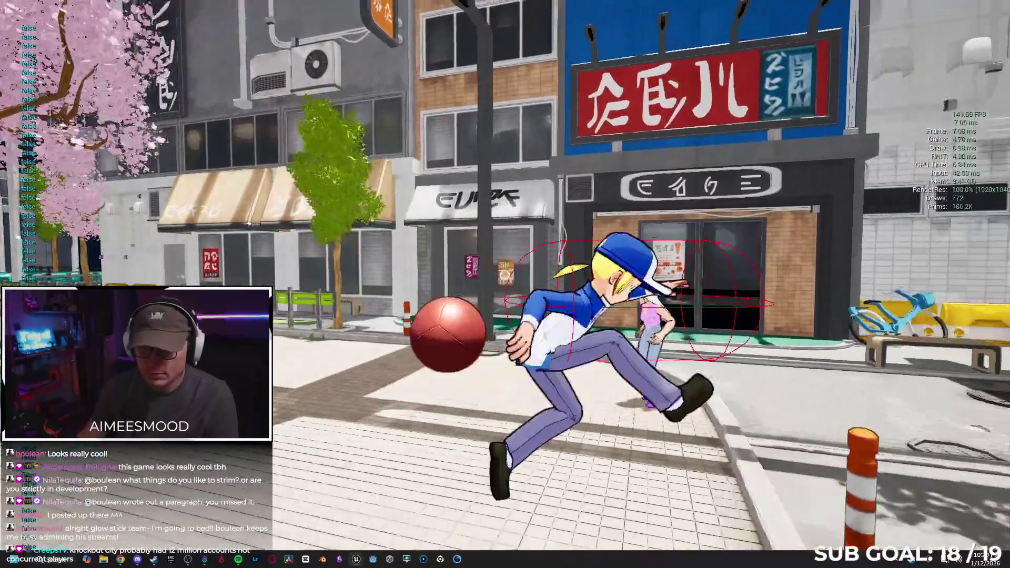
pyautogui.press('w')
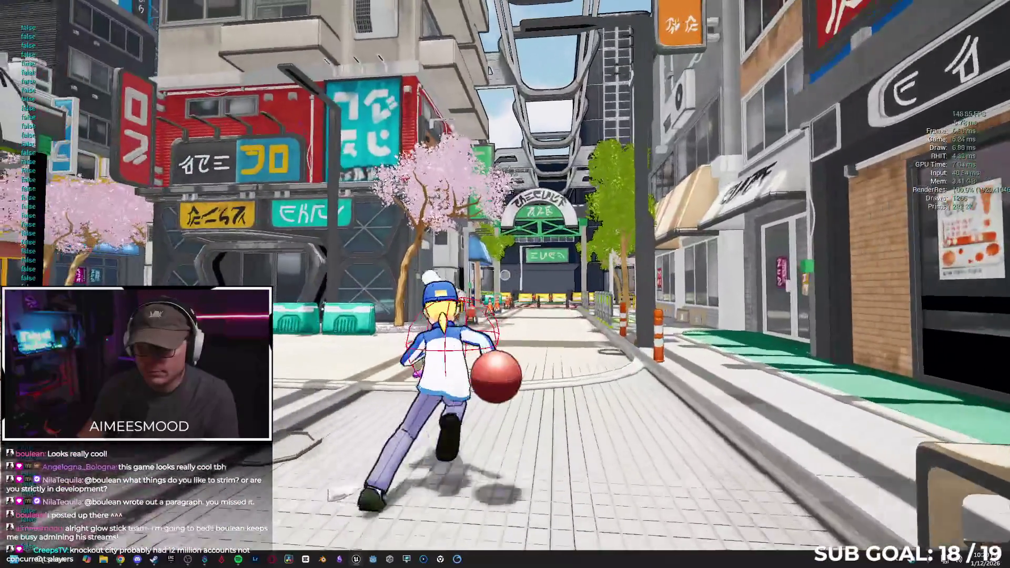
pyautogui.press('w')
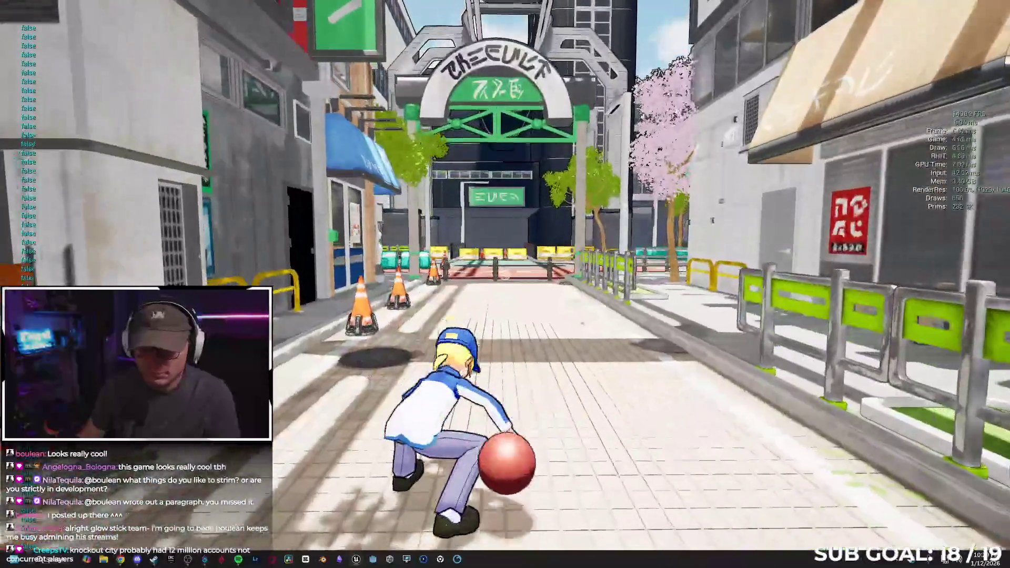
pyautogui.press('space')
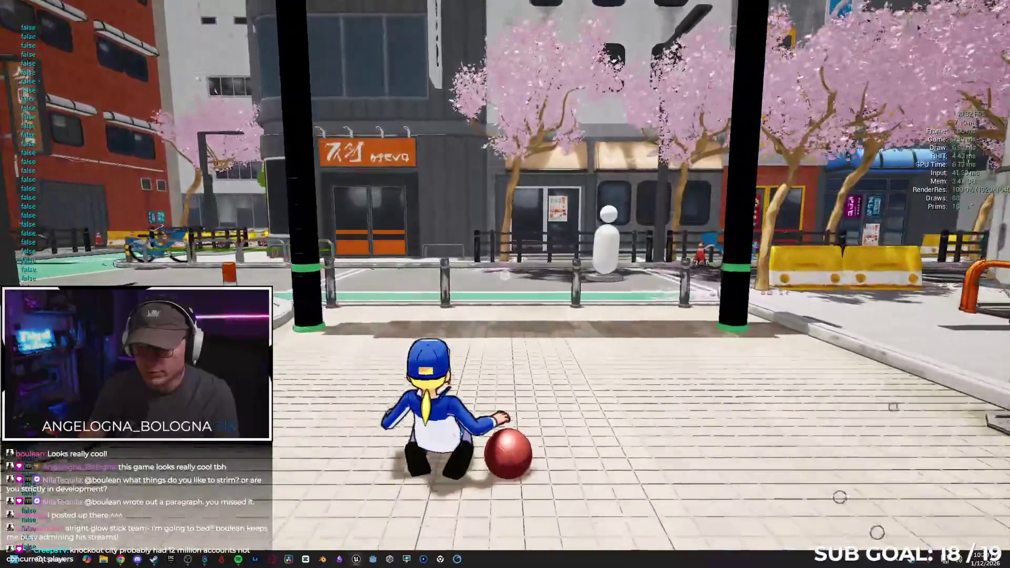
pyautogui.press('w')
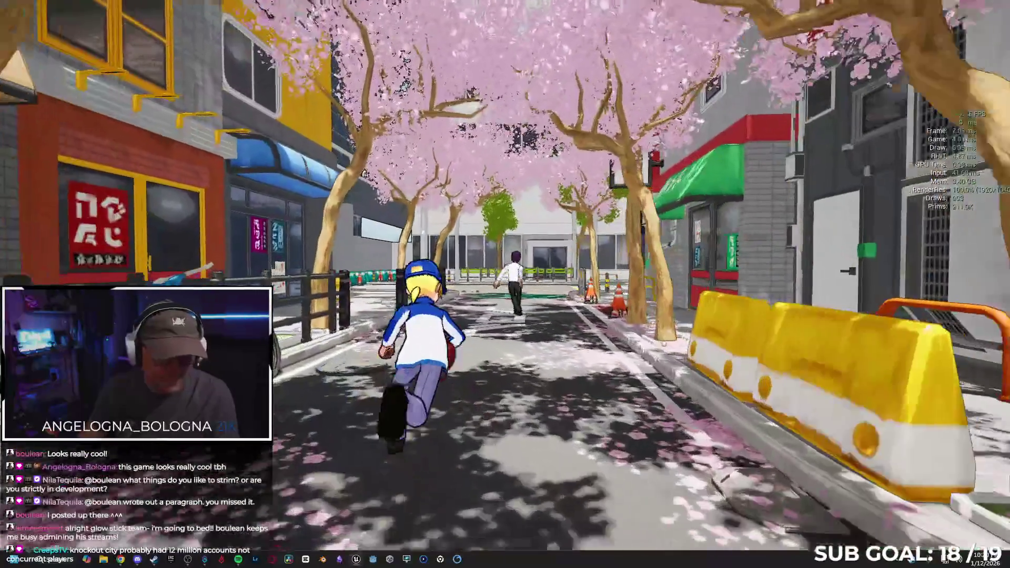
pyautogui.press('space')
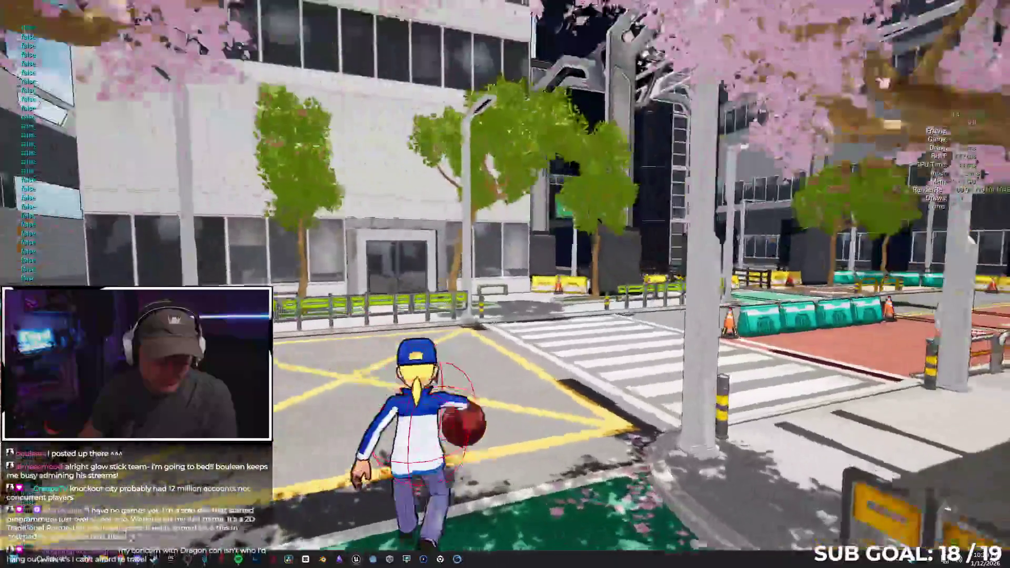
pyautogui.press('w')
pyautogui.press('w')
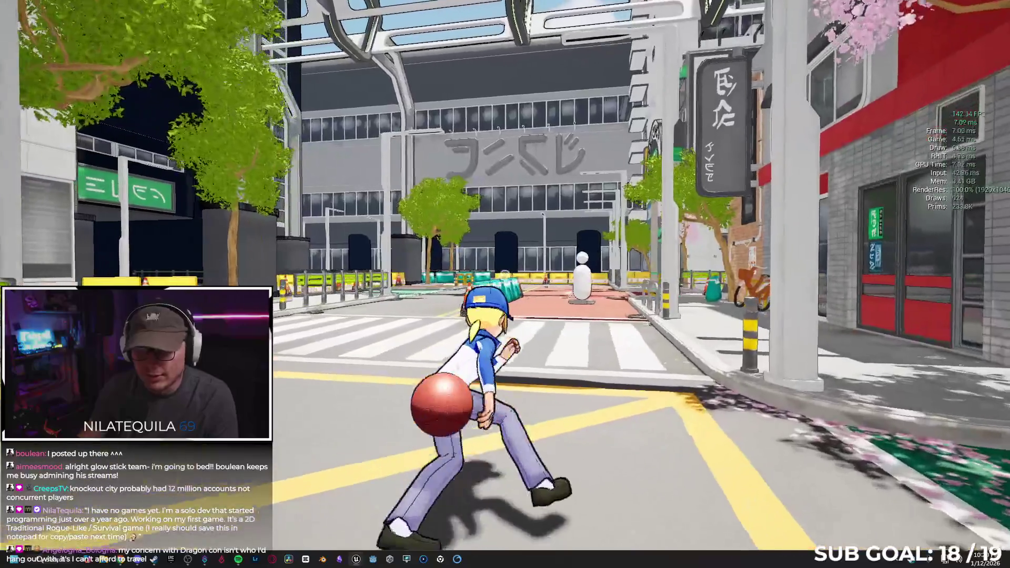
pyautogui.press('w')
# Step: Throw the ball at the building, recall it, then dive across the crosswalk and wall-run the yellow building
pyautogui.press('space')
pyautogui.press('w')
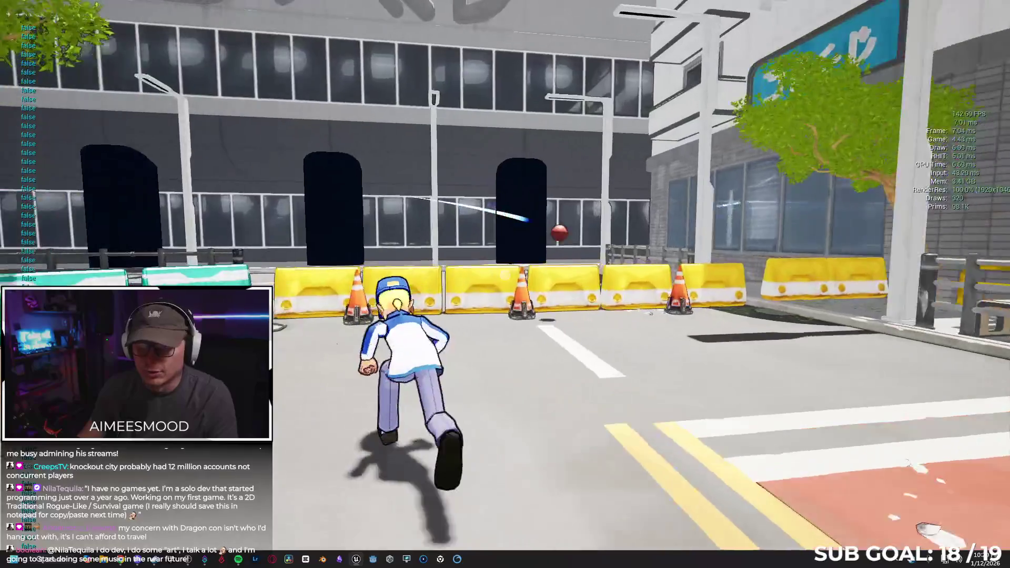
pyautogui.press('w')
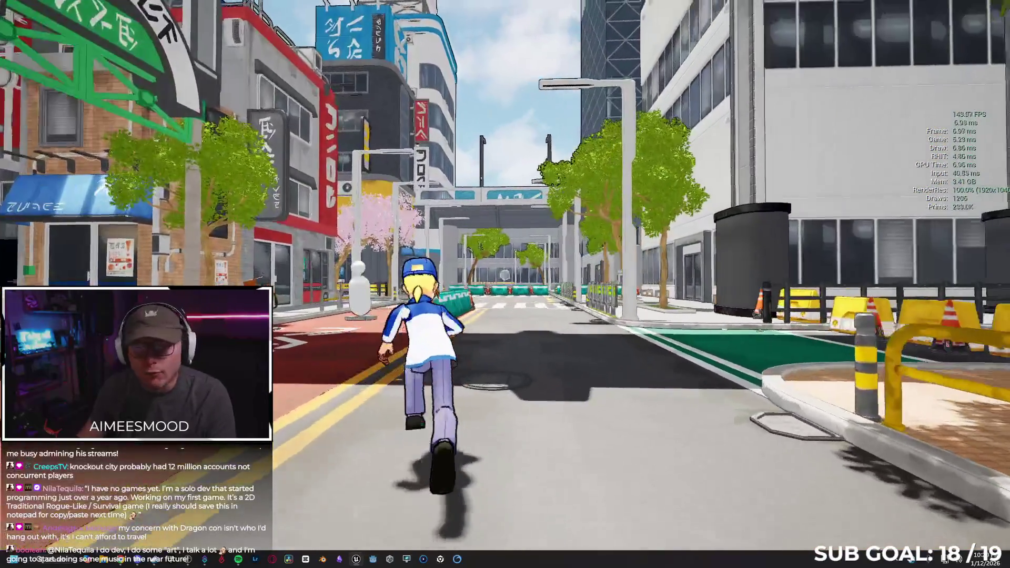
pyautogui.press('space')
pyautogui.press('w')
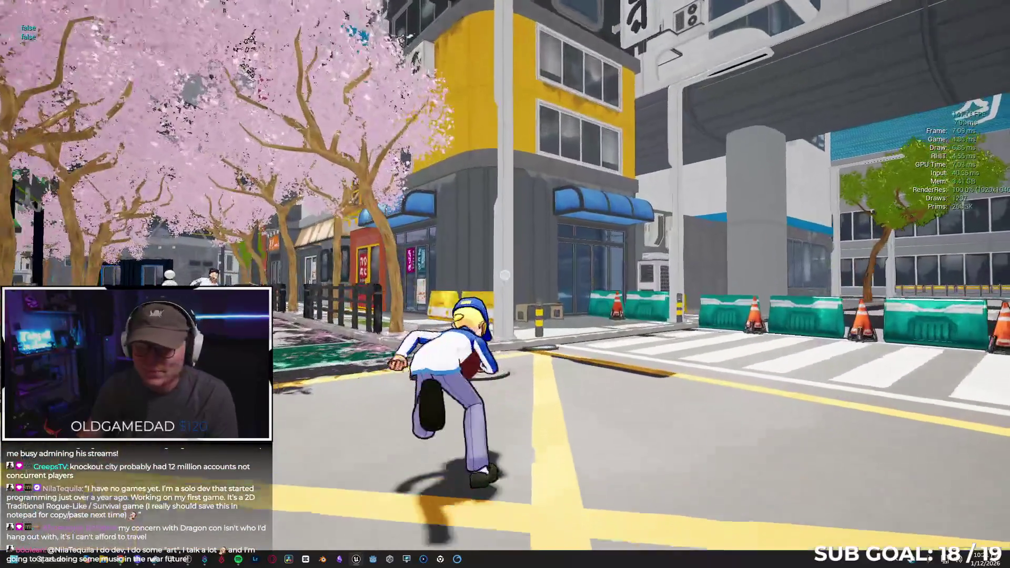
pyautogui.press('w')
pyautogui.press('space')
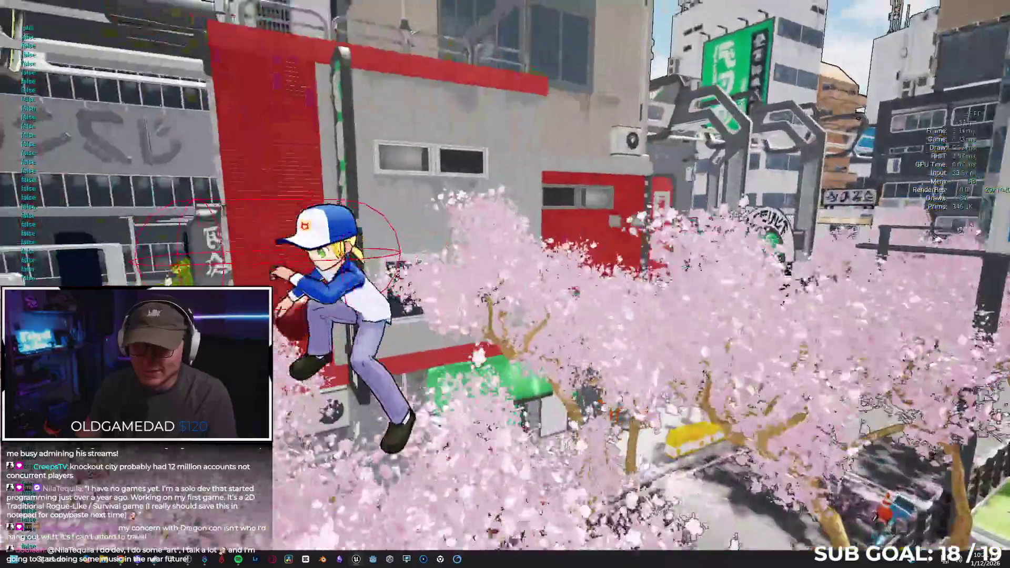
pyautogui.press('w')
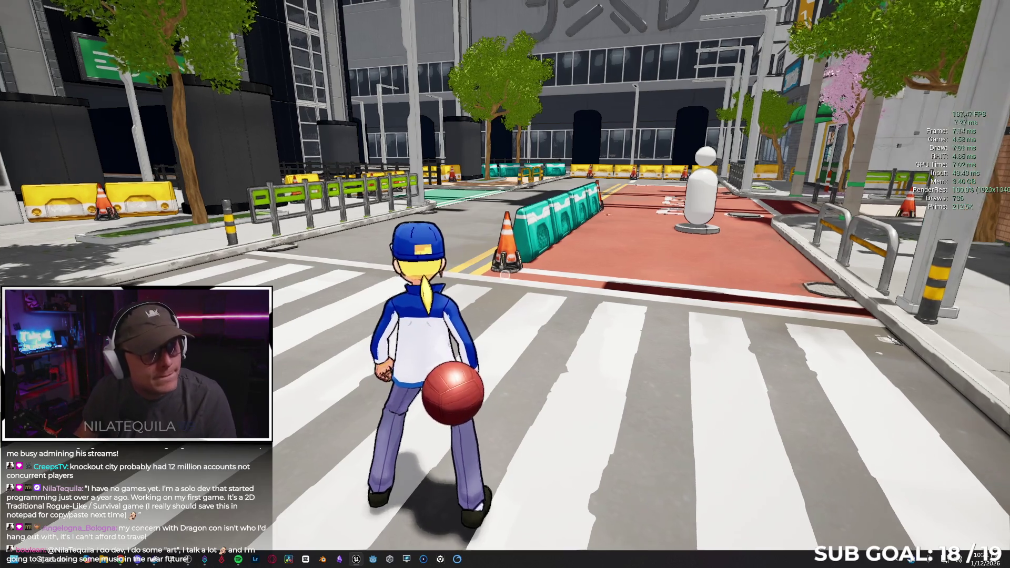
# Step: Run down the street to the plaza, leap onto the sign, reach the white-haired girl, and stop the playtest
pyautogui.press('w')
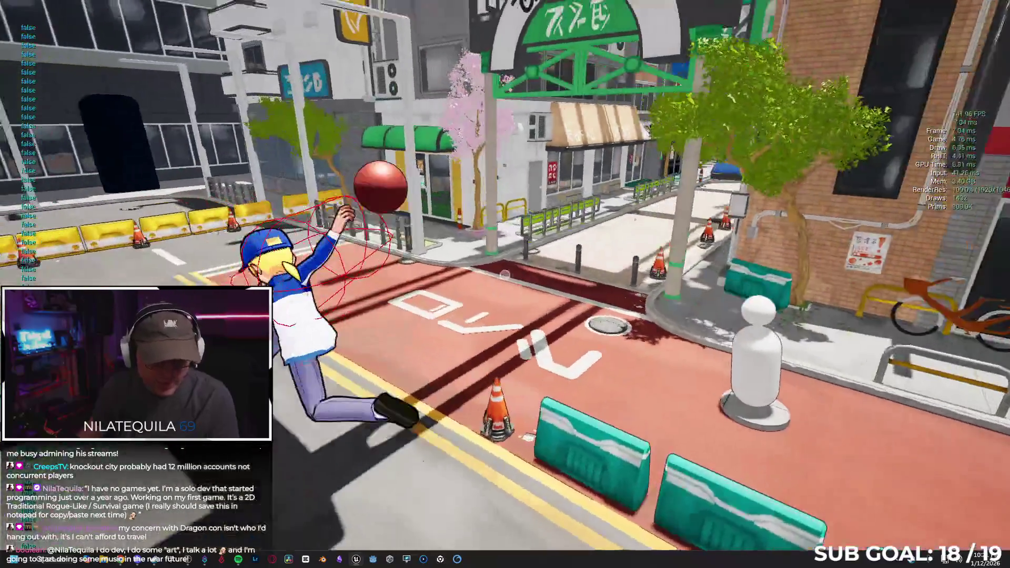
pyautogui.press('w')
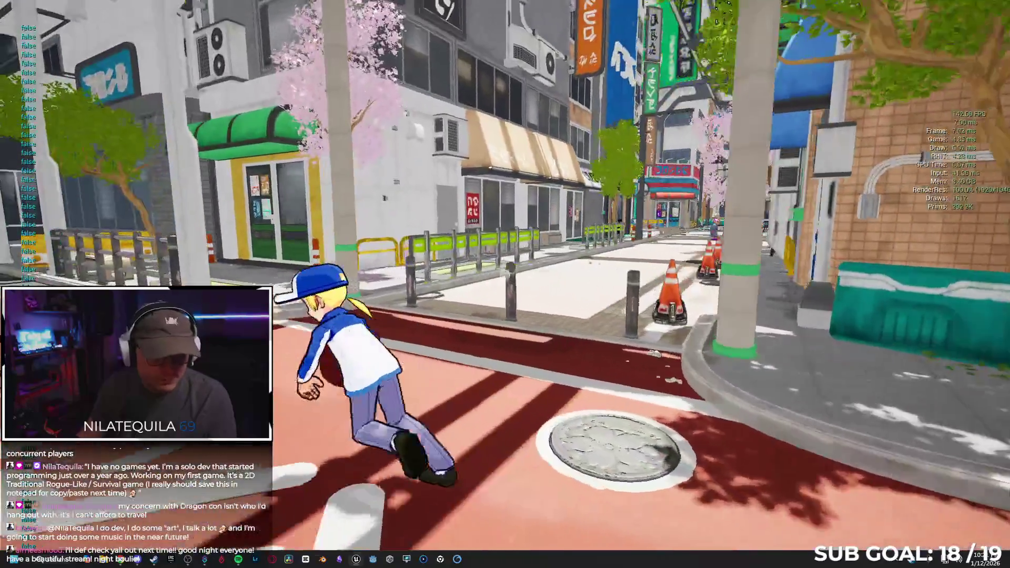
pyautogui.press('w')
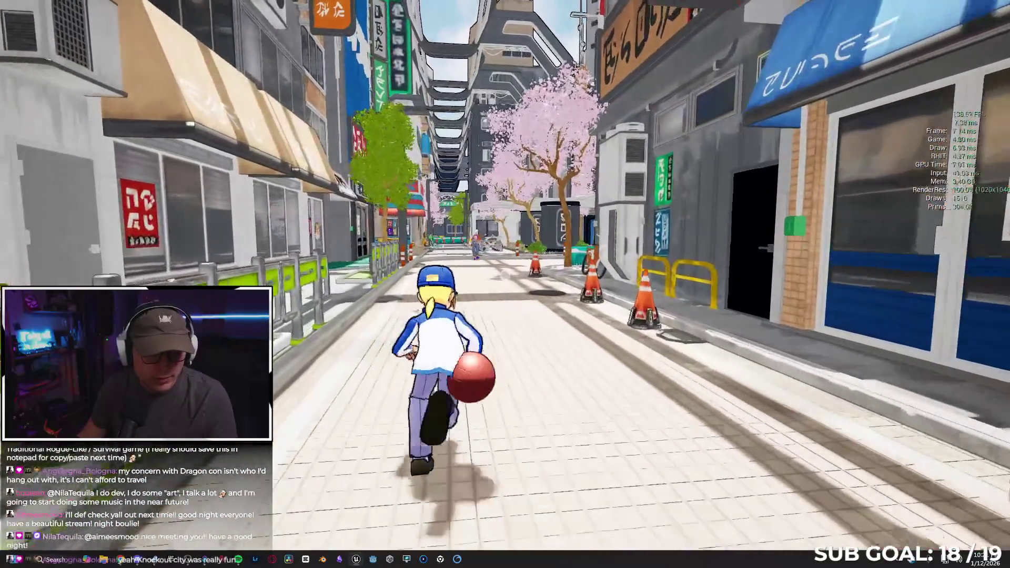
pyautogui.press('w')
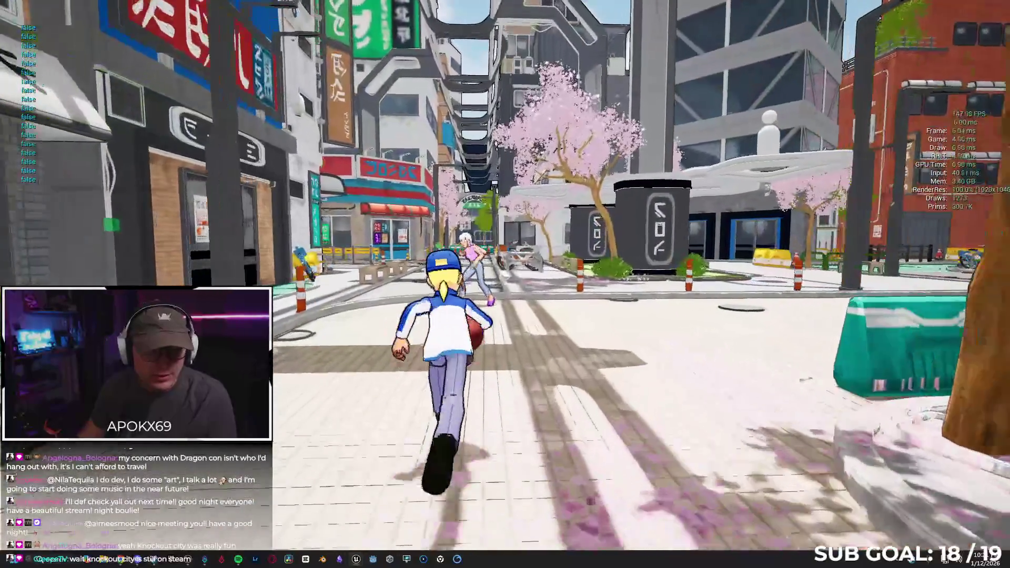
pyautogui.press('w')
pyautogui.press('space')
pyautogui.press('w')
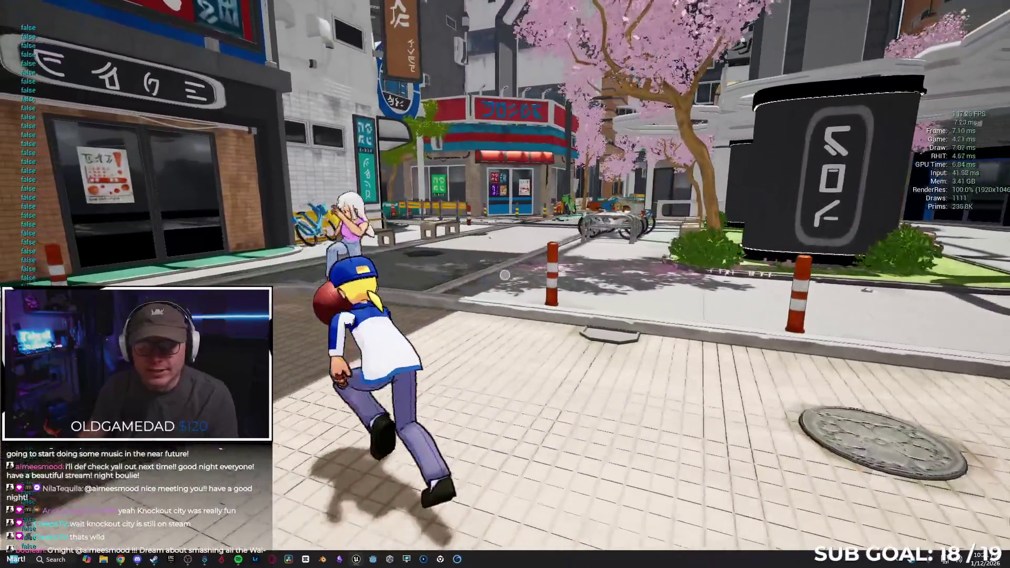
pyautogui.press('w')
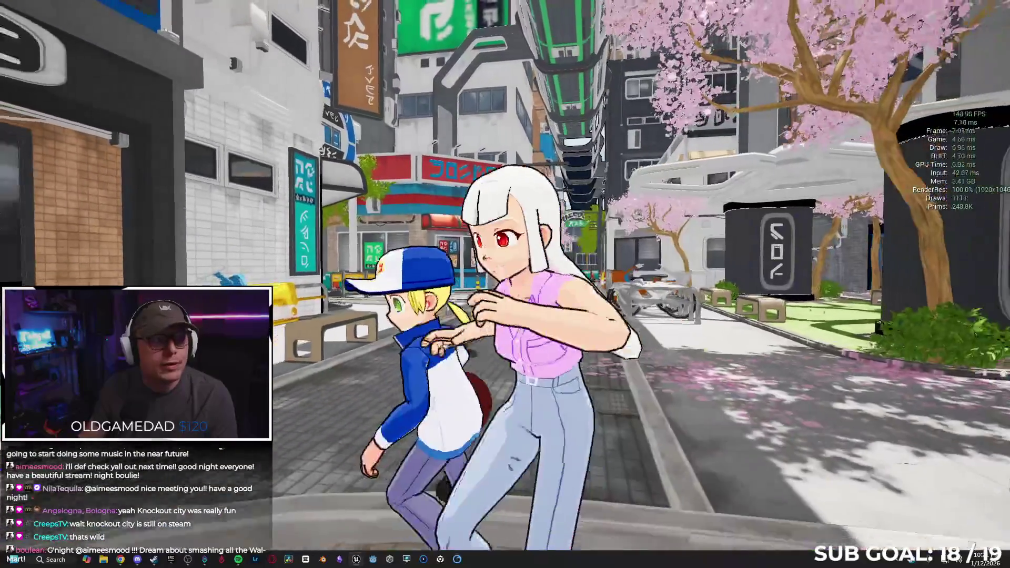
pyautogui.press('Escape')
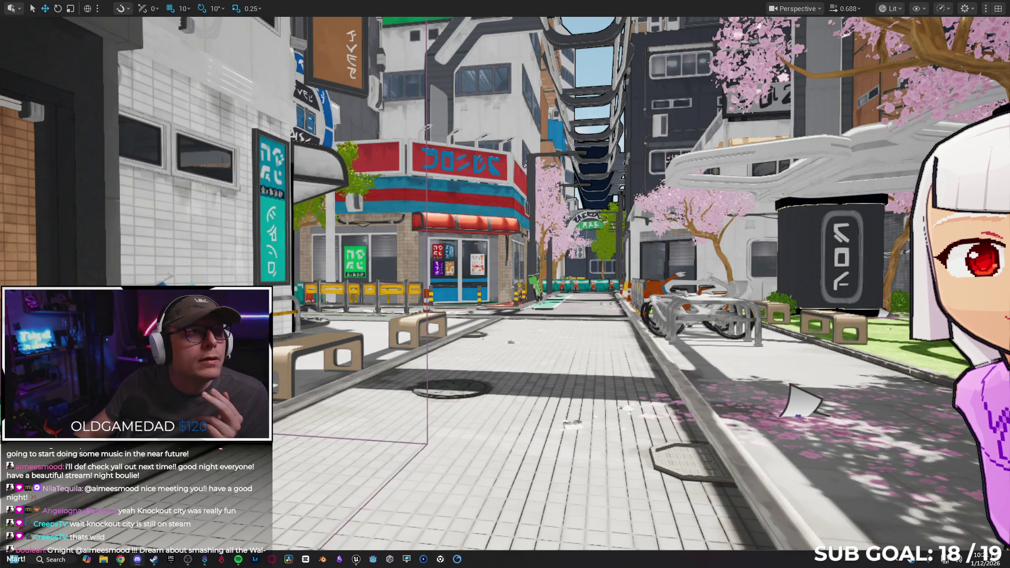
# Step: Switch from Unreal Engine to the Discord direct-message conversation
pyautogui.hotkey('alt', 'Tab')
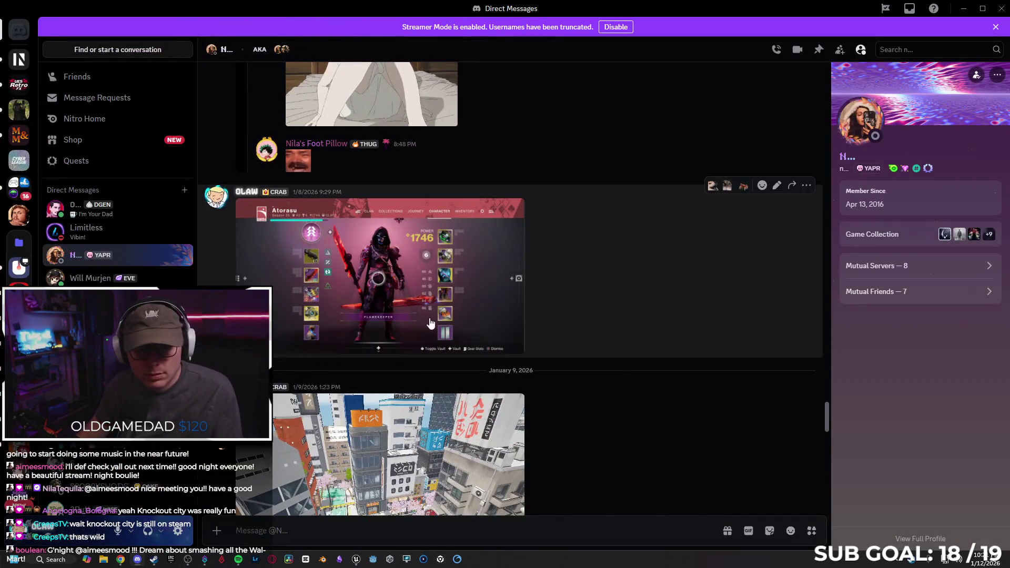
# Step: Play the Tokyo-city video shared in the Discord DMs in full screen
pyautogui.scroll(-2, 425, 360)
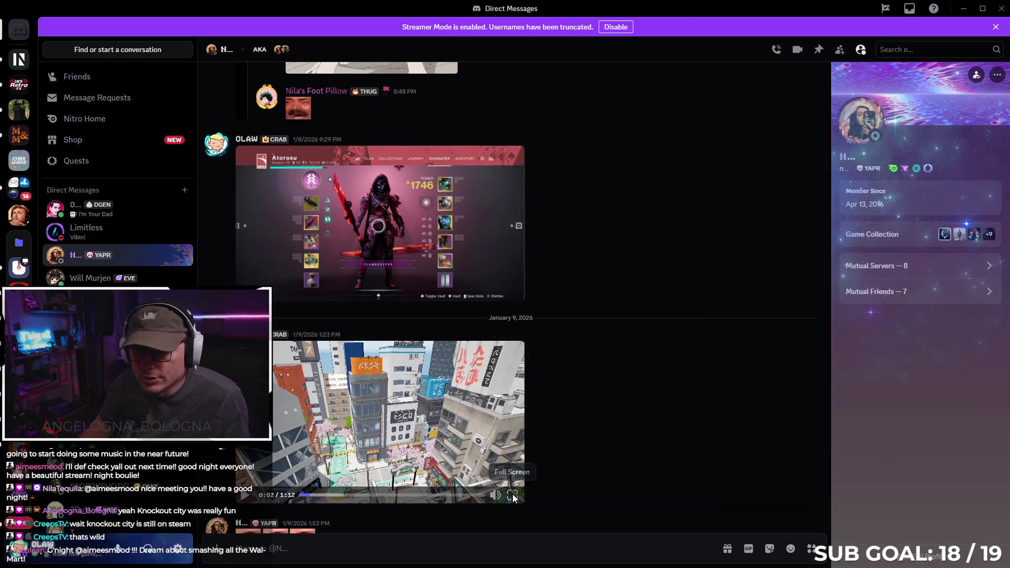
pyautogui.click(512, 496)
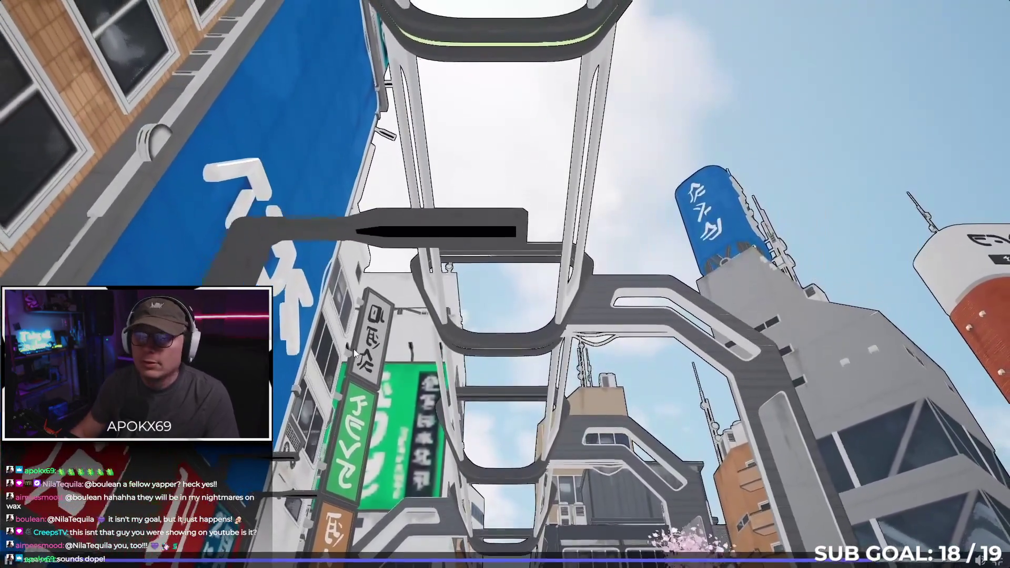
# Step: Leave the full-screen video and minimize Discord to return to the Tokyo level viewport
pyautogui.press('Escape')
pyautogui.click(963, 8)
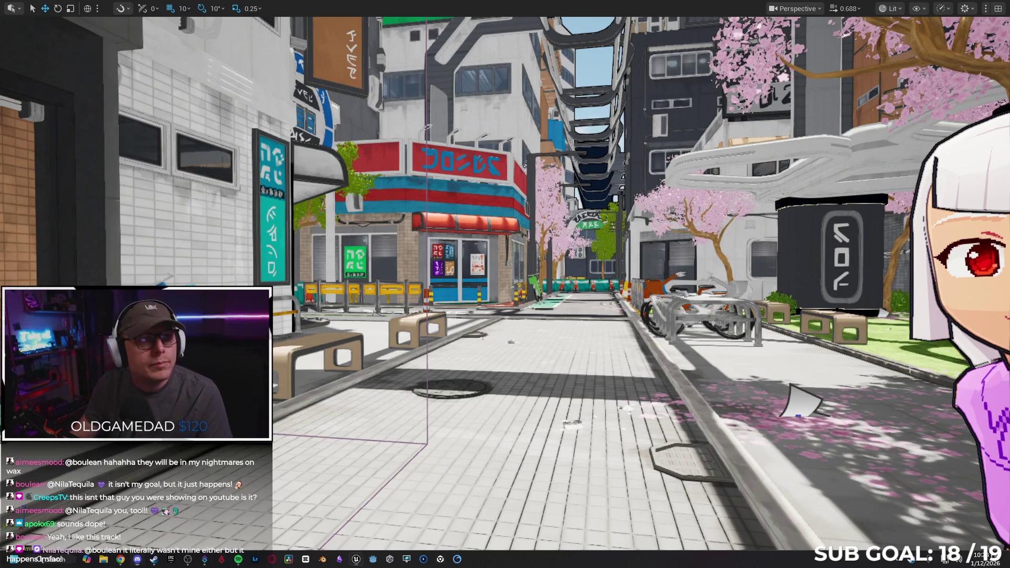
# Step: Fly the viewport through the Tokyo cherry-blossom street, hiding the frame-rate stats overlay
pyautogui.press('w')
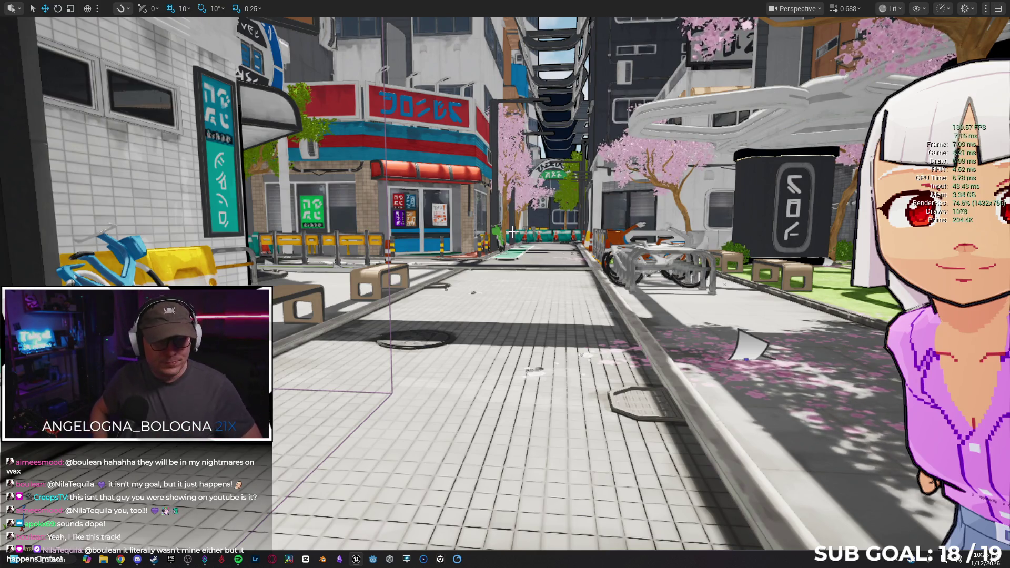
pyautogui.moveTo(512, 231); pyautogui.dragTo(518, 231)
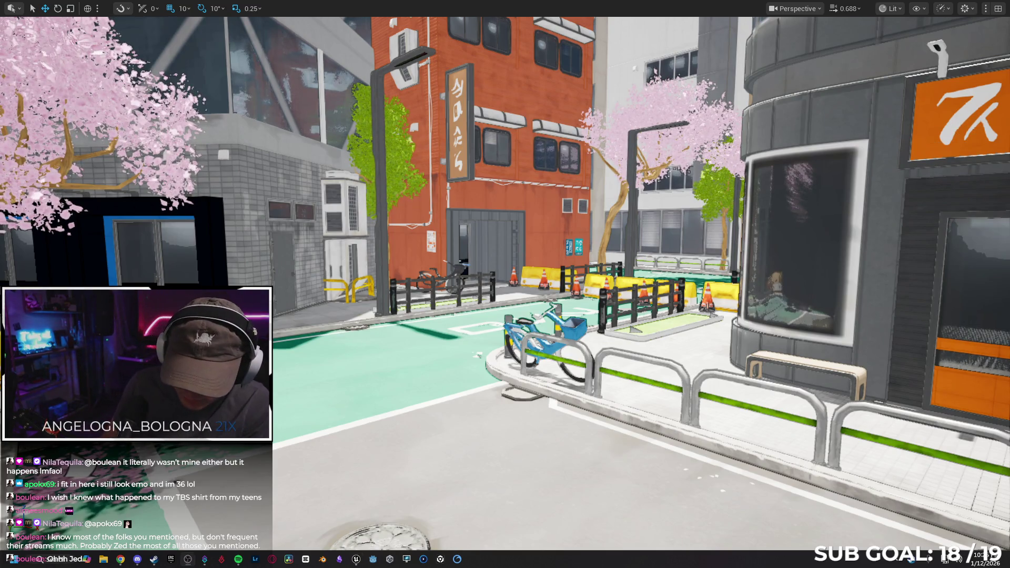
pyautogui.hotkey('shift', 'l')
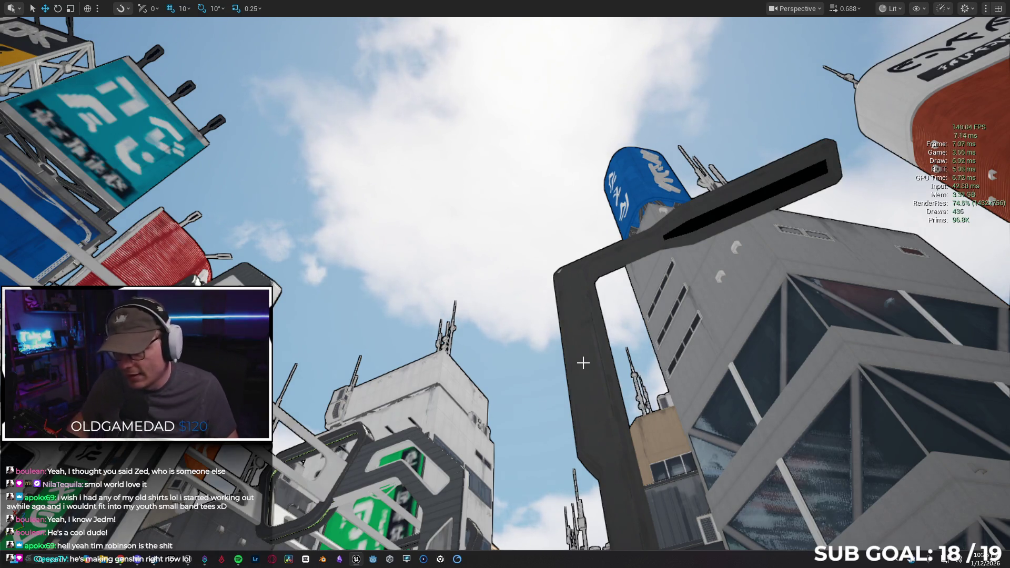
pyautogui.moveTo(583, 363); pyautogui.dragTo(583, 411)
pyautogui.moveTo(546, 296)
pyautogui.mouseDown()
pyautogui.moveTo(546, 284)
pyautogui.moveTo(485, 296)
pyautogui.mouseUp()
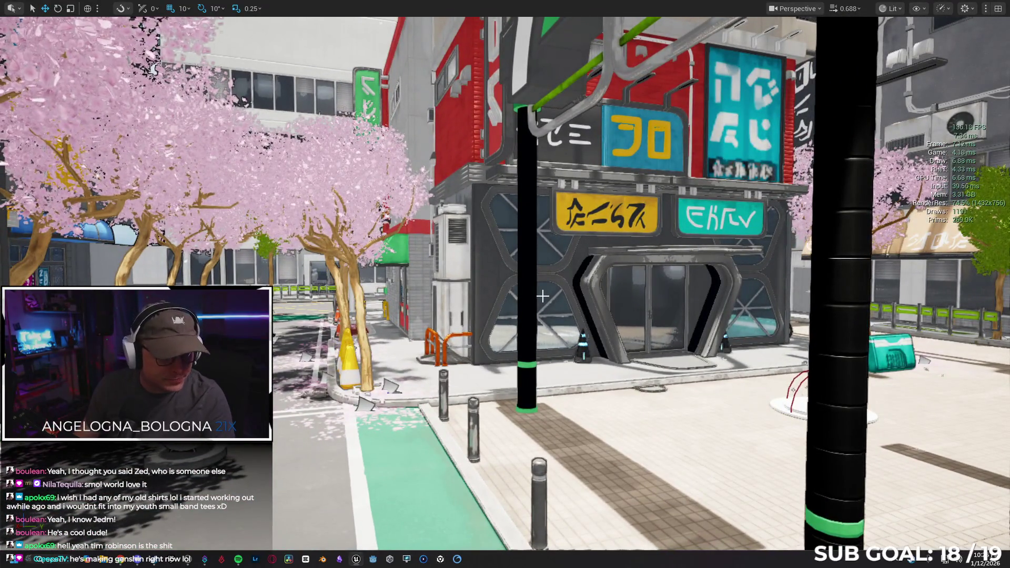
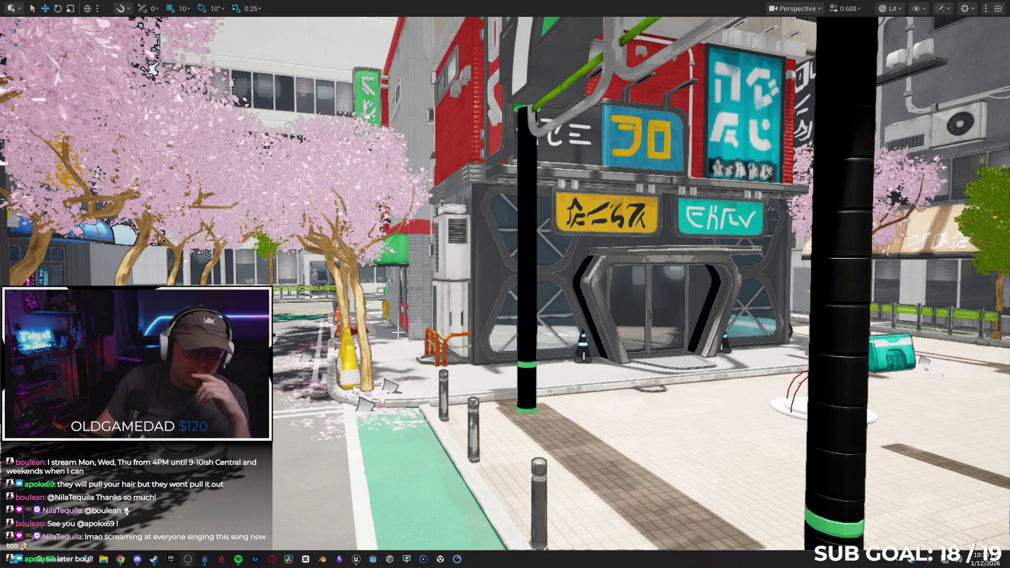
# Step: Leave immersive viewport mode with F11 so the Tokyo level shows its menus, Details and Outliner
pyautogui.press('F11')
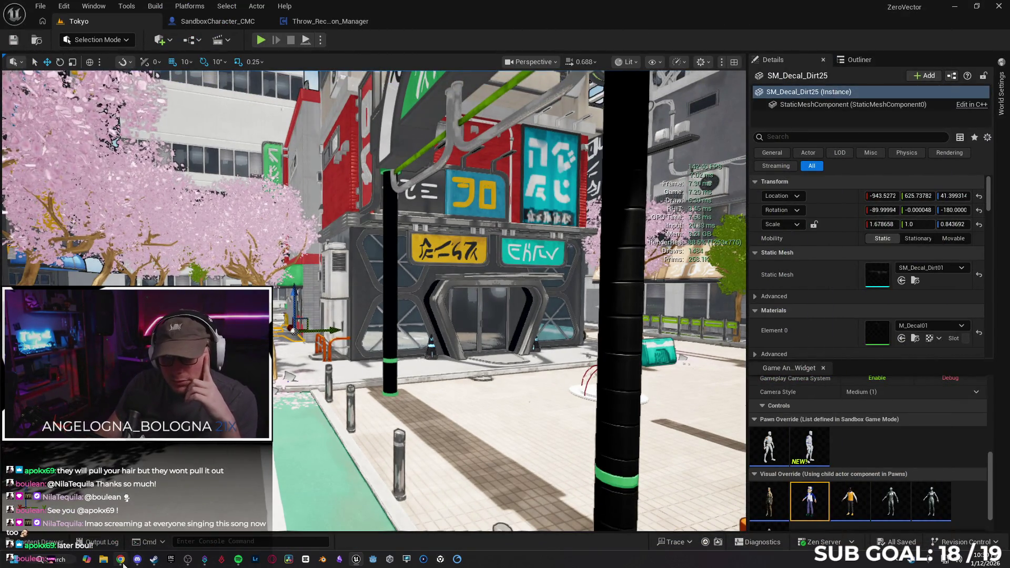
pyautogui.click(121, 560)
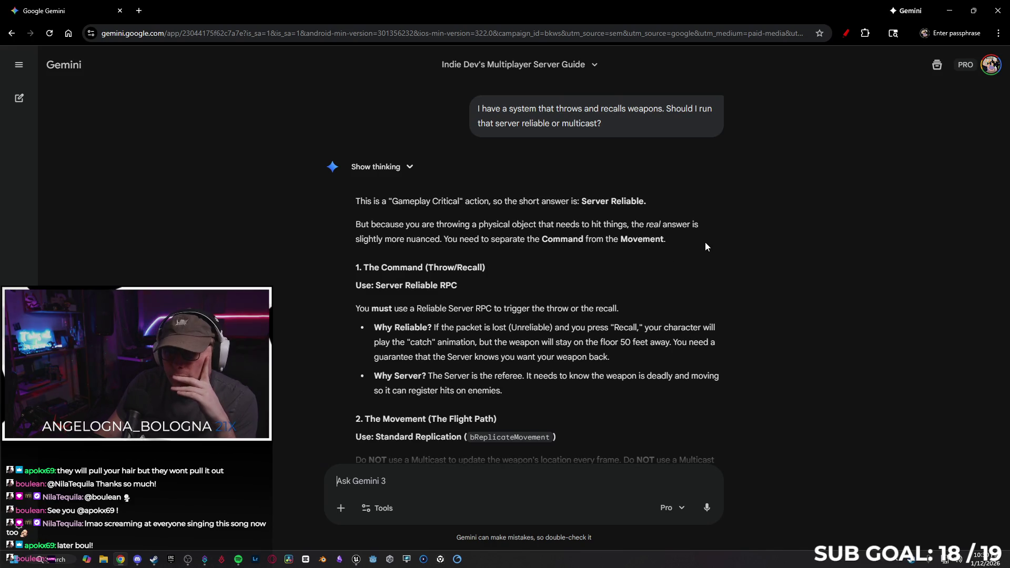
# Step: Draft a Gemini follow-up reading 'So there is an existing framework that im using'
pyautogui.scroll(-15, 715, 263)
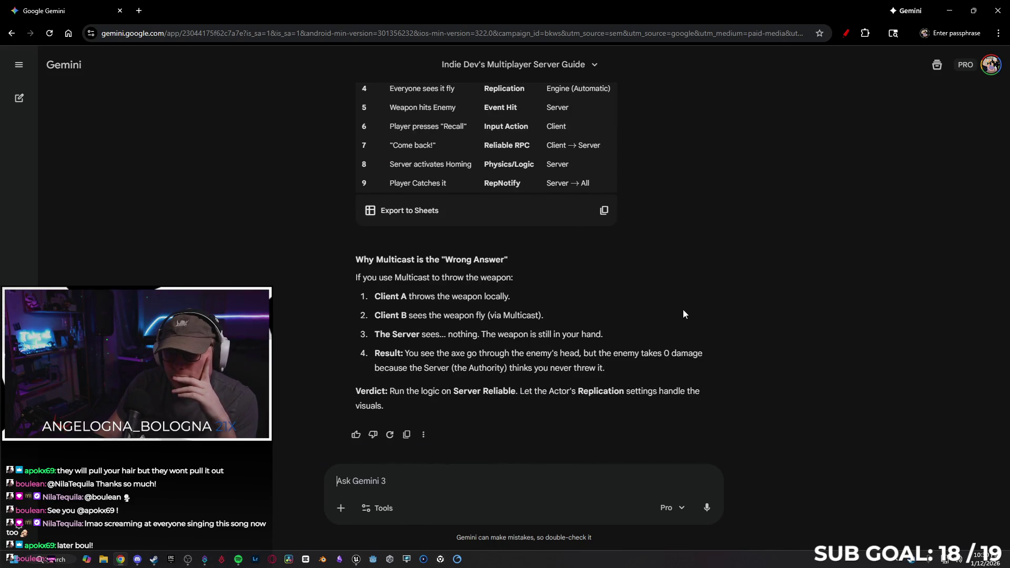
pyautogui.scroll(3, 710, 306)
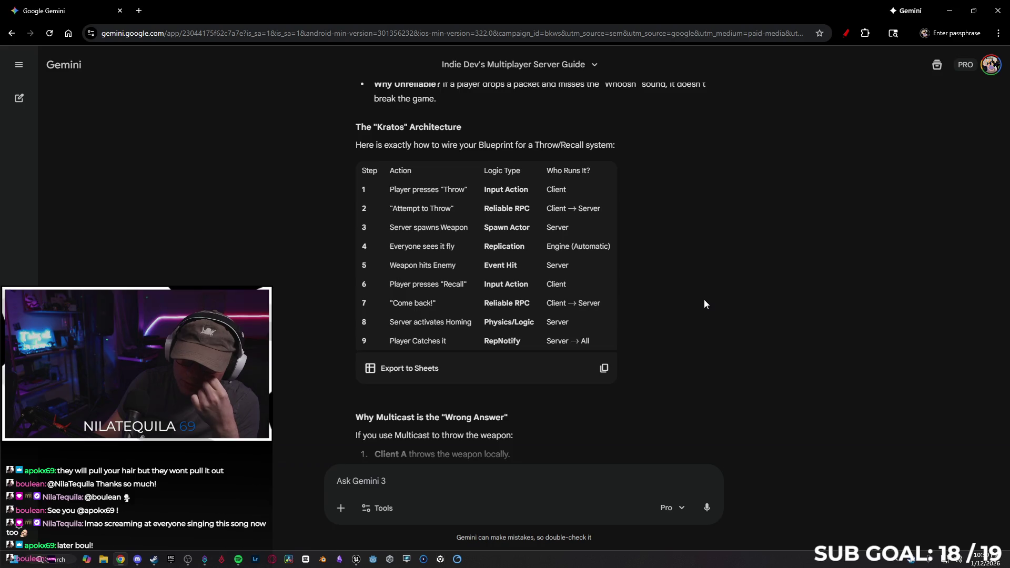
pyautogui.scroll(-3, 705, 300)
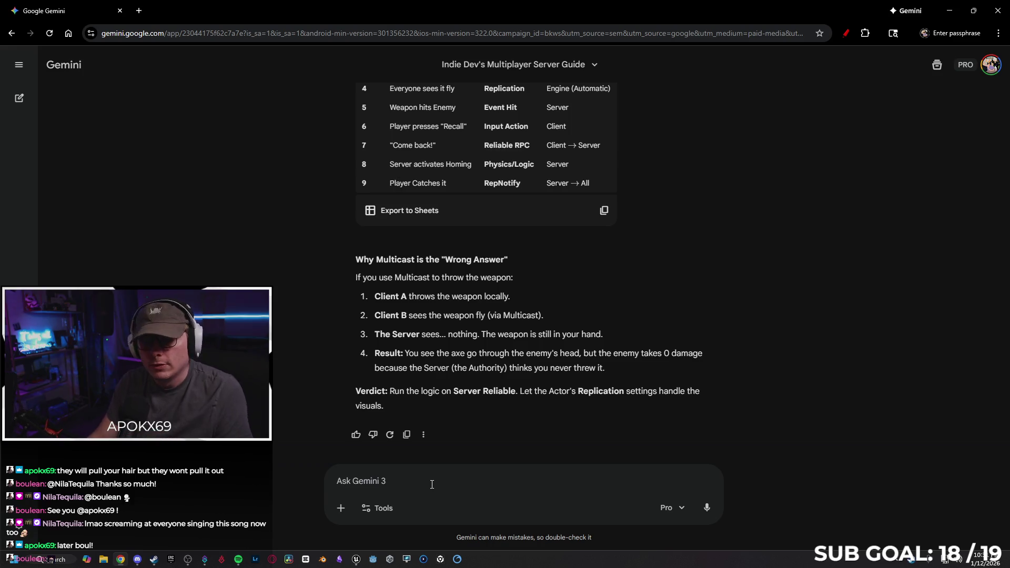
pyautogui.write('So there')
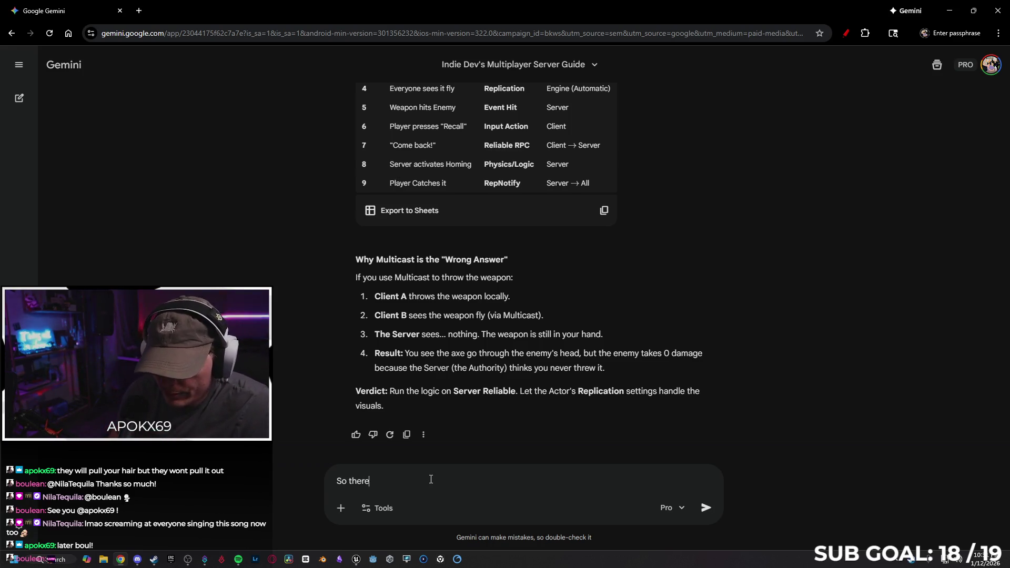
pyautogui.write(' is an e')
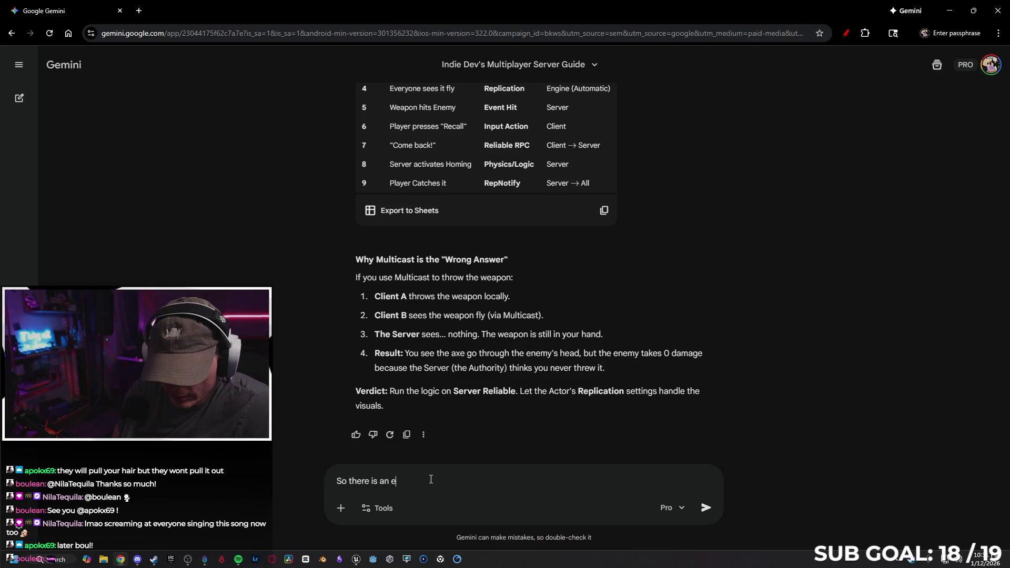
pyautogui.write('xistin')
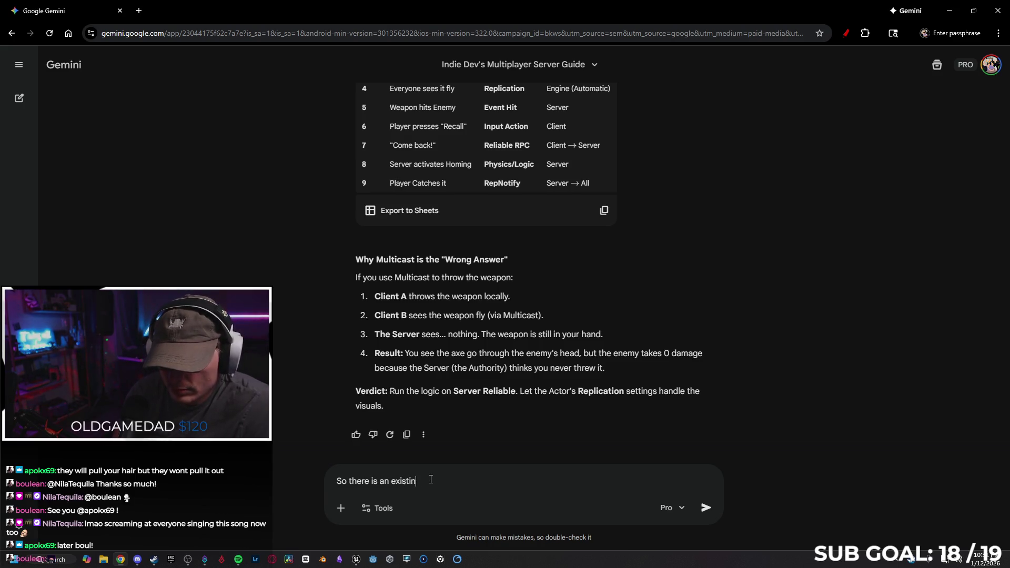
pyautogui.write('g framewor')
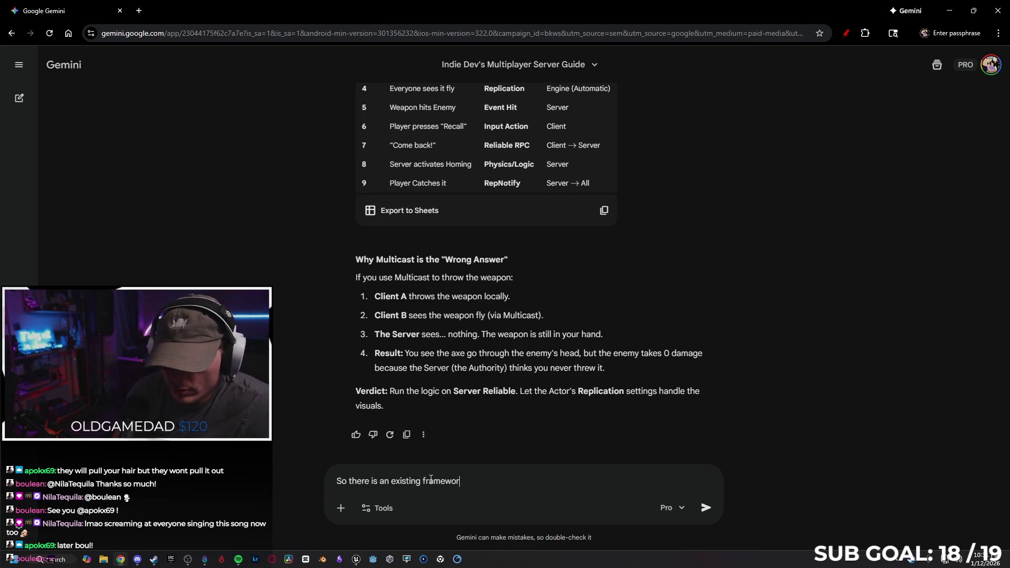
pyautogui.write('m ju')
pyautogui.press('BackSpace')
pyautogui.press('BackSpace')
pyautogui.write('using:')
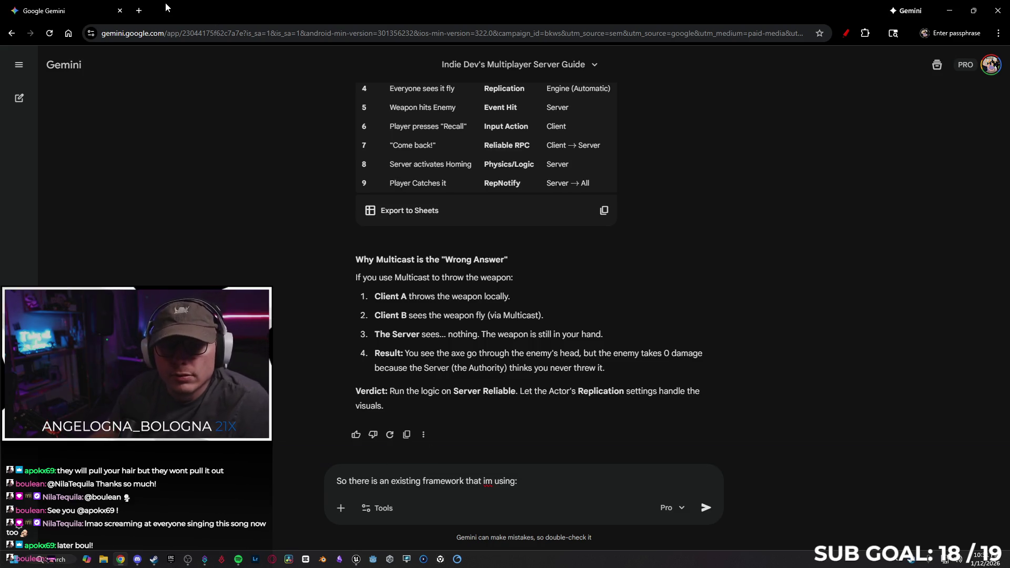
# Step: Load fab.com in a new browser tab
pyautogui.click(137, 15)
pyautogui.write('fab.com')
pyautogui.press('Return')
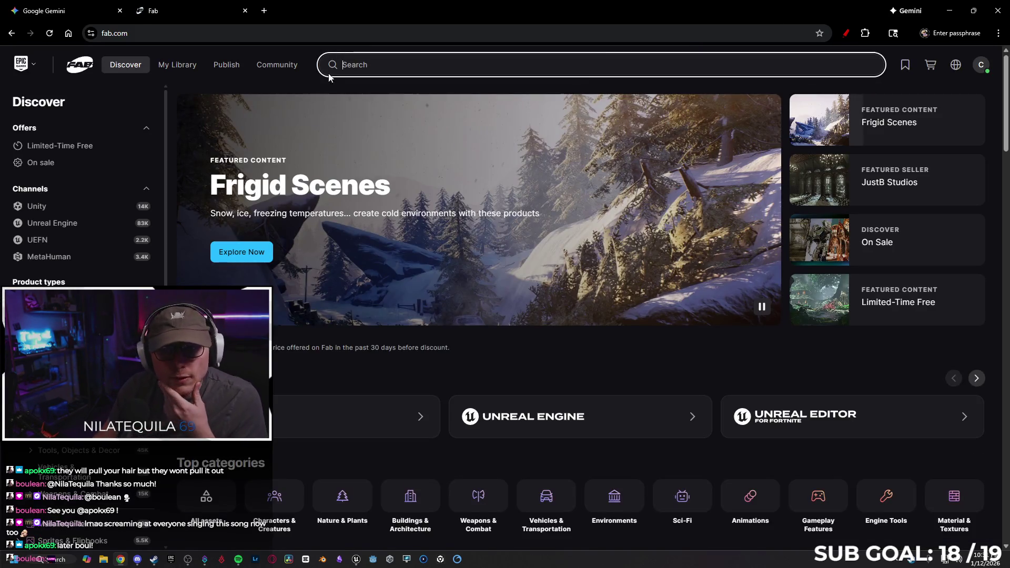
# Step: Search Fab for 'throw and recall' and open the Throw And Recall Weapon Multiplayer Ready listing
pyautogui.click(627, 66)
pyautogui.write('throiw')
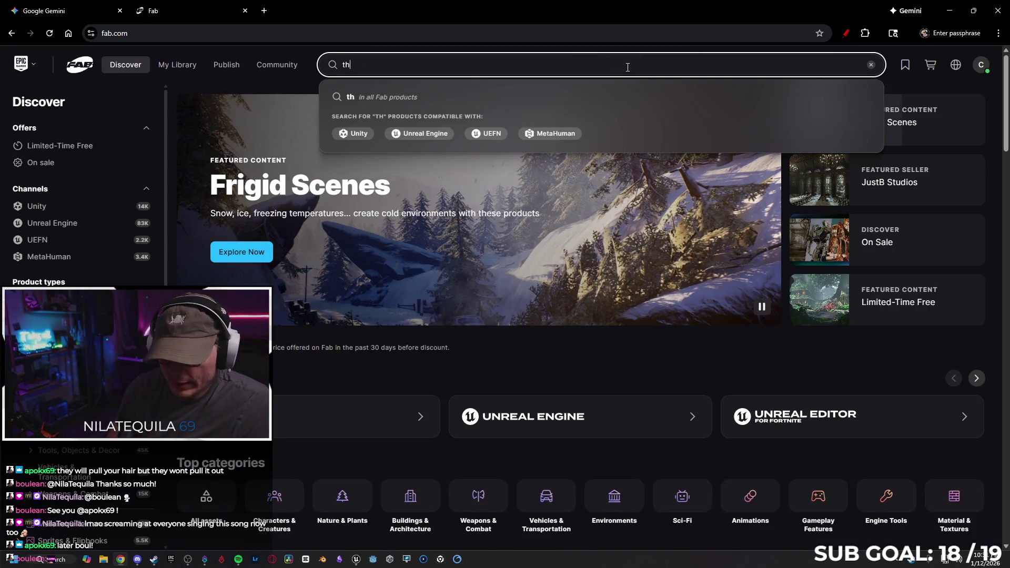
pyautogui.press('BackSpace')
pyautogui.press('BackSpace')
pyautogui.write('w and ')
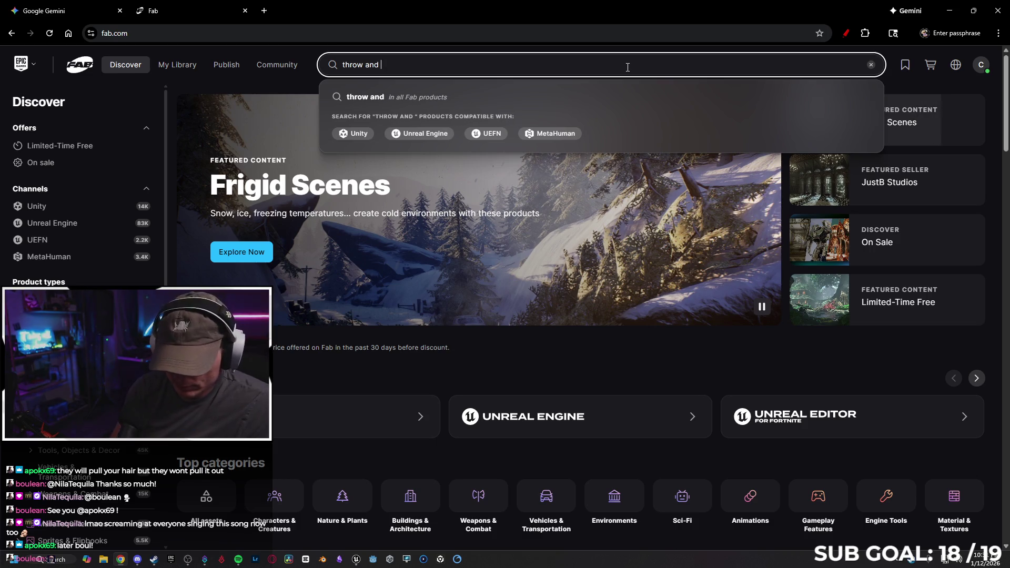
pyautogui.write('recal')
pyautogui.press('Return')
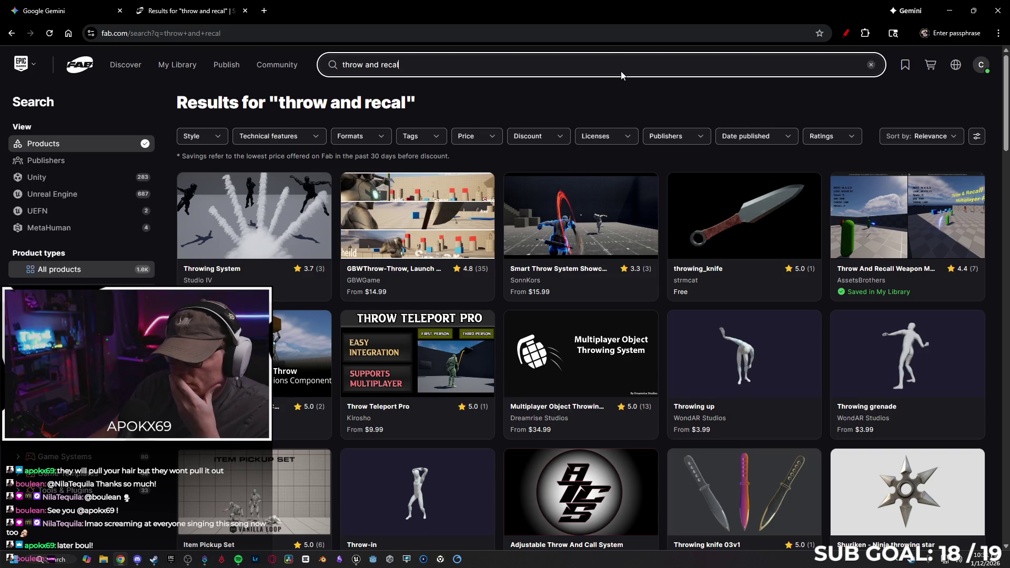
pyautogui.click(881, 220)
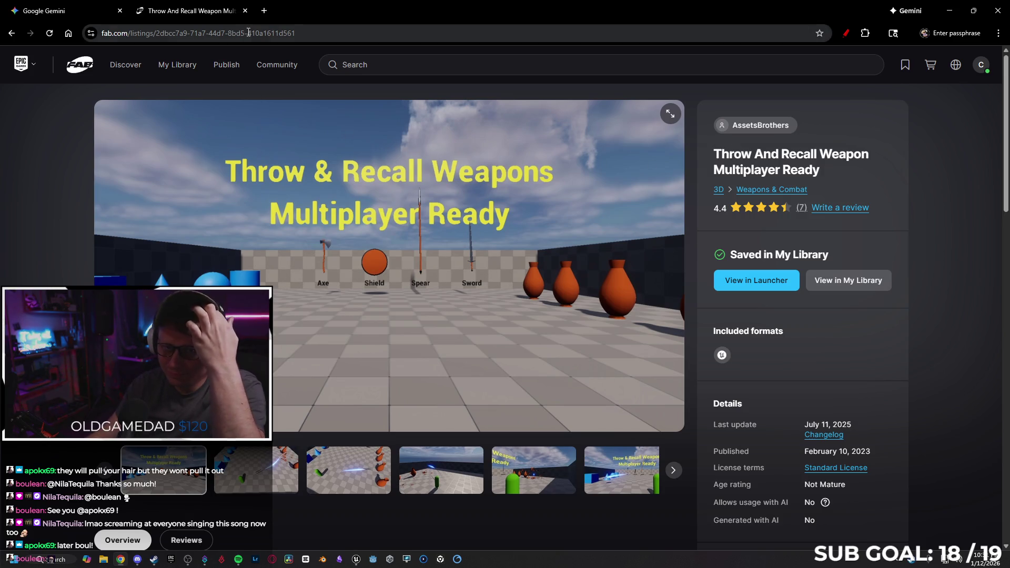
pyautogui.click(245, 33)
pyautogui.rightClick(245, 37)
# Step: Copy the Fab listing URL into the Gemini draft after 'using:', followed by a new line
pyautogui.click(314, 132)
pyautogui.hotkey('ctrl', 'Tab')
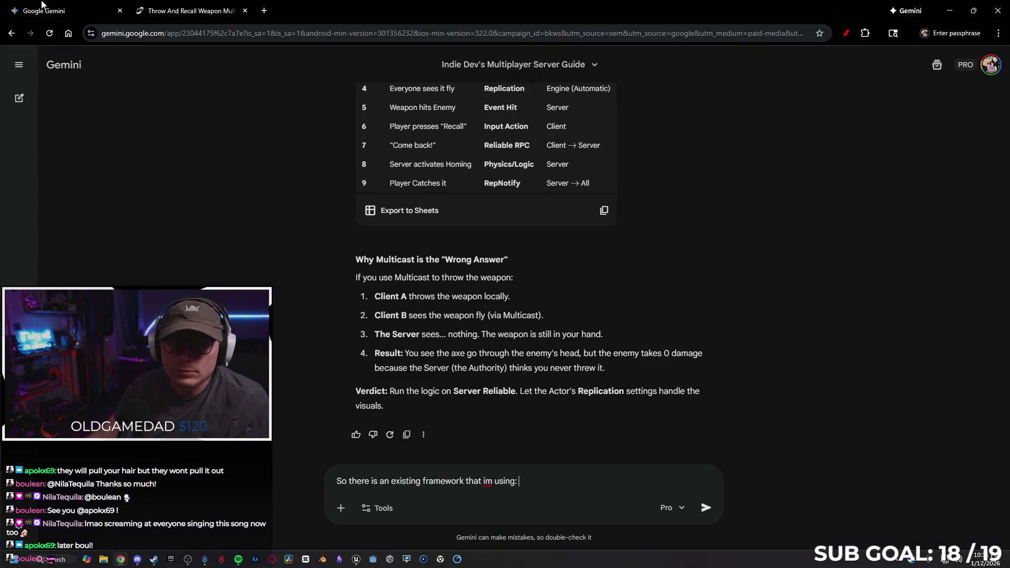
pyautogui.hotkey('ctrl', 'v')
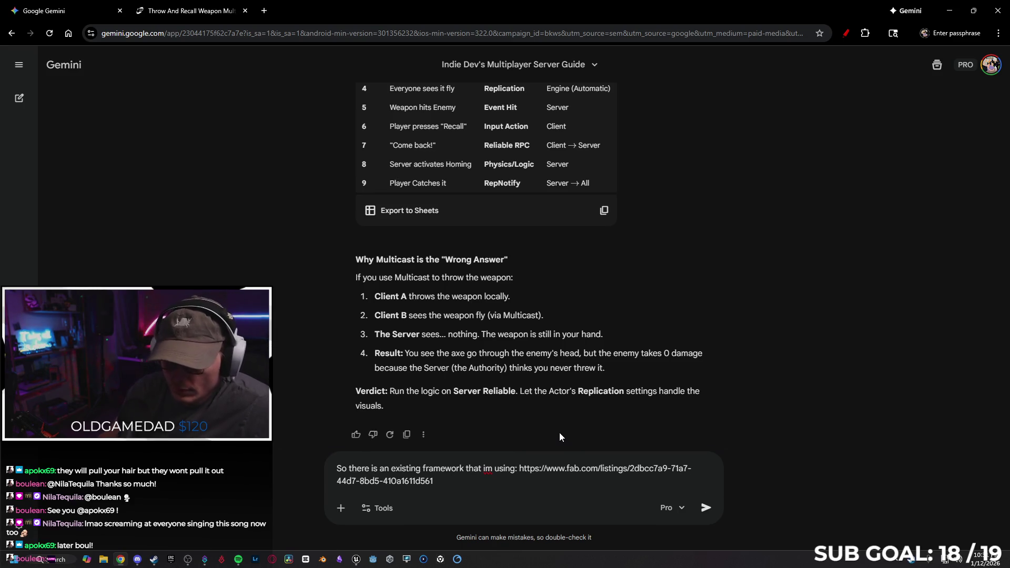
pyautogui.hotkey('shift', 'Return')
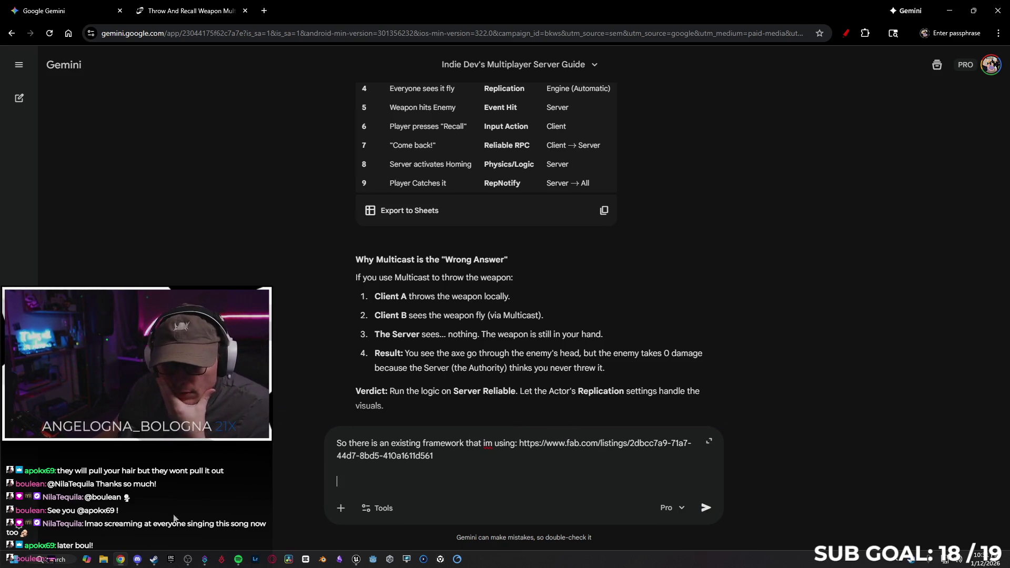
pyautogui.click(188, 560)
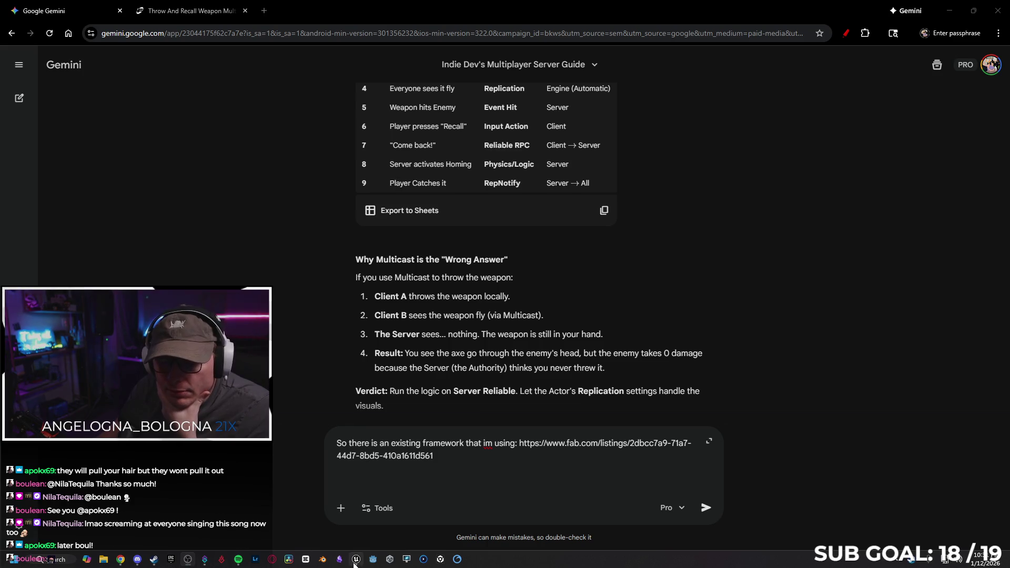
pyautogui.click(356, 559)
# Step: Frame the Throw and Recall nodes in SandboxCharacter_CMC's EventGraph and inspect the Spawn Weapon node
pyautogui.click(217, 21)
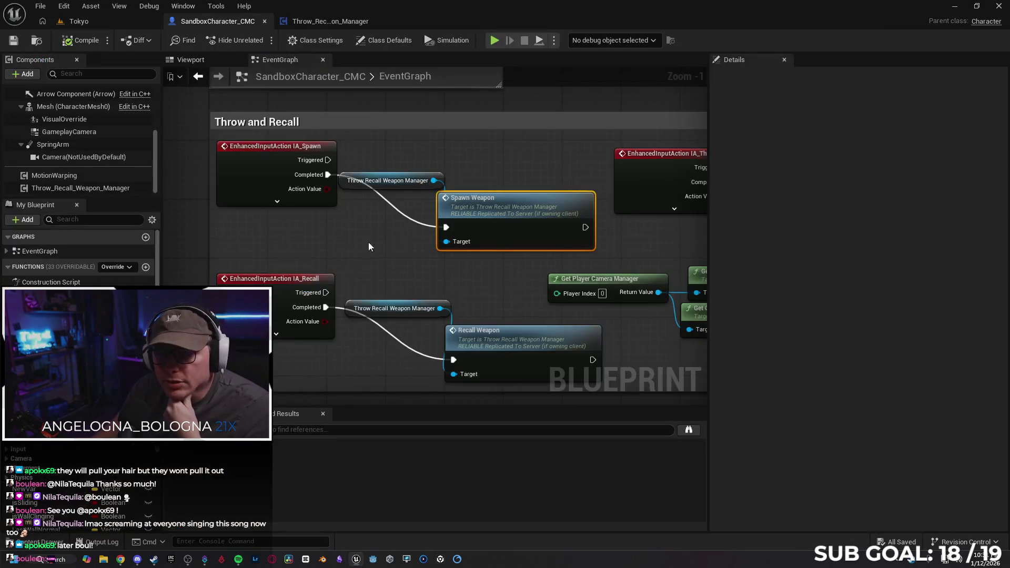
pyautogui.moveTo(373, 254); pyautogui.dragTo(281, 241)
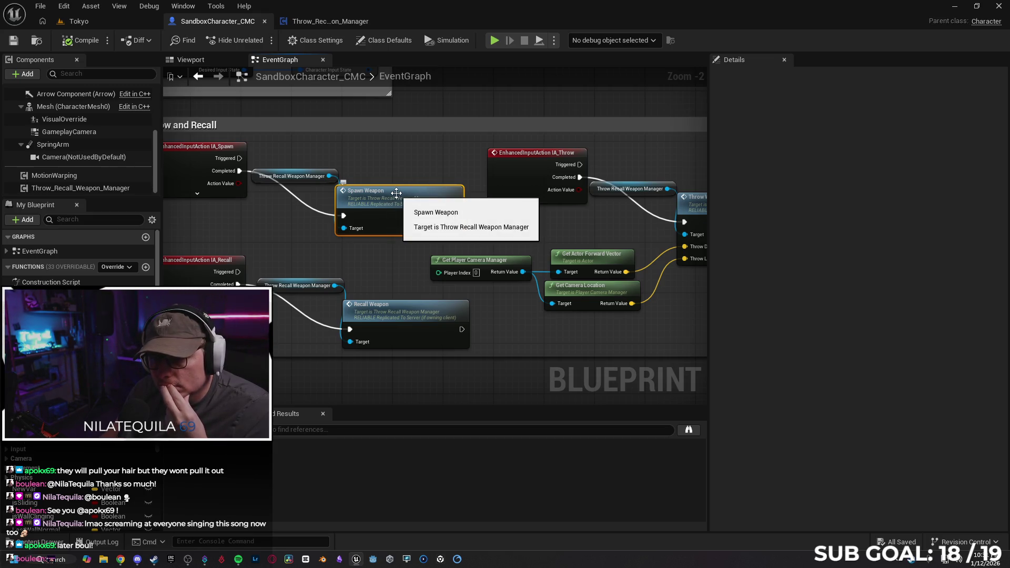
pyautogui.scroll(1, 374, 250)
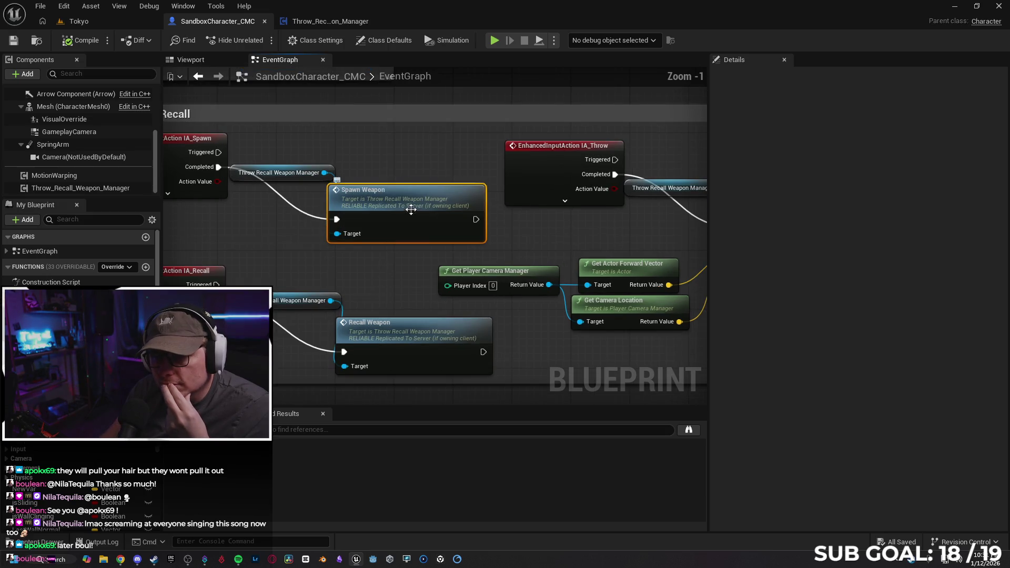
pyautogui.rightClick(378, 199)
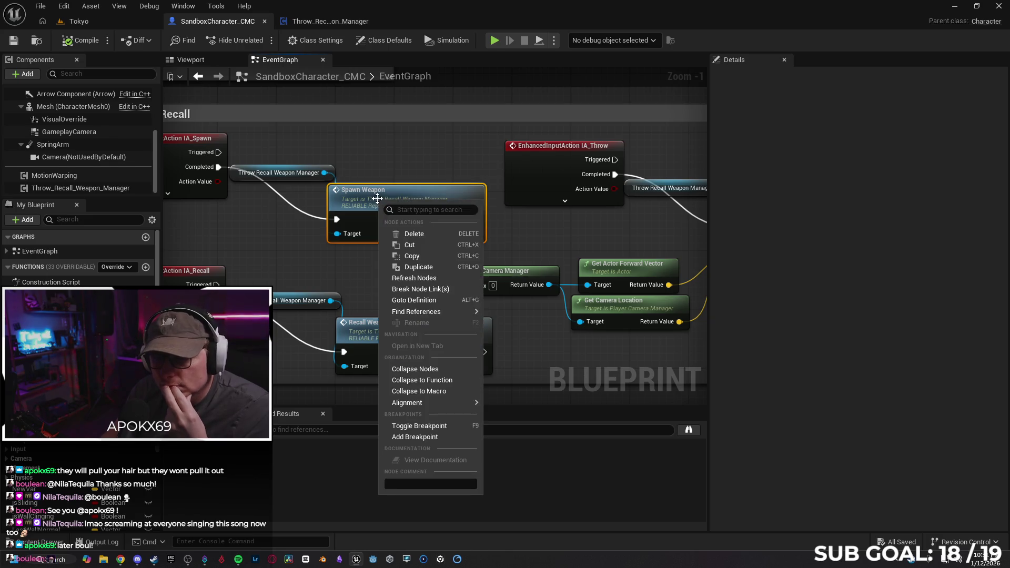
pyautogui.click(399, 279)
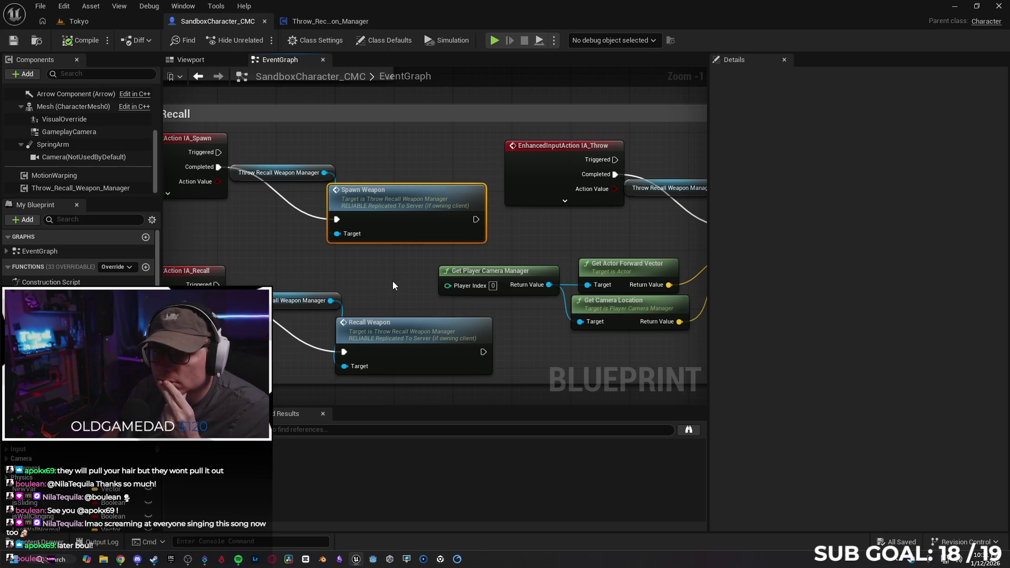
pyautogui.scroll(-3, 393, 282)
# Step: Survey the graph's other node groups, then recenter on the Spawn Weapon call
pyautogui.moveTo(417, 149); pyautogui.dragTo(426, 282)
pyautogui.scroll(-3, 252, 171)
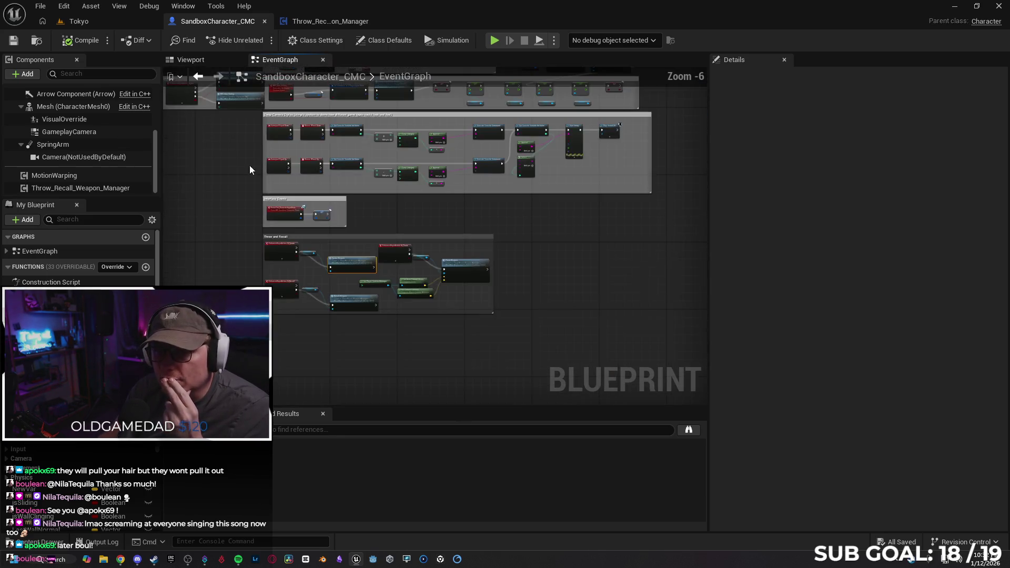
pyautogui.scroll(4, 275, 175)
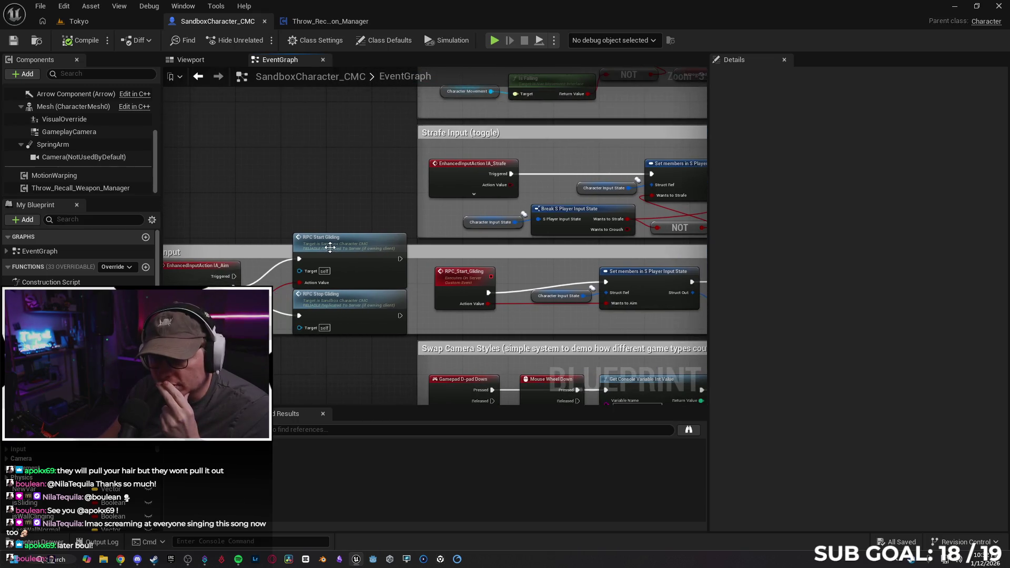
pyautogui.moveTo(388, 365)
pyautogui.mouseDown()
pyautogui.moveTo(458, 305)
pyautogui.moveTo(432, 263)
pyautogui.moveTo(362, 238)
pyautogui.mouseUp()
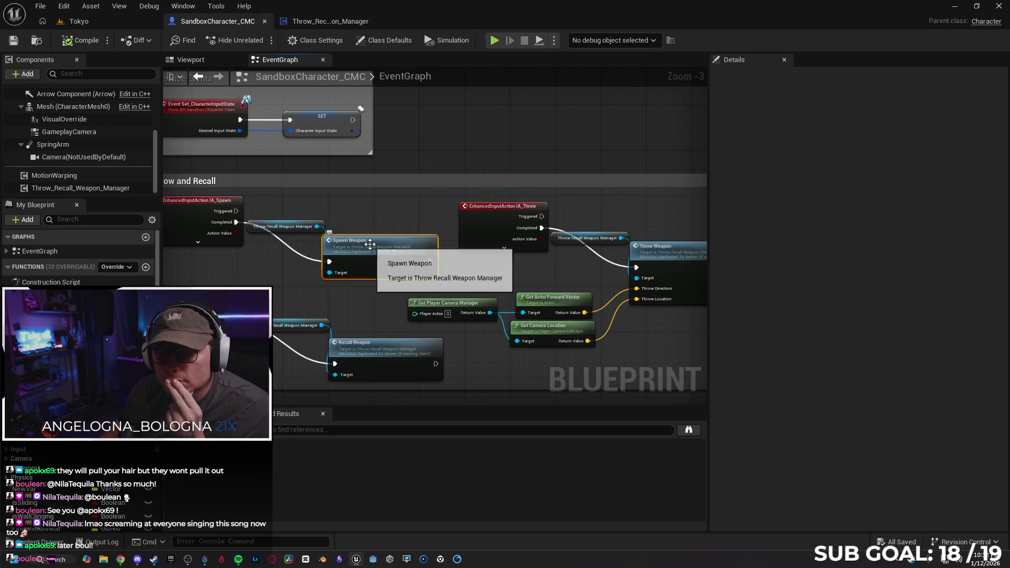
pyautogui.scroll(2, 384, 213)
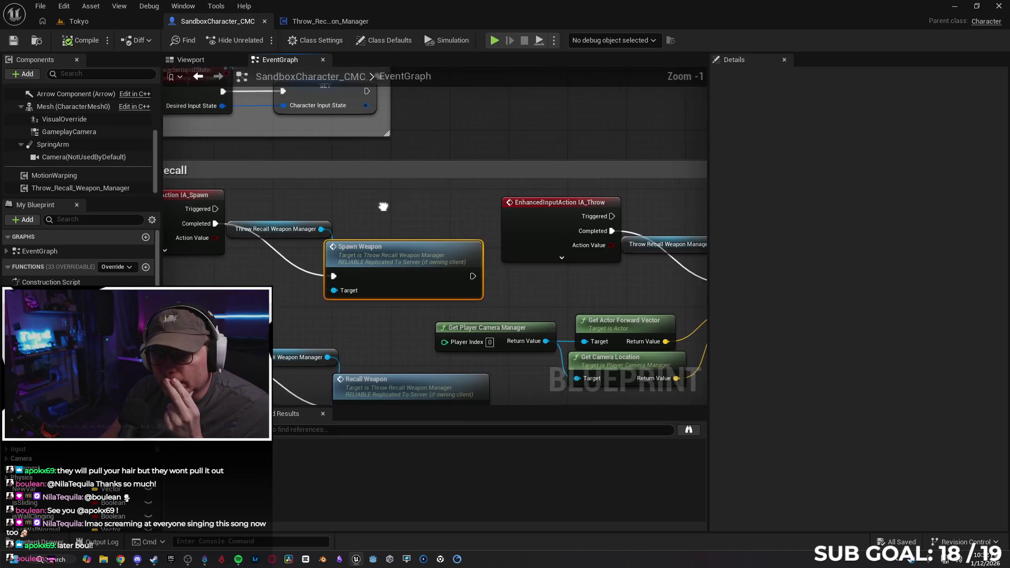
pyautogui.moveTo(383, 216); pyautogui.dragTo(397, 215)
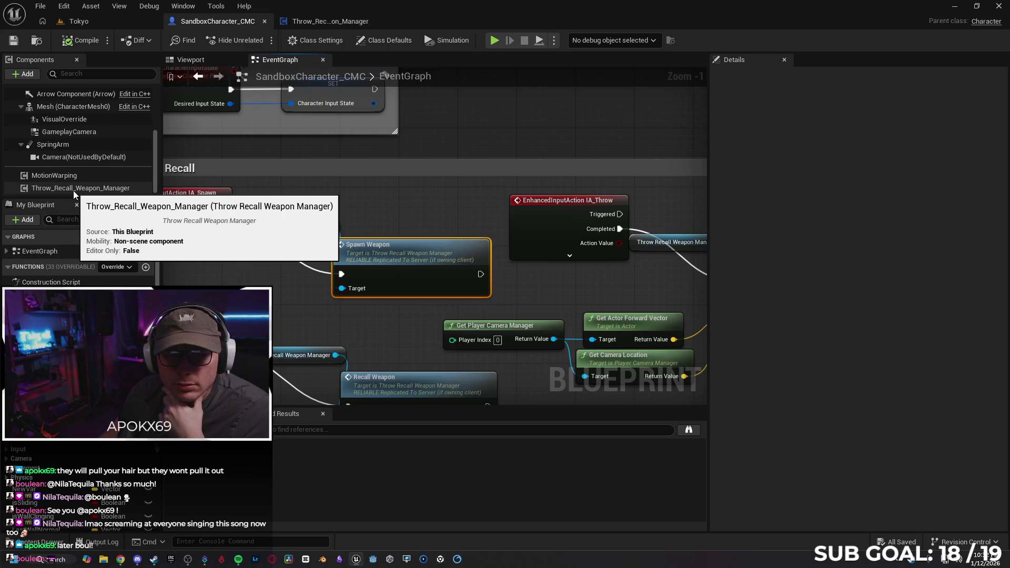
pyautogui.click(323, 21)
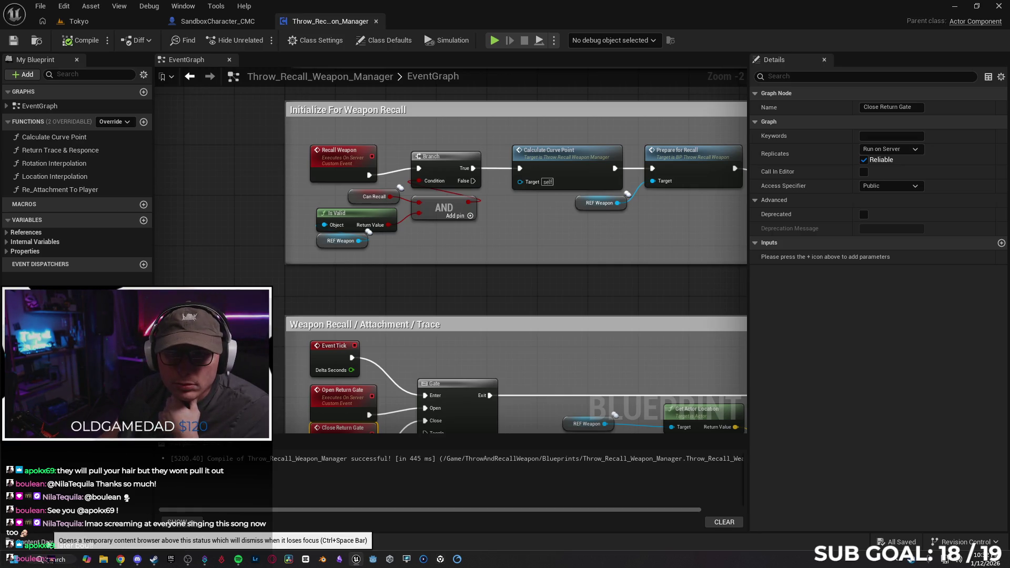
# Step: Search the Content root in the Content Drawer for the recall manager asset
pyautogui.click(33, 542)
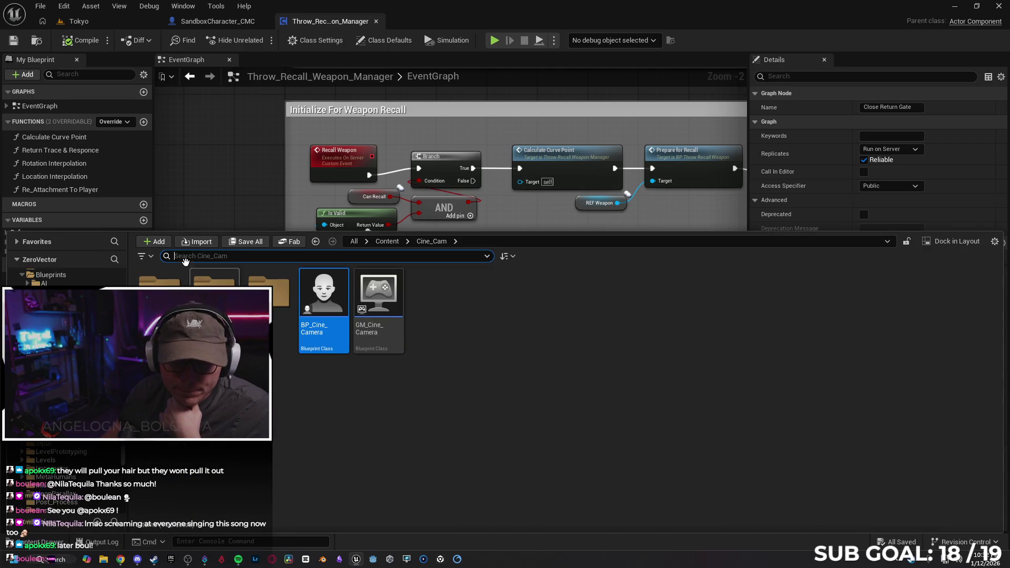
pyautogui.click(72, 284)
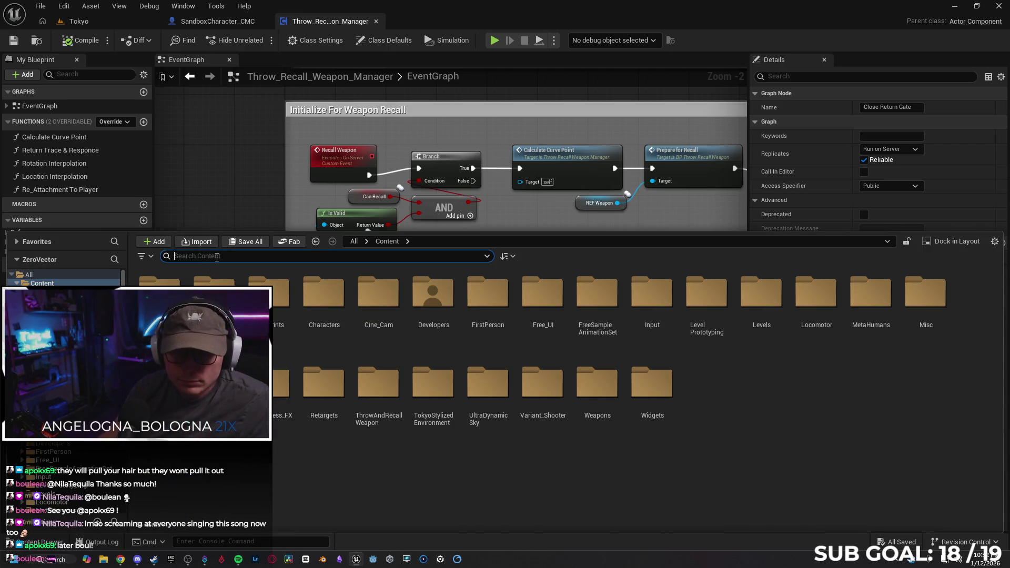
pyautogui.write('throwrecall m')
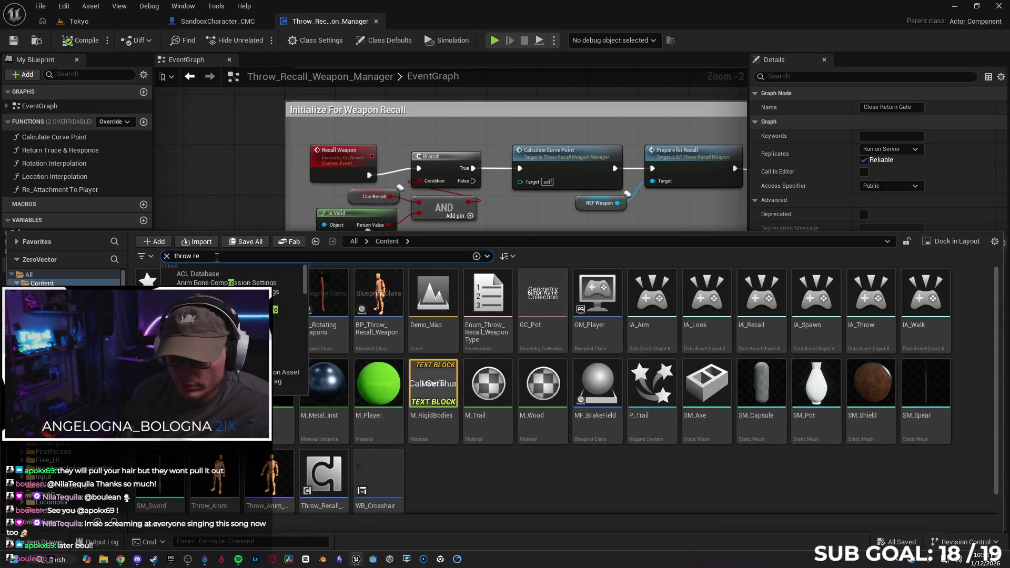
pyautogui.write('anna')
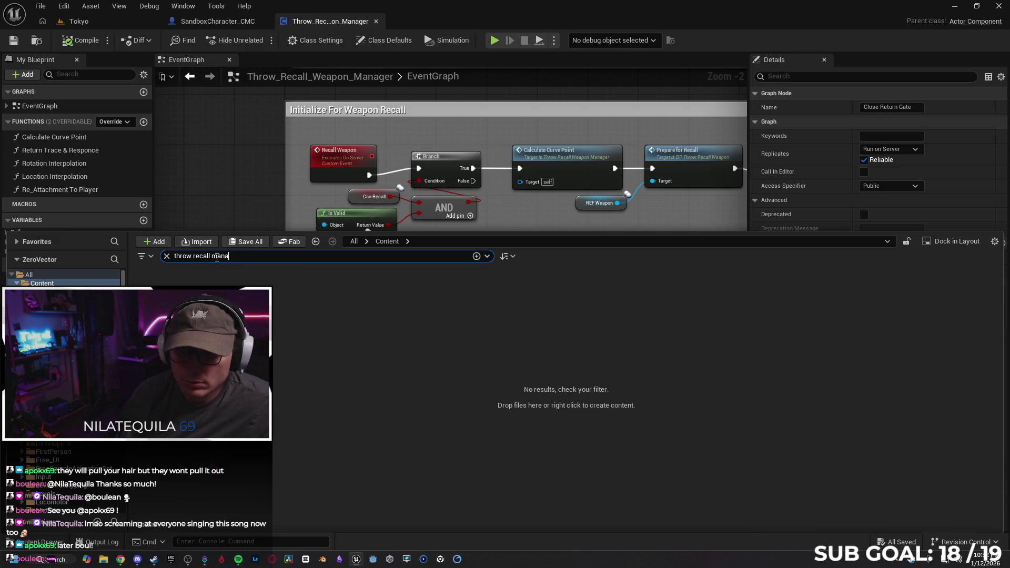
pyautogui.click(391, 358)
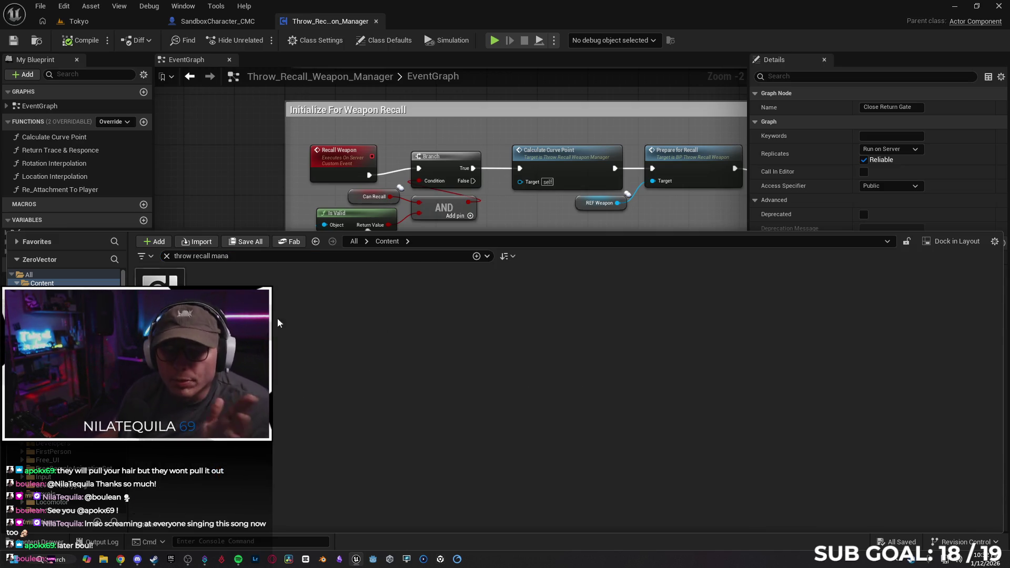
pyautogui.click(954, 7)
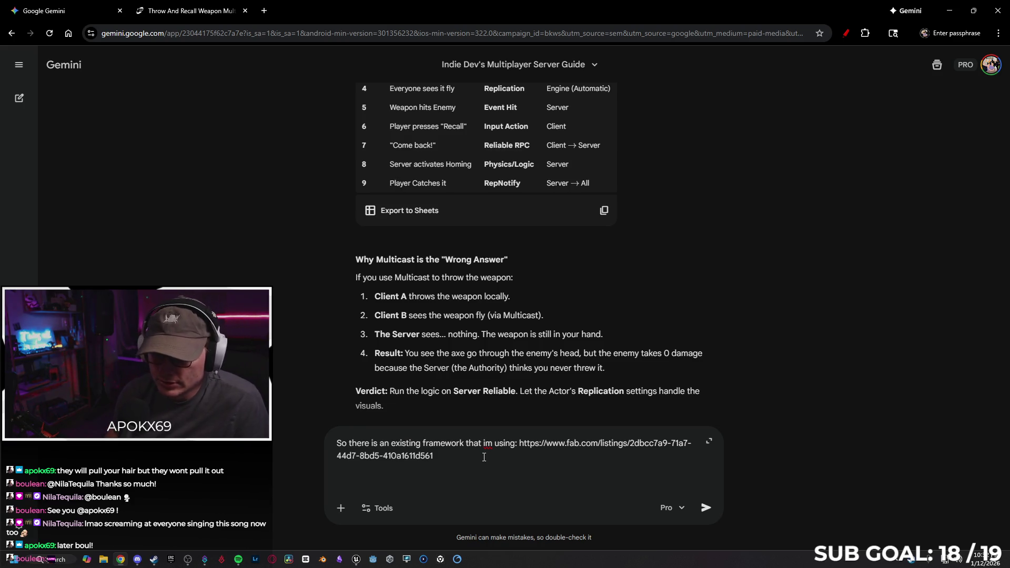
# Step: Add a Gemini line: character BP goes Input action > Spawn Weapon call on "Throw and recall manager"
pyautogui.hotkey('shift', 'Return')
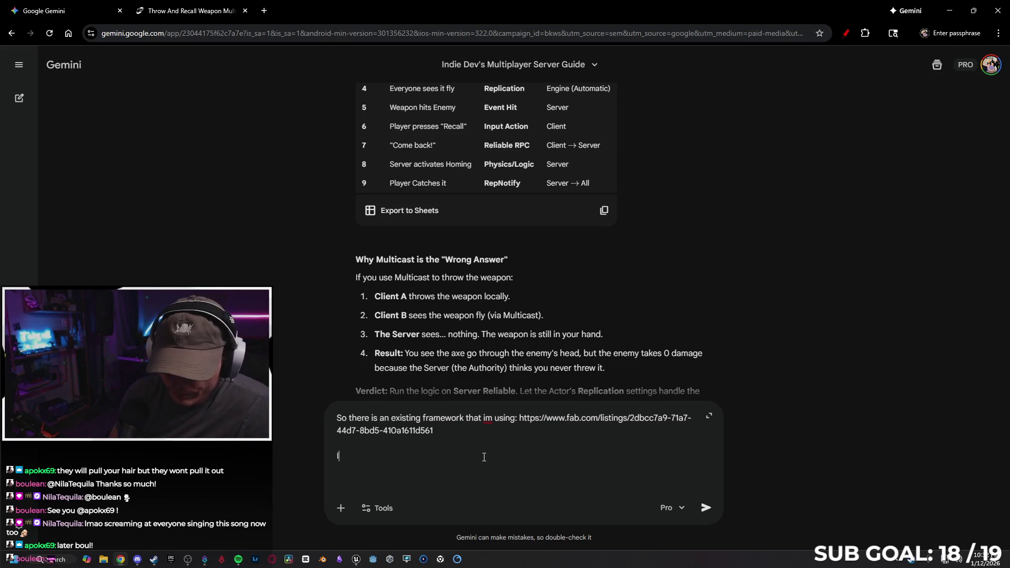
pyautogui.write('In the character')
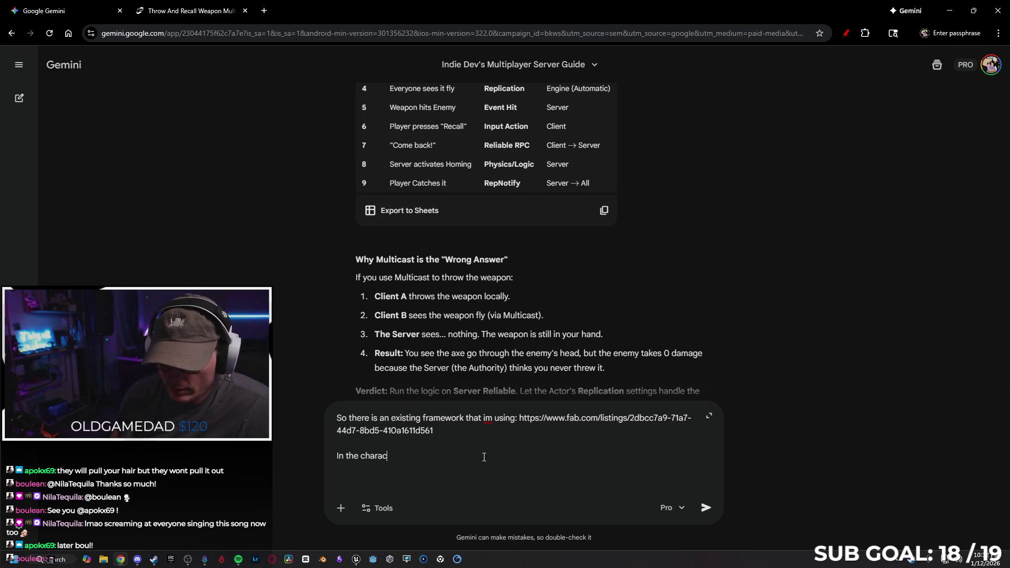
pyautogui.write(' BP')
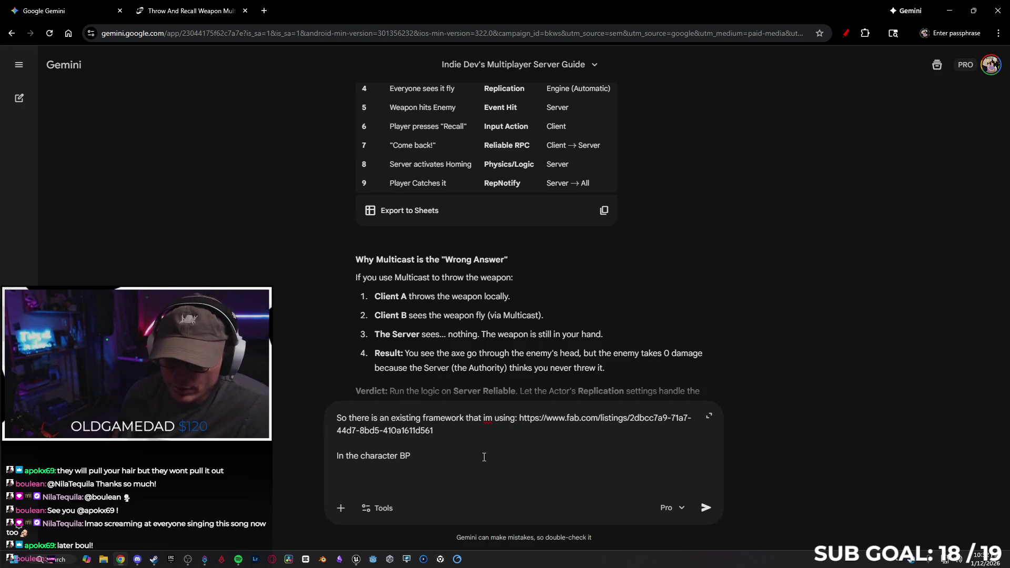
pyautogui.write(', it goes ')
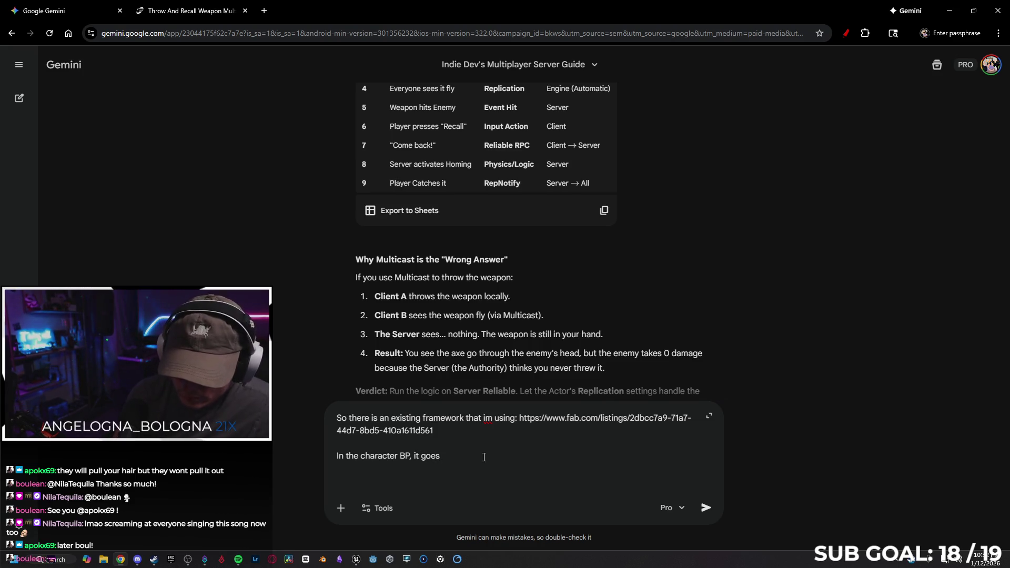
pyautogui.write('Input action >')
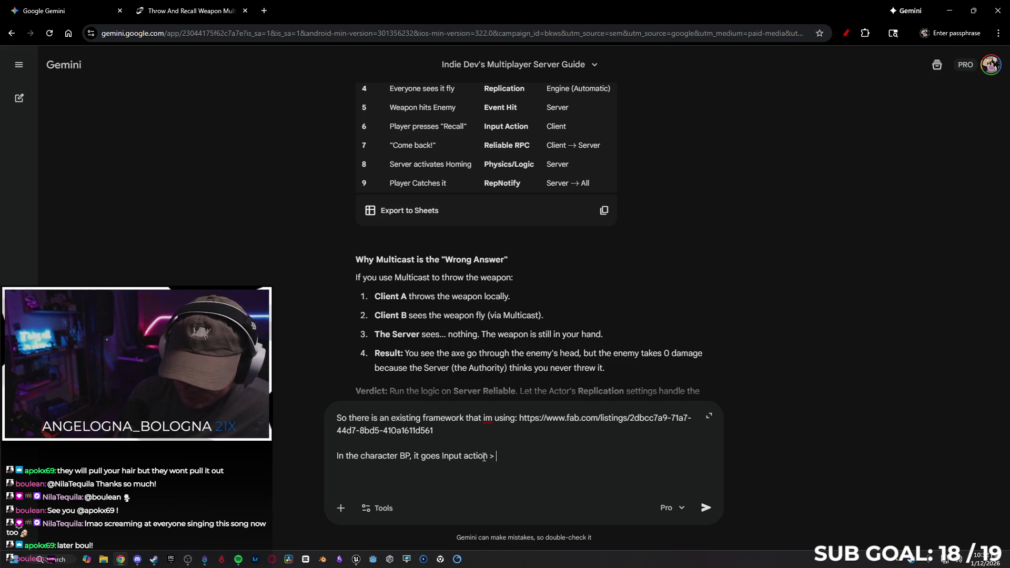
pyautogui.write(' Spawn Weapon (')
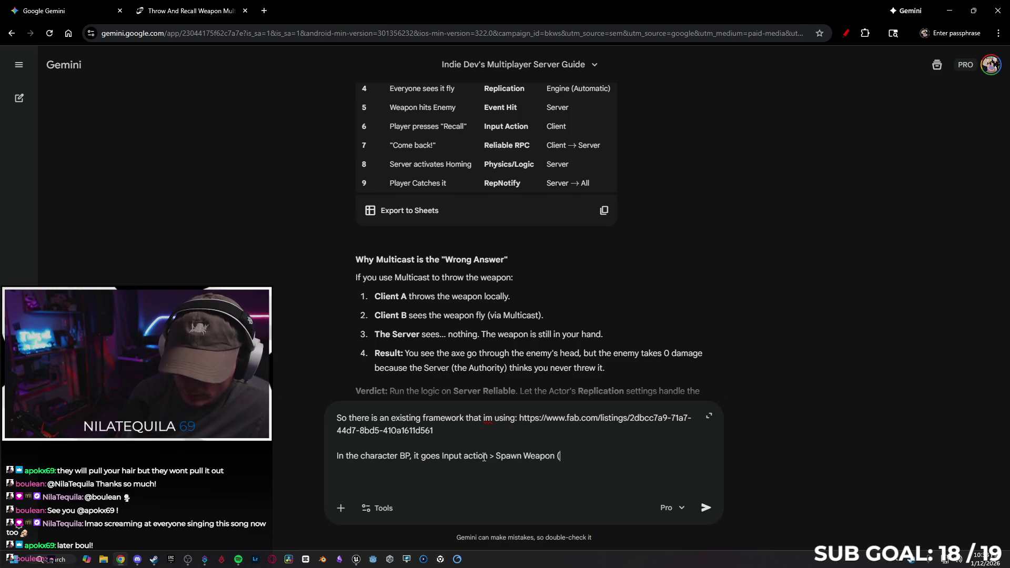
pyautogui.press('BackSpace')
pyautogui.press('BackSpace')
pyautogui.press('BackSpace')
pyautogui.write('call) and the target is a')
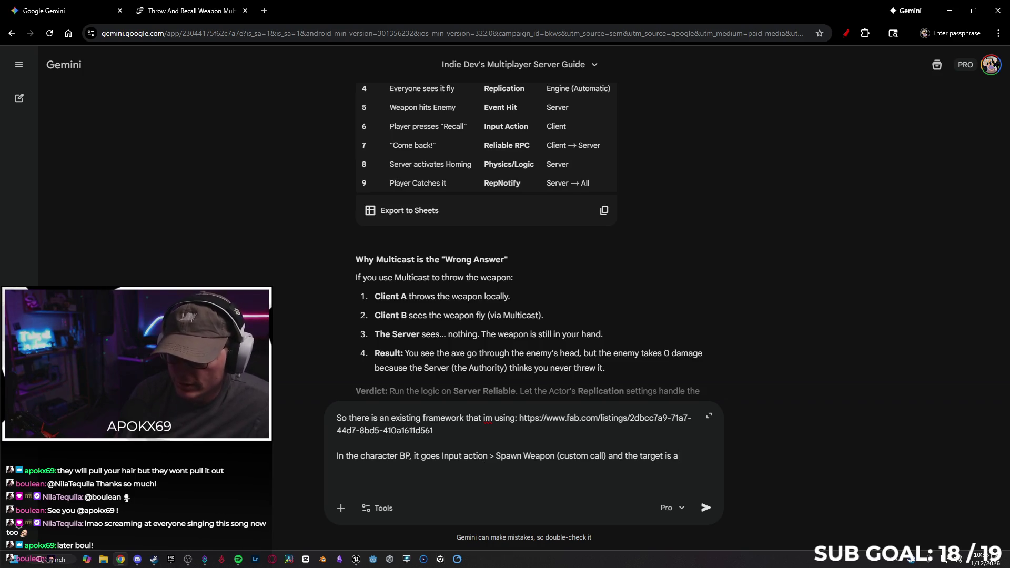
pyautogui.write(' blueprin')
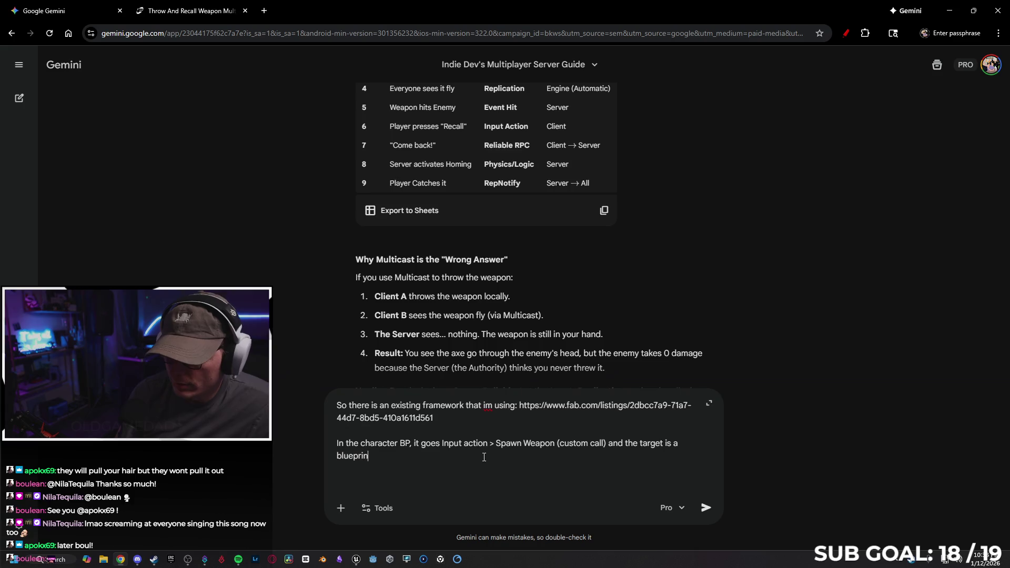
pyautogui.write('t class called Thr')
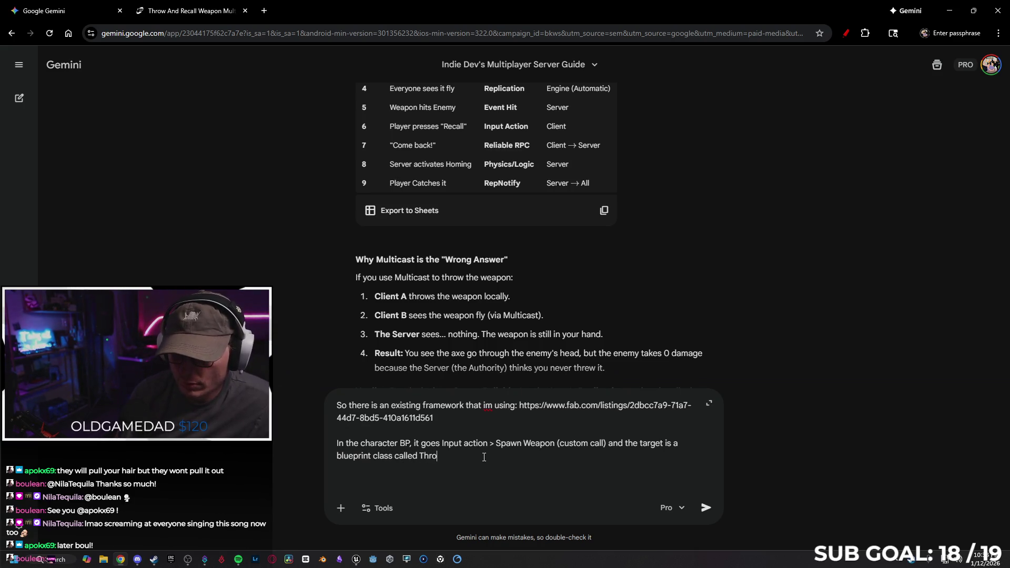
pyautogui.press('BackSpace')
pyautogui.write('"Throw and recall ma')
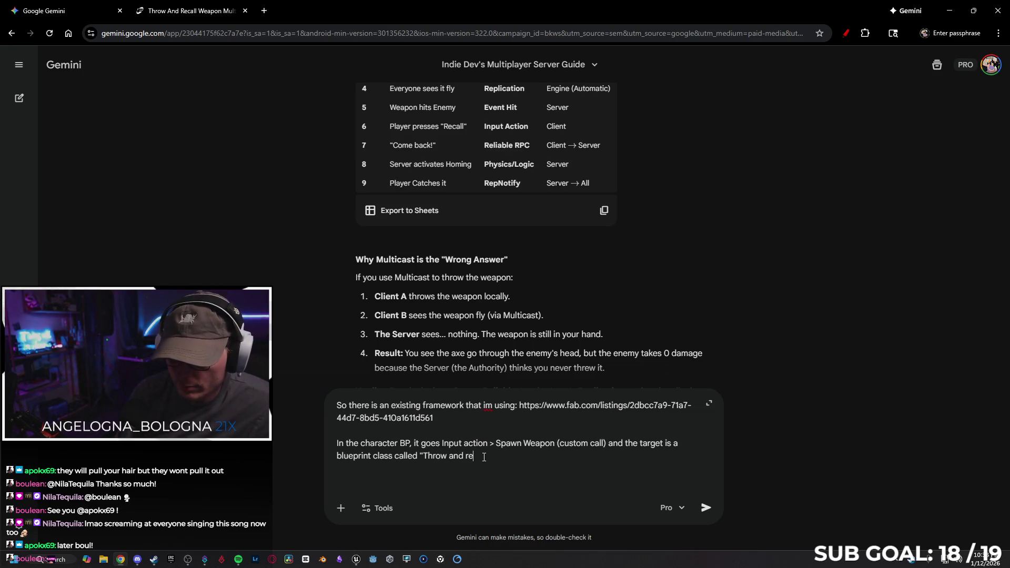
pyautogui.write('nager')
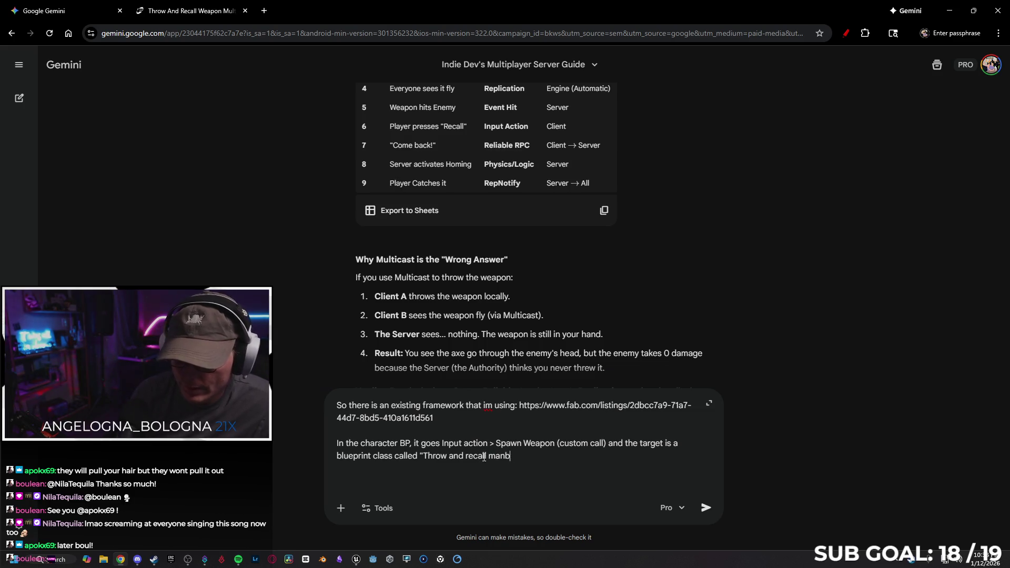
pyautogui.write('"')
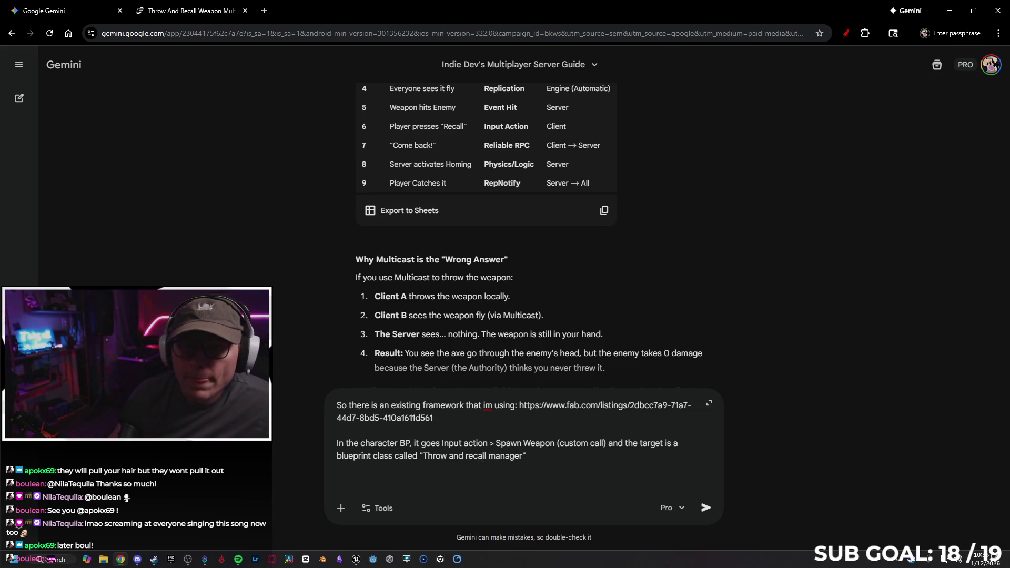
pyautogui.click(949, 10)
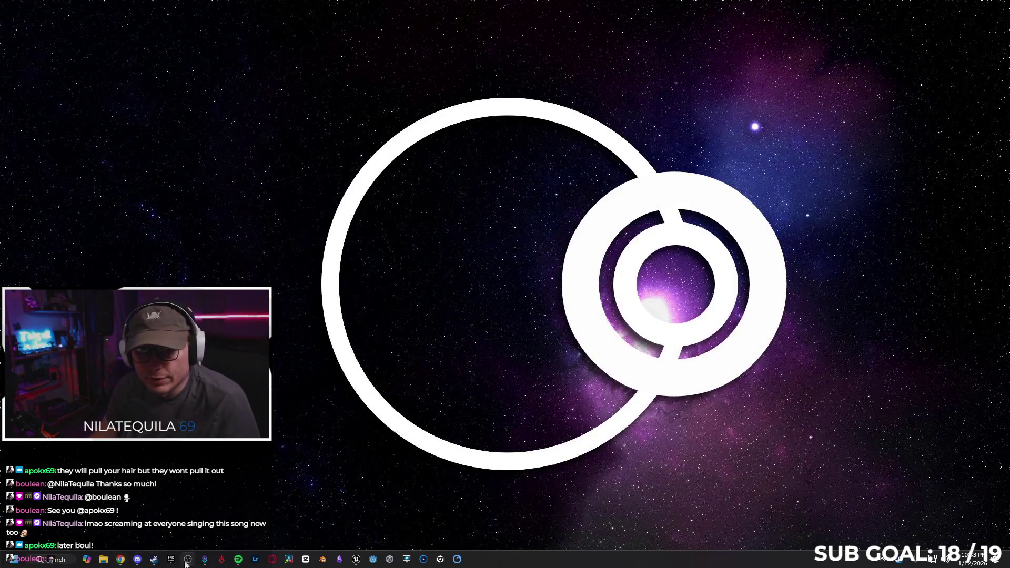
# Step: Select the manager's Spawn Weapon server event in Weapon Spawn & Parameter Initialization to view its replication Details
pyautogui.click(357, 560)
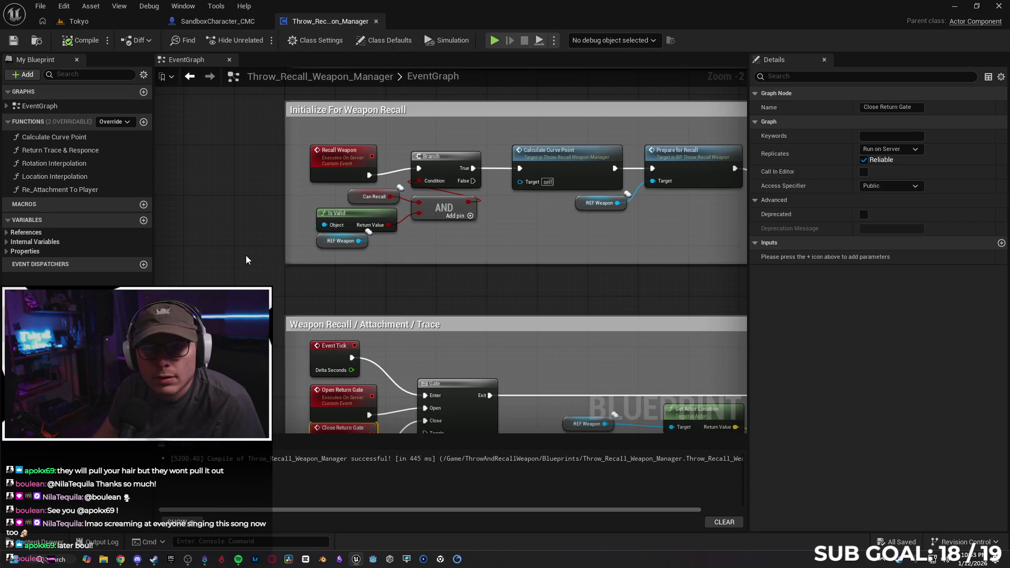
pyautogui.moveTo(478, 259)
pyautogui.mouseDown()
pyautogui.moveTo(425, 390)
pyautogui.moveTo(299, 226)
pyautogui.mouseUp()
pyautogui.click(295, 225)
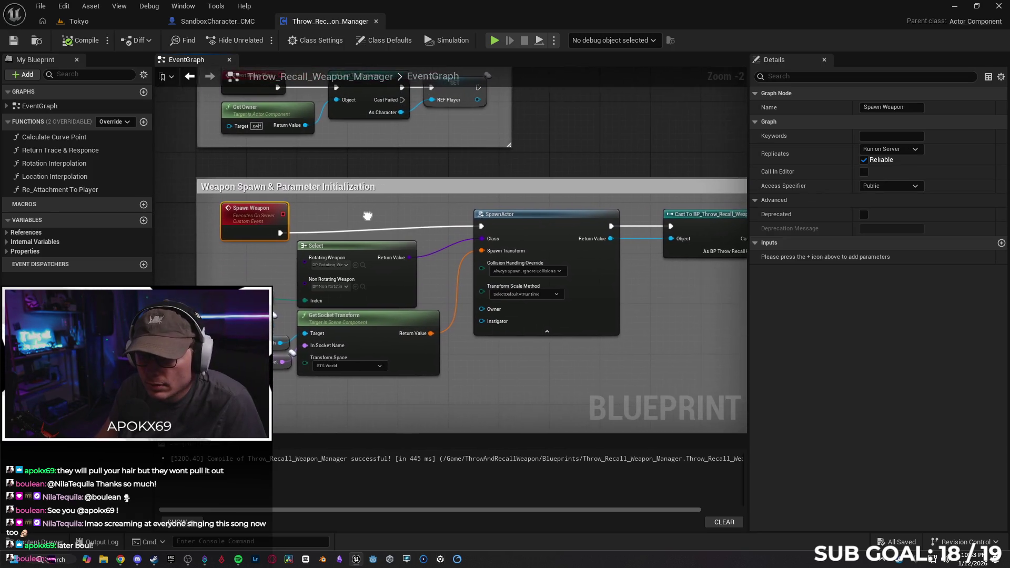